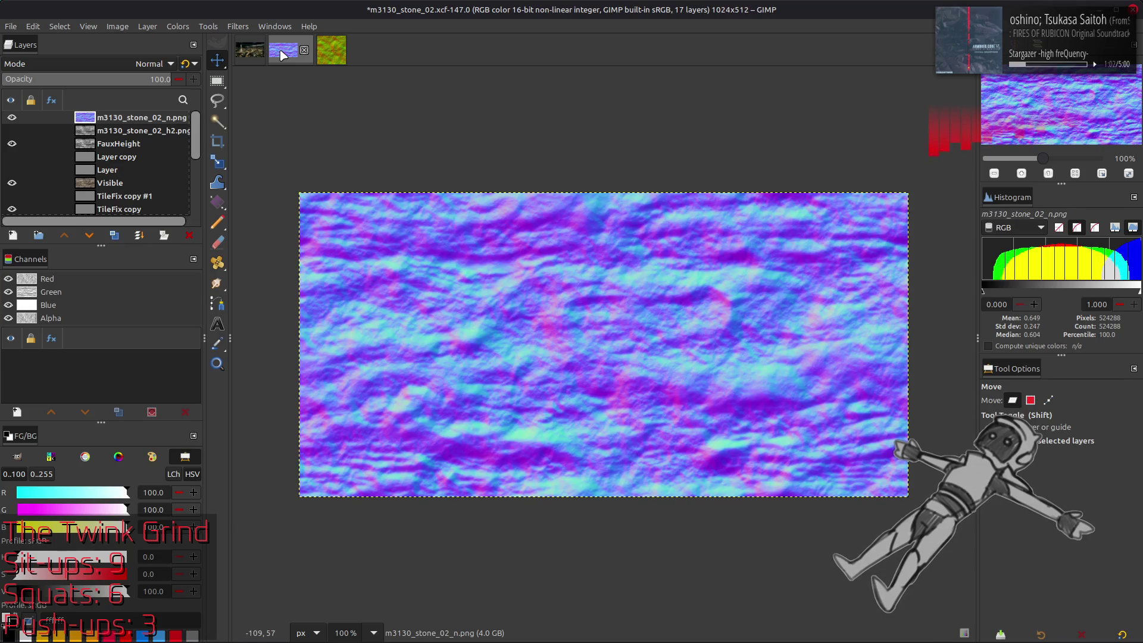
- In Levels, drag the stone_02 normal map's Blue output white point to 57.71, then switch to m3130_stone_01
click(177, 27)
click(210, 153)
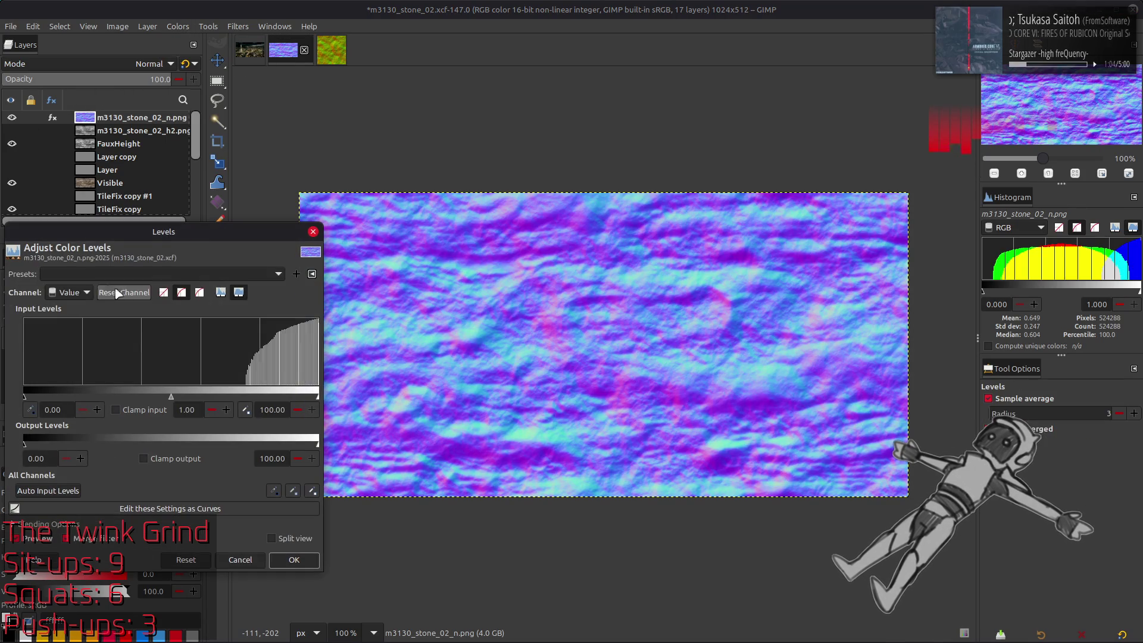
scroll(68, 292, down, 3)
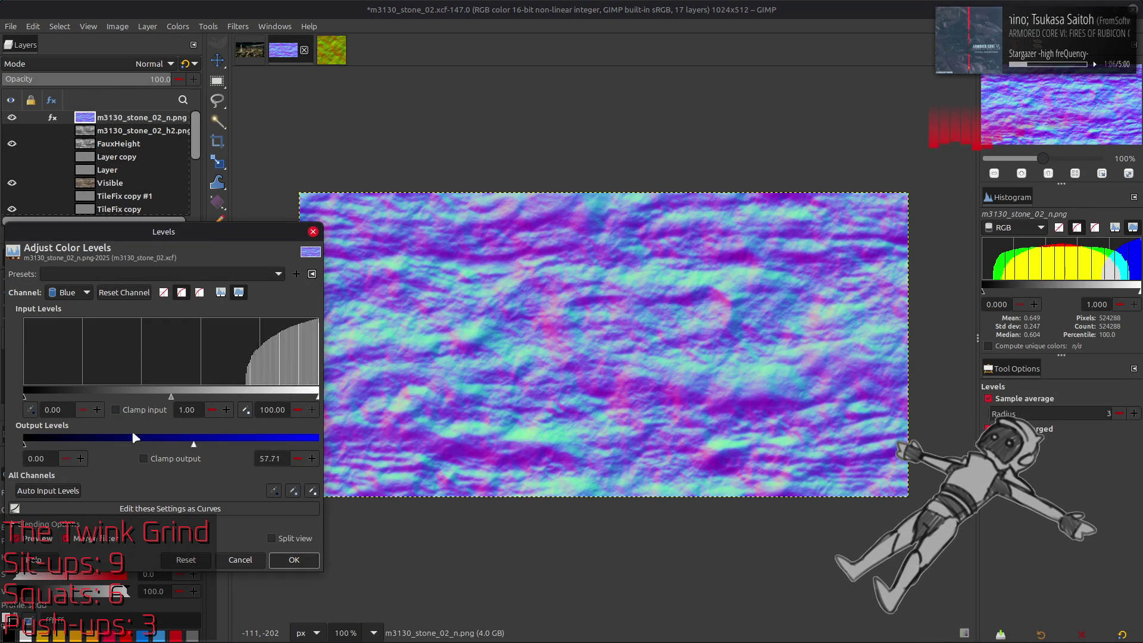
drag(194, 440, 27, 442)
click(294, 559)
click(330, 53)
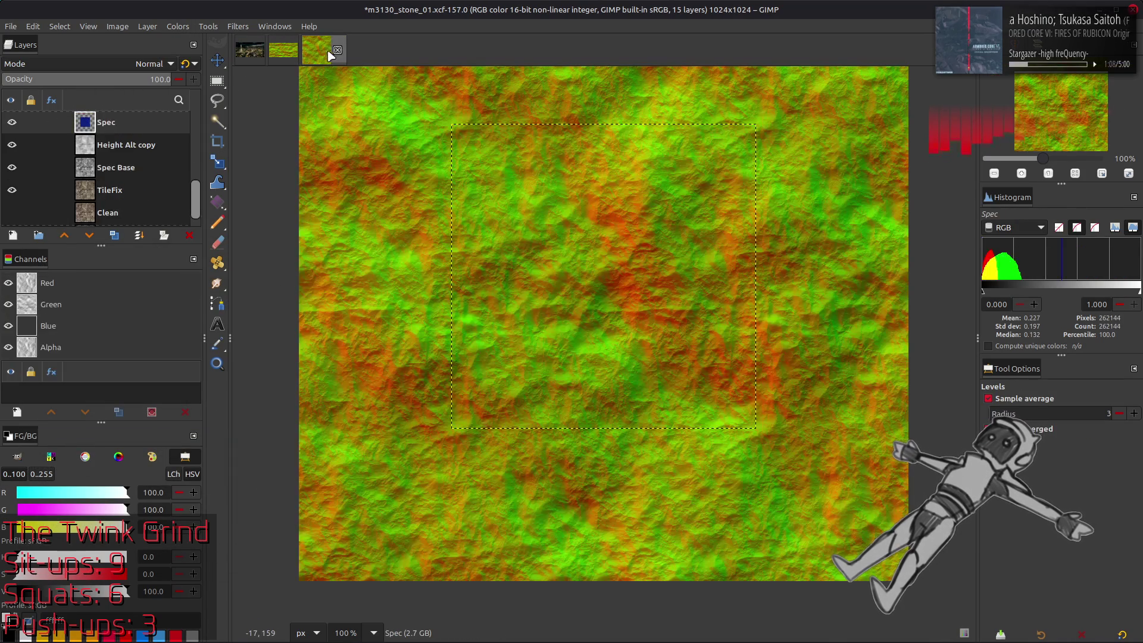
- Hide the NormalMacro layer and make the Normal and Normal copy layers visible
scroll(24, 148, up, 6)
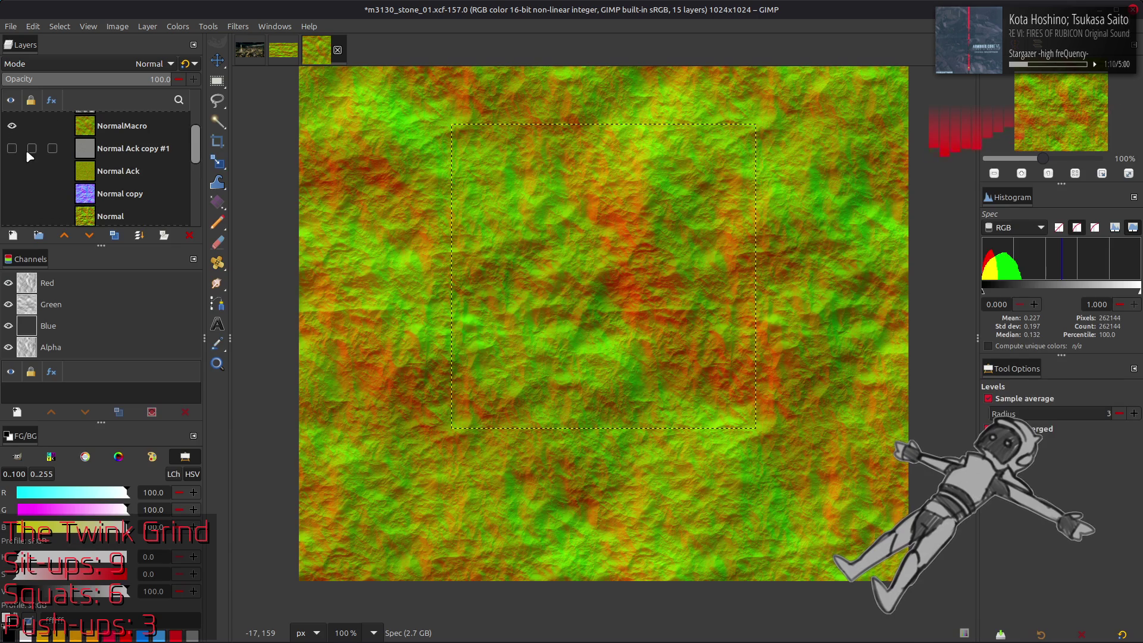
click(12, 145)
scroll(14, 148, down, 2)
click(101, 196)
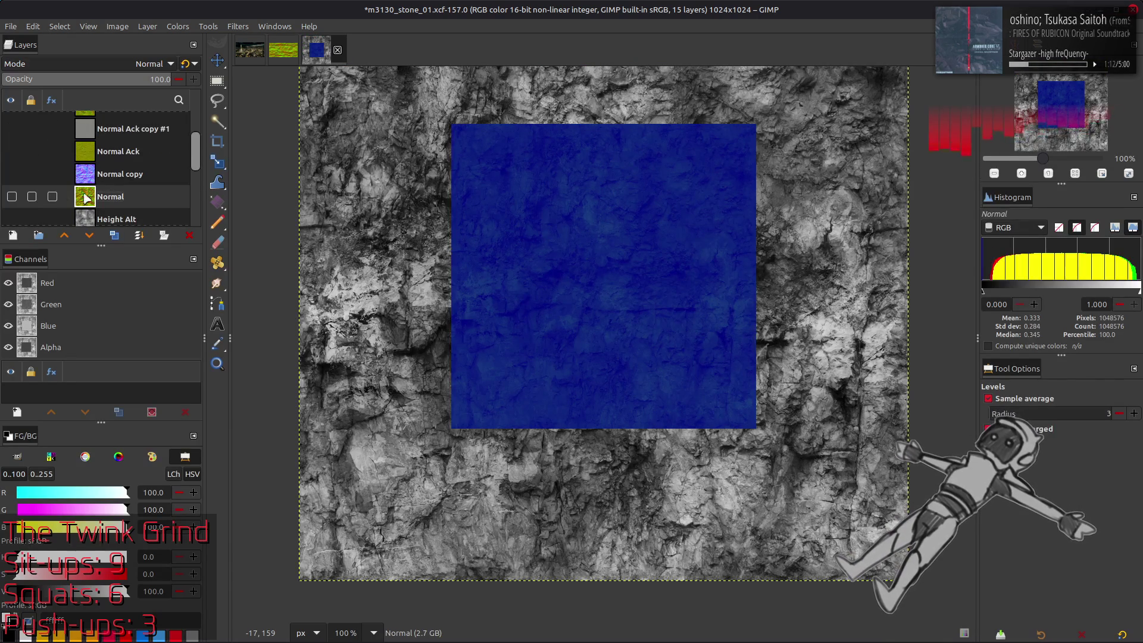
click(12, 197)
click(90, 172)
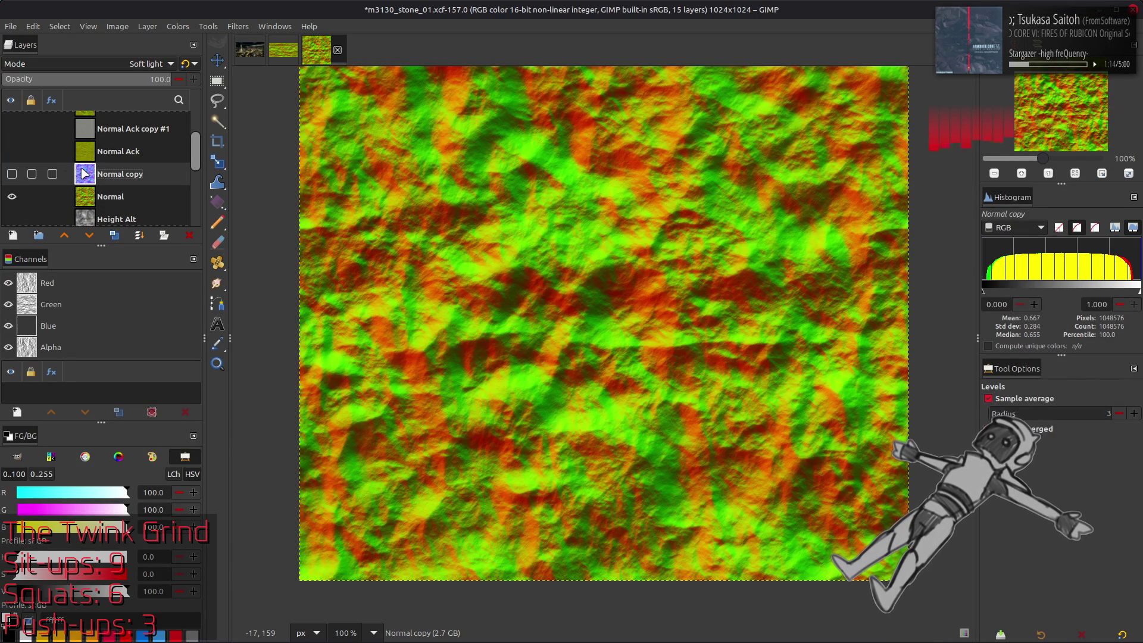
click(11, 174)
- Select the Normal Ack and Normal Ack copy #1 layers, then return to m3130_stone_02
click(112, 153)
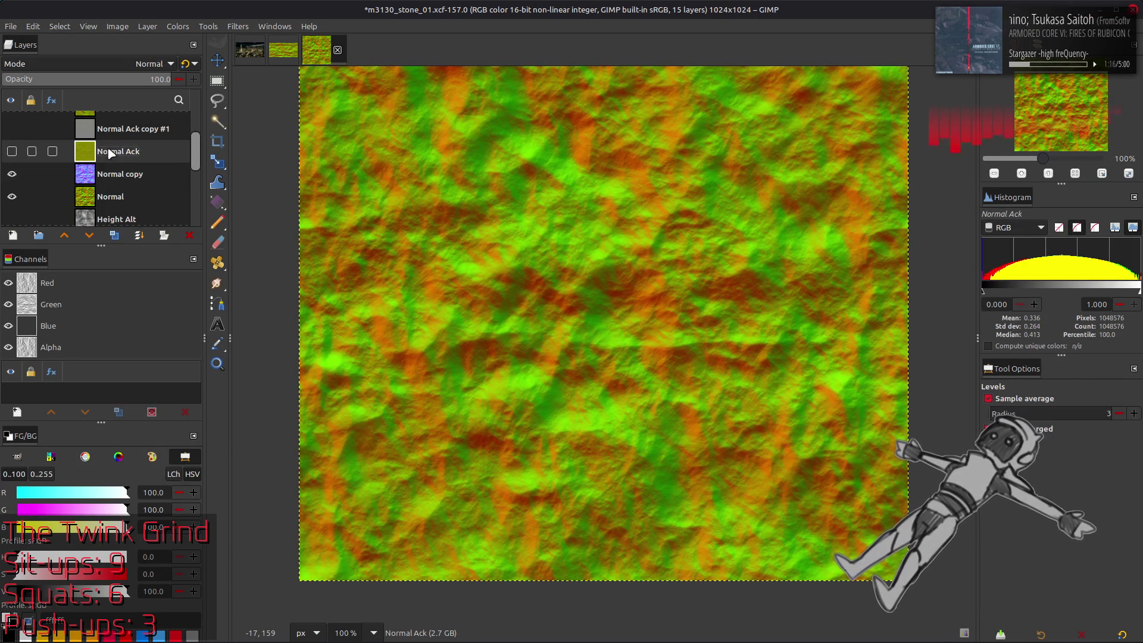
click(103, 134)
click(282, 49)
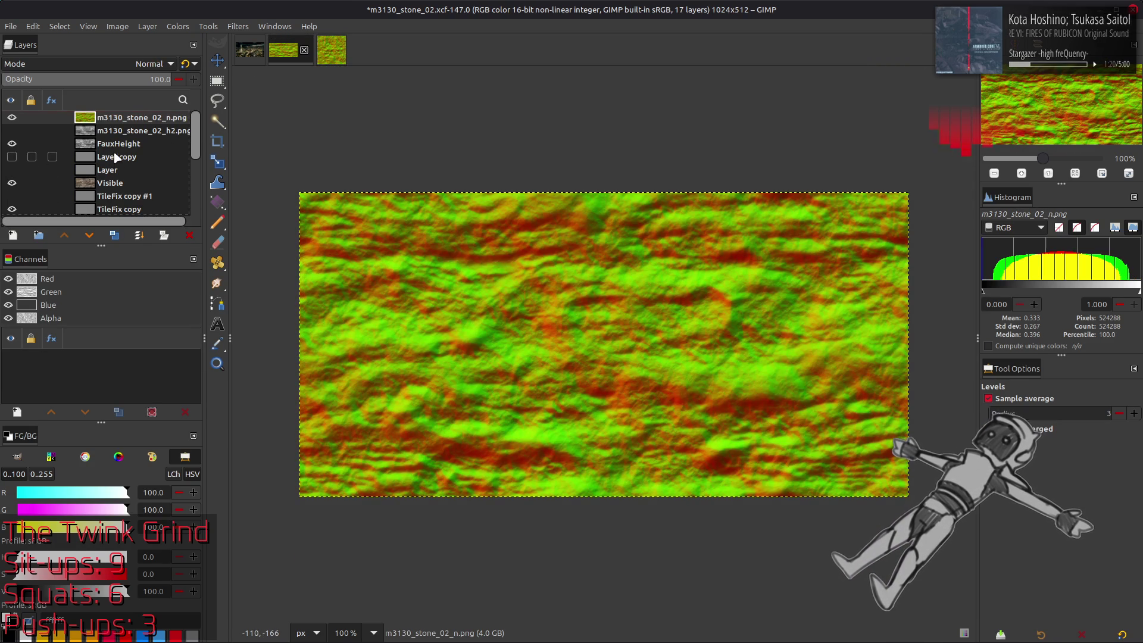
click(11, 118)
click(10, 118)
click(10, 117)
click(11, 117)
click(11, 118)
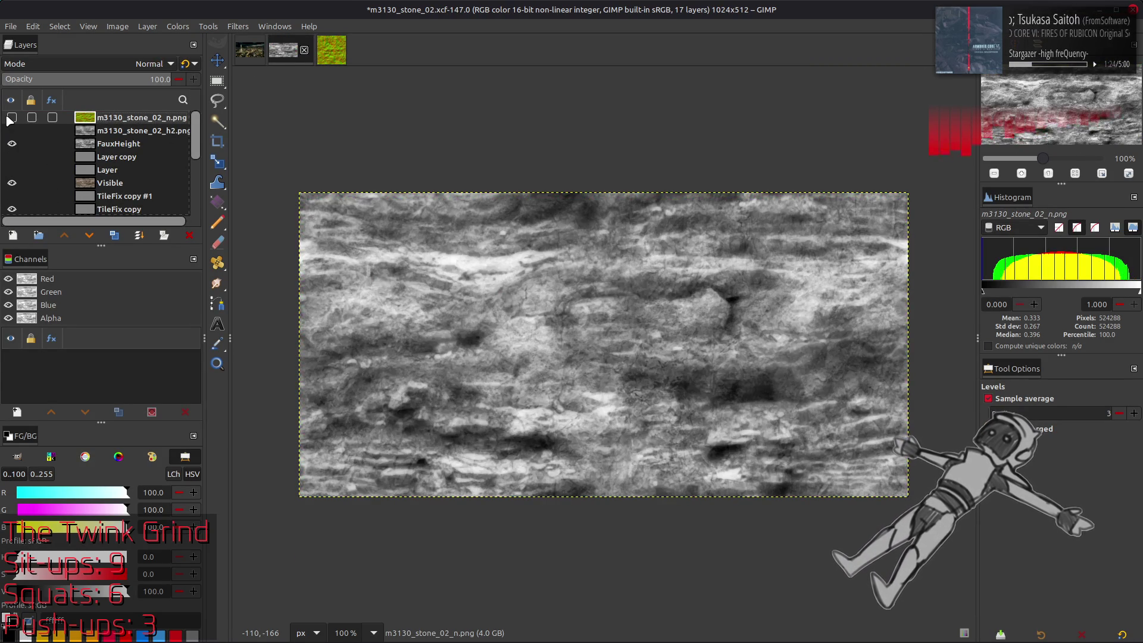
click(10, 118)
click(11, 117)
click(11, 118)
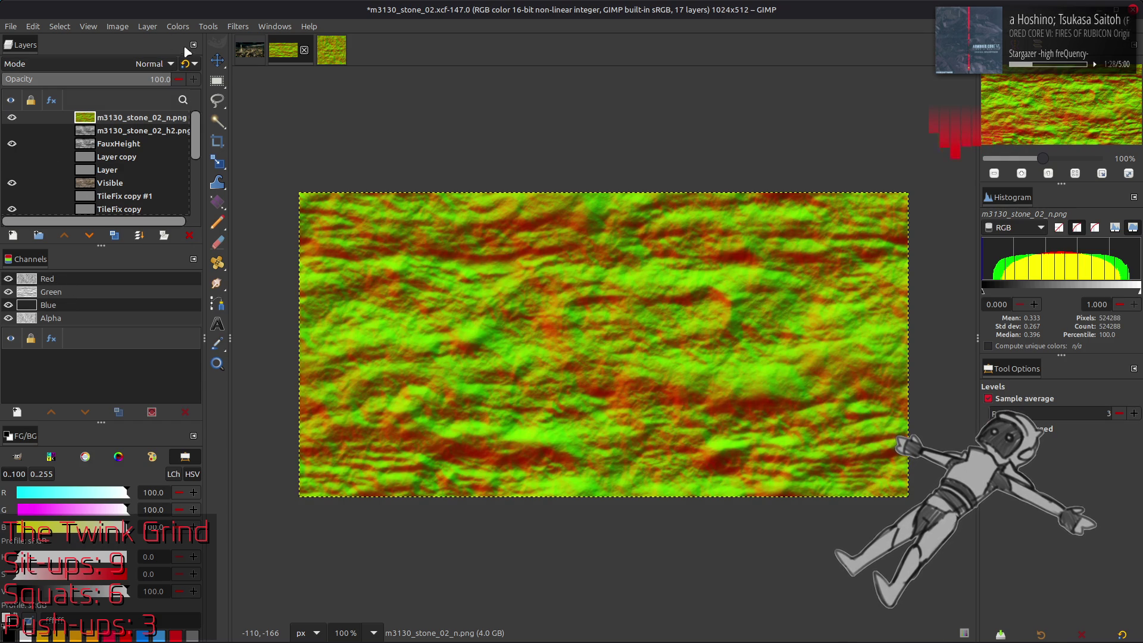
click(181, 26)
click(205, 190)
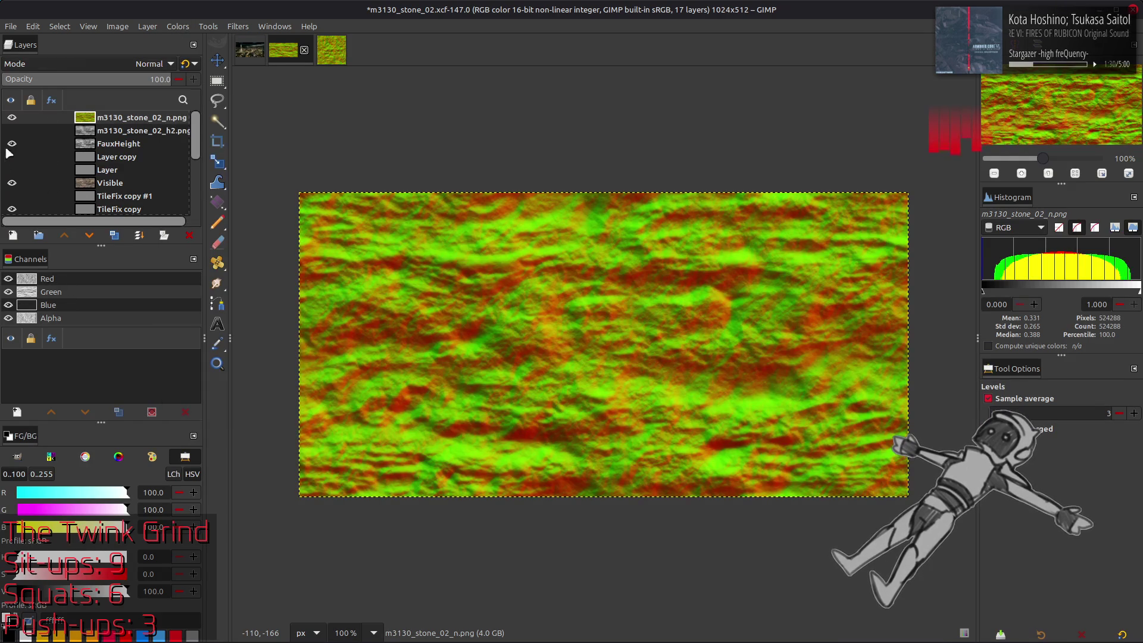
click(12, 118)
click(12, 118)
click(12, 118)
click(12, 118)
click(12, 118)
click(12, 118)
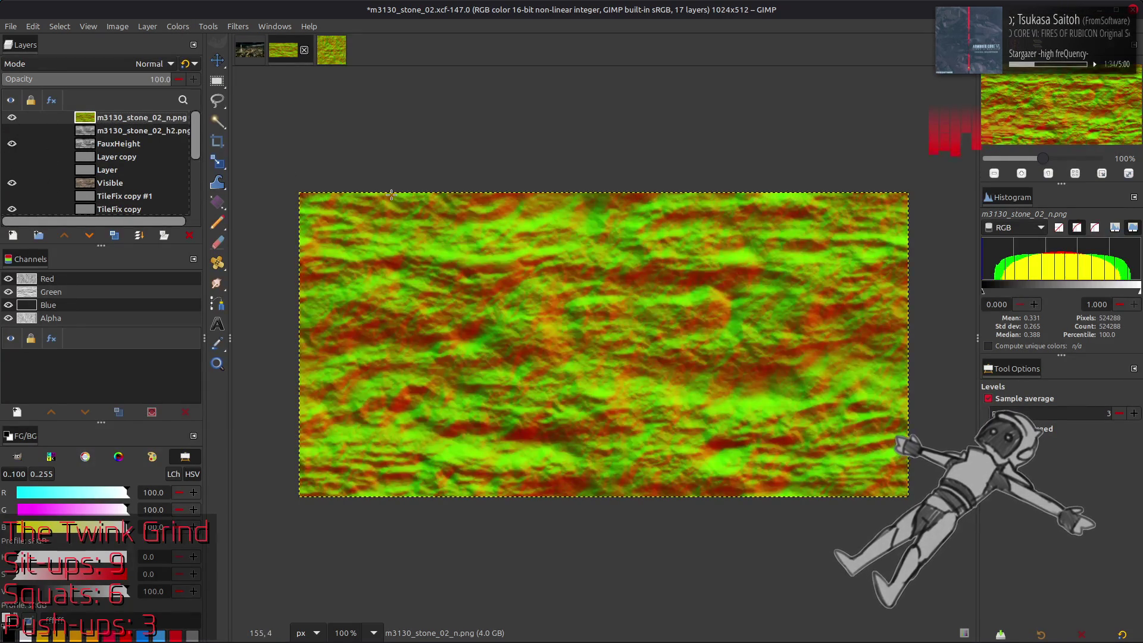
key(ctrl+z)
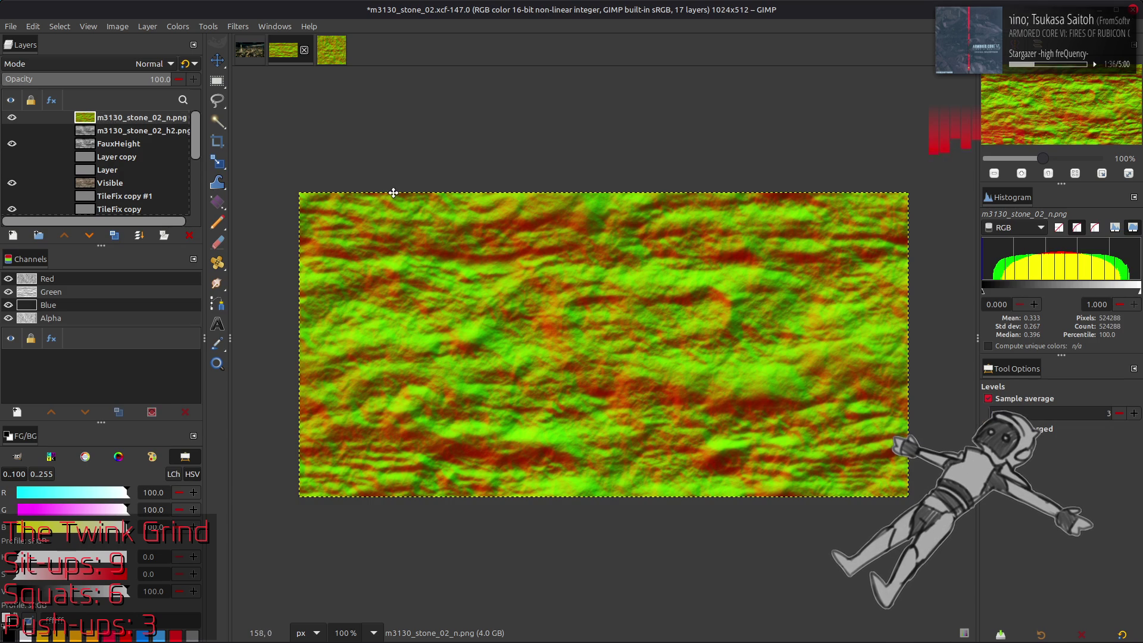
key(m)
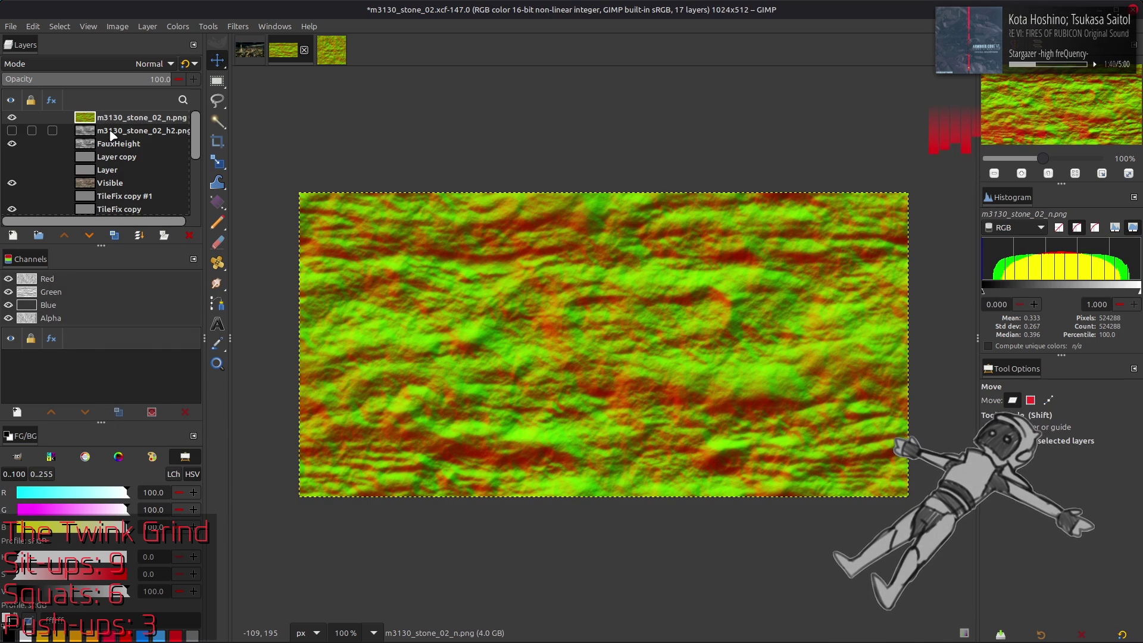
- Duplicate the normal map layer, invert the copy's colours, and set it to Soft light
click(114, 235)
click(178, 26)
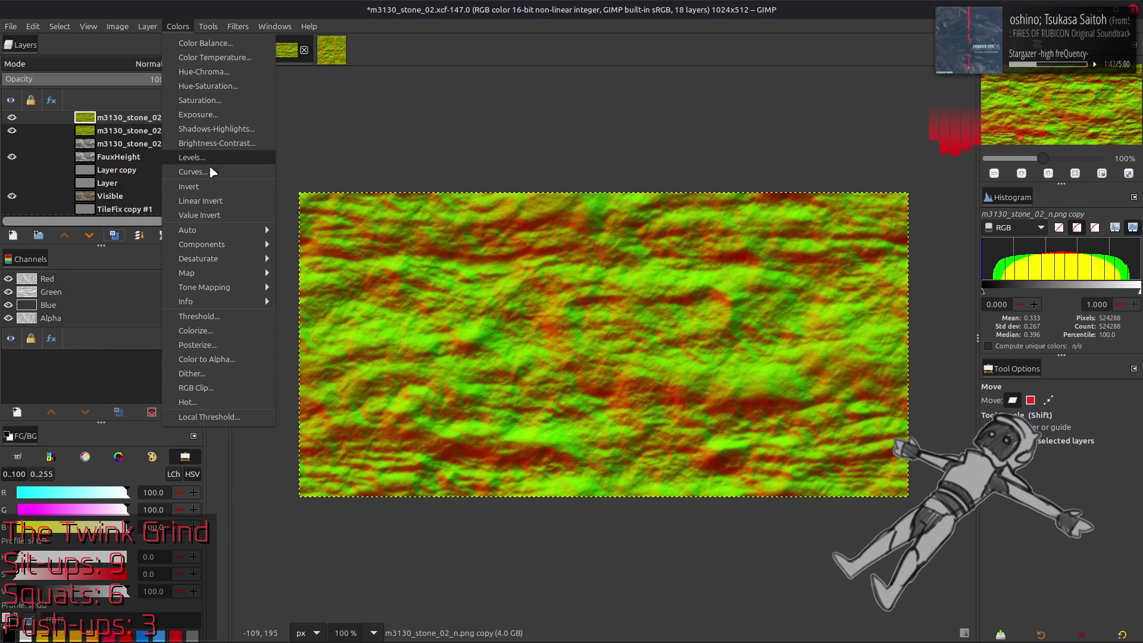
click(196, 185)
click(113, 61)
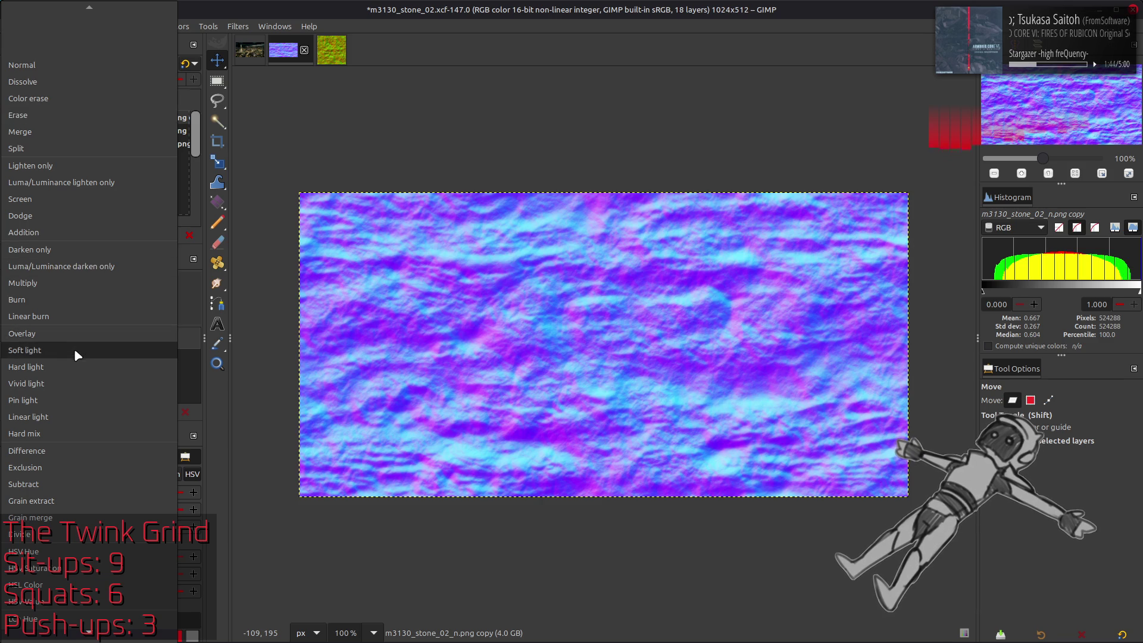
click(74, 347)
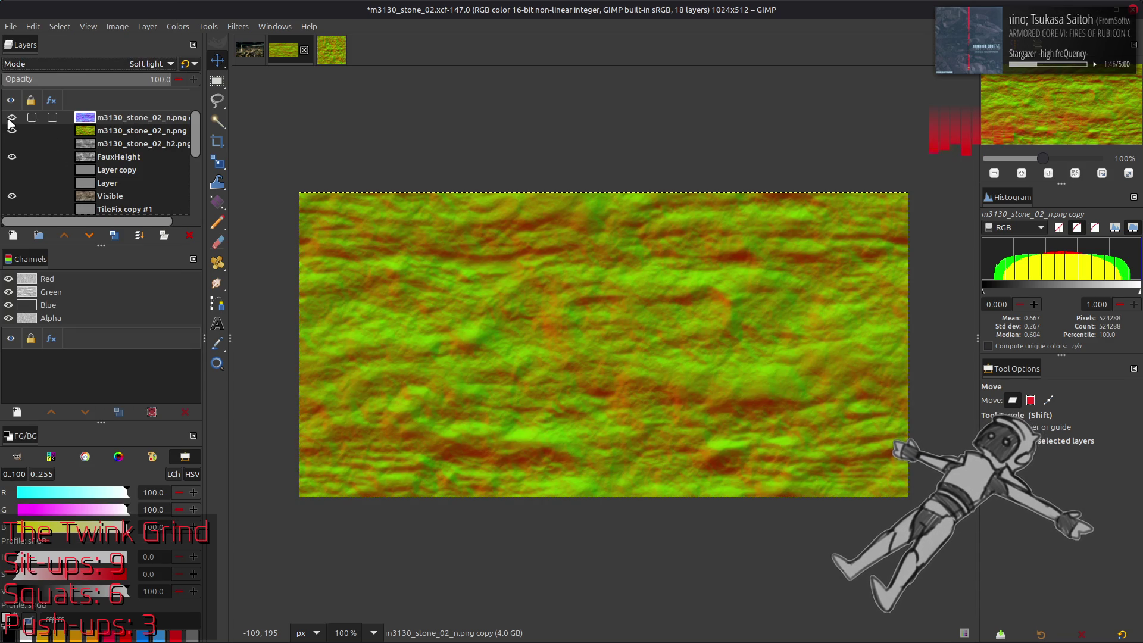
- Toggle the soft-light copy on and off to compare the result
click(11, 117)
click(12, 118)
click(11, 117)
click(12, 117)
click(12, 117)
click(11, 117)
click(11, 117)
click(11, 117)
click(11, 118)
- Hide both normal layers, check the h2 layer, then show FauxHeight and copy it to the clipboard
click(12, 130)
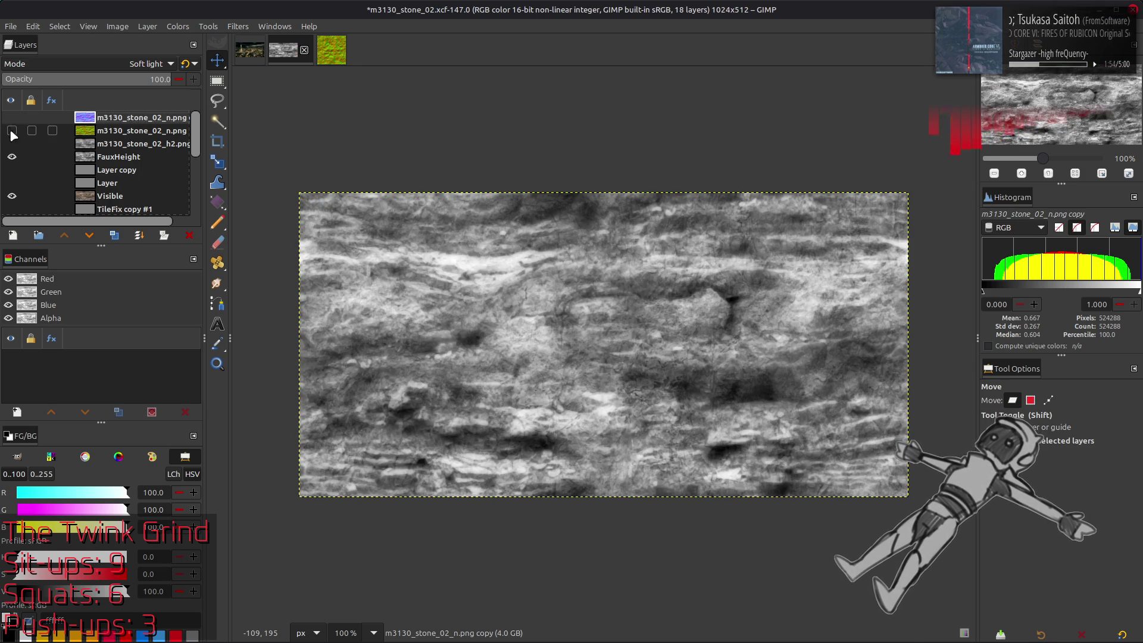
click(12, 143)
click(11, 145)
click(10, 146)
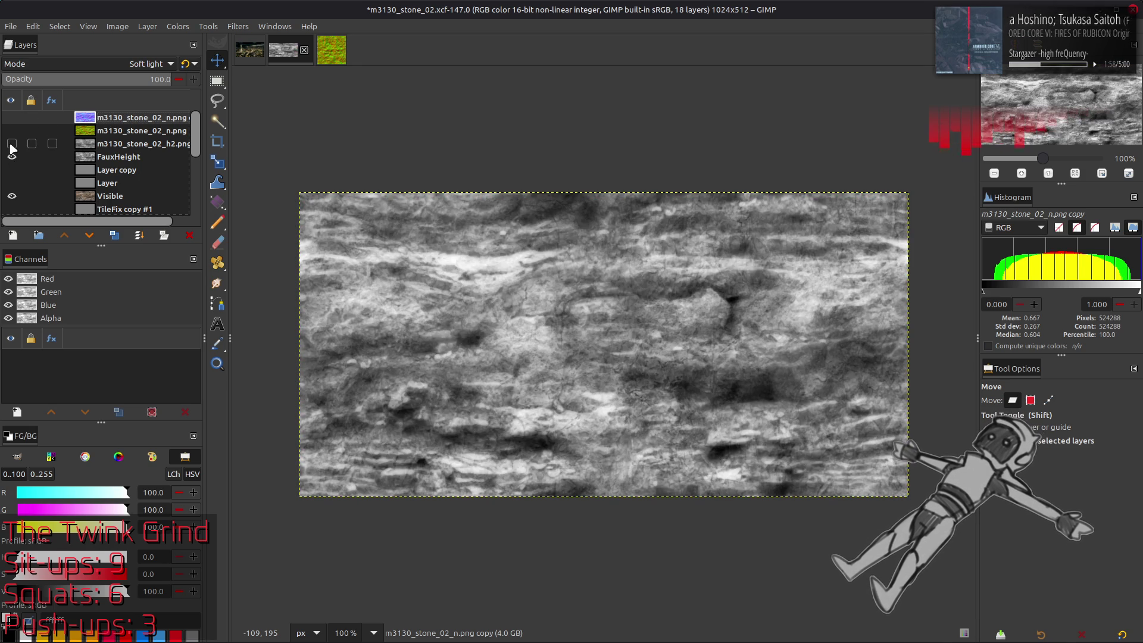
click(12, 157)
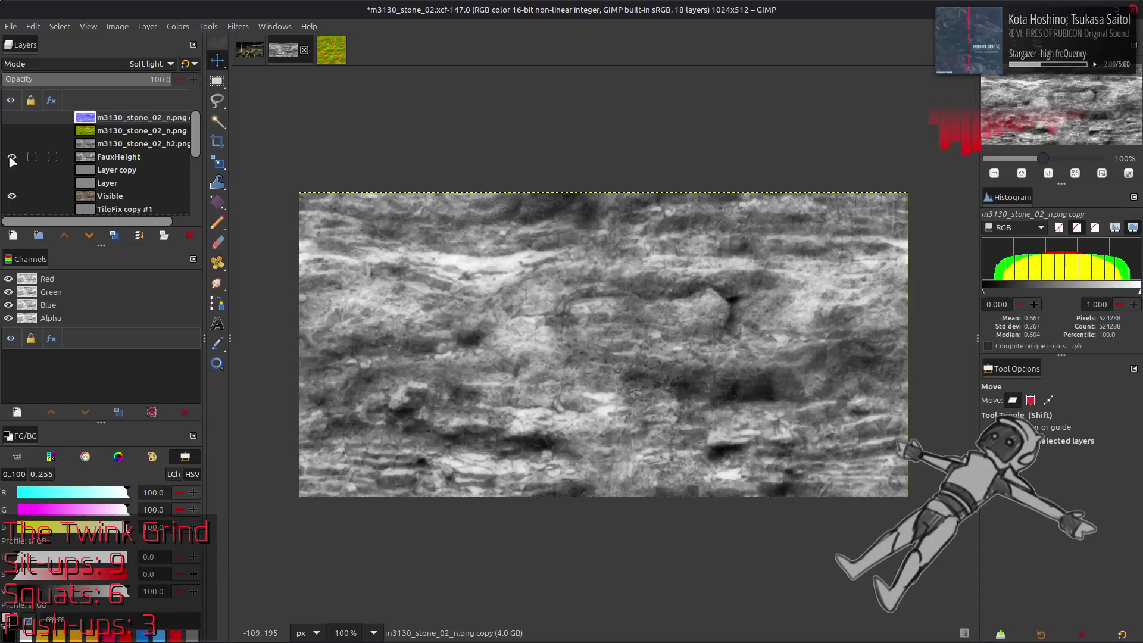
click(132, 156)
key(ctrl+c)
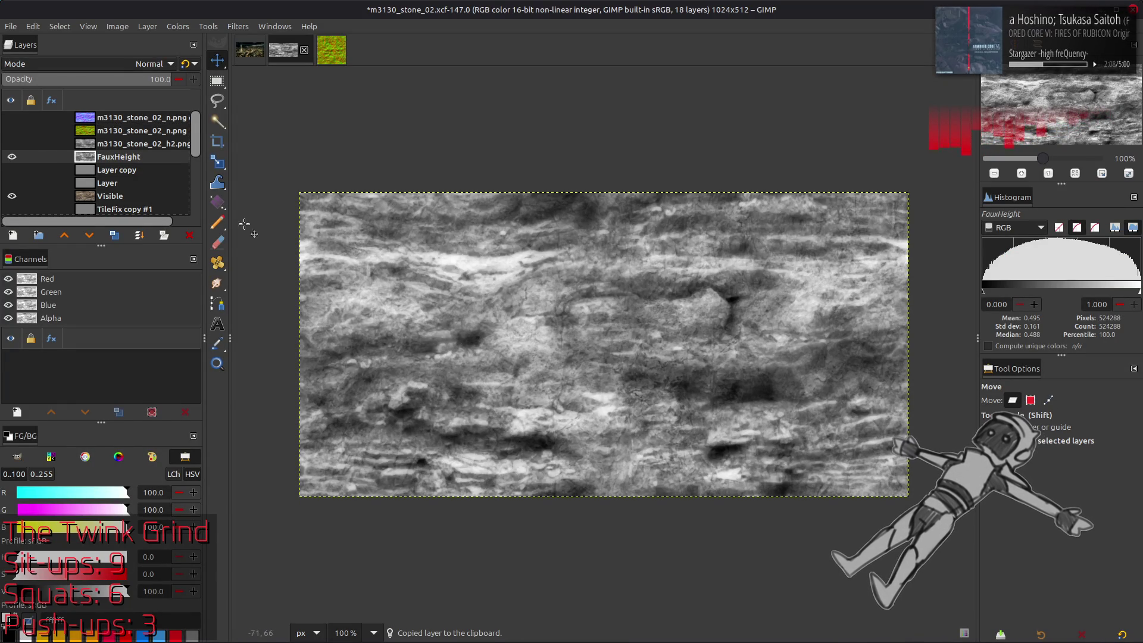
- Toggle FauxHeight and h2 visibility to compare them with the colour texture
click(11, 158)
click(12, 157)
click(11, 157)
click(11, 157)
click(12, 144)
click(11, 157)
click(12, 144)
click(12, 144)
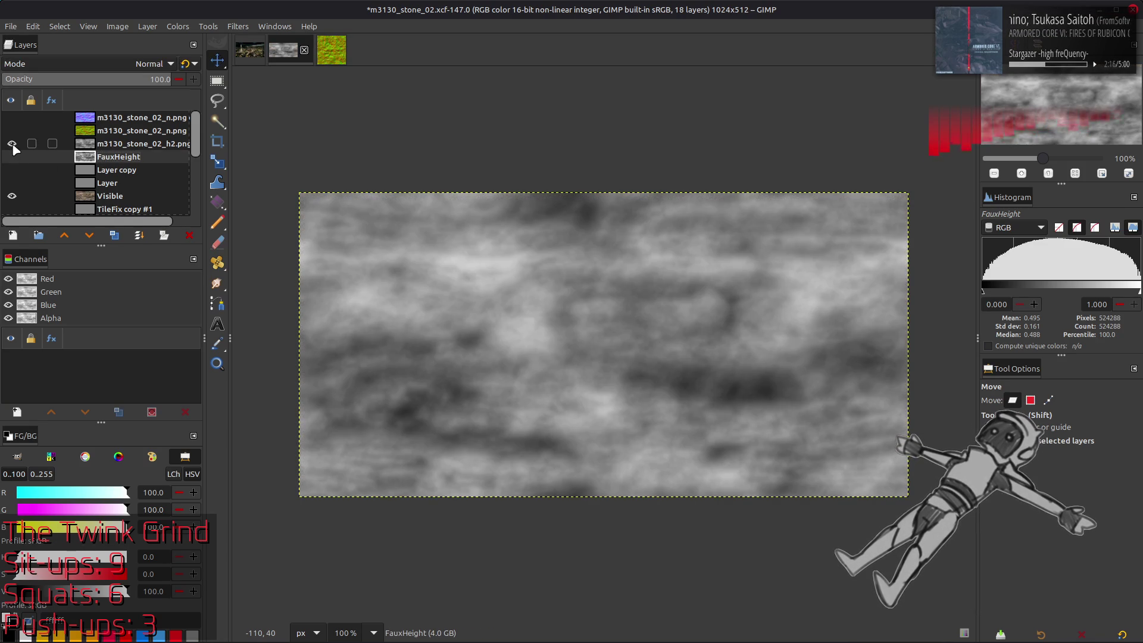
click(11, 144)
- Briefly show the two normal-map layers, hide them again, and zoom to 200%
click(12, 131)
click(12, 117)
click(11, 117)
click(11, 130)
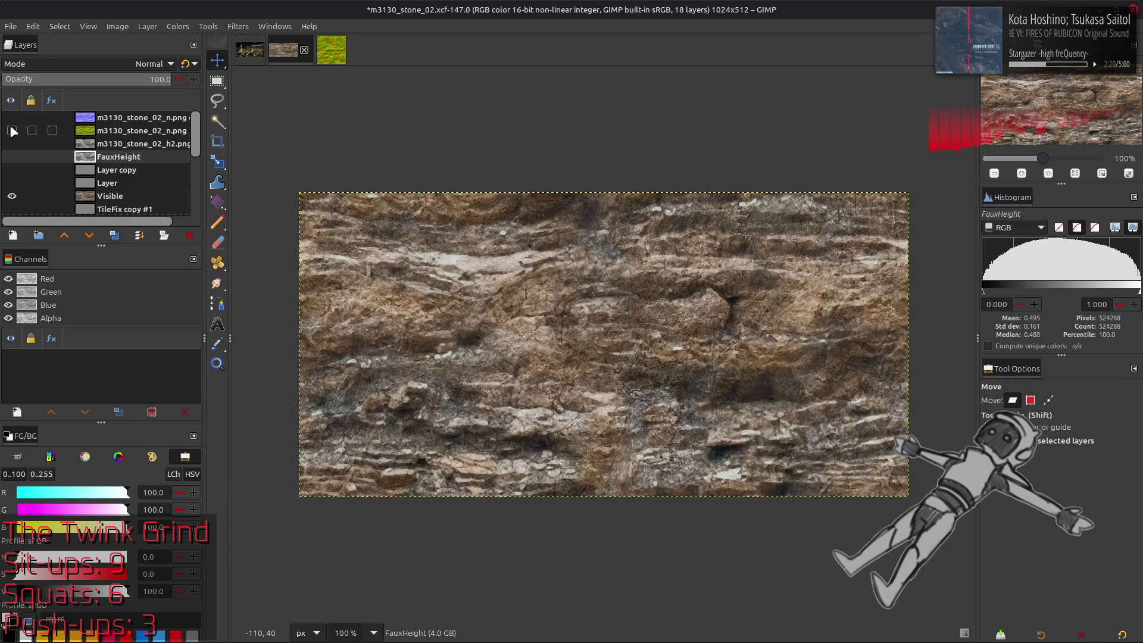
key(2)
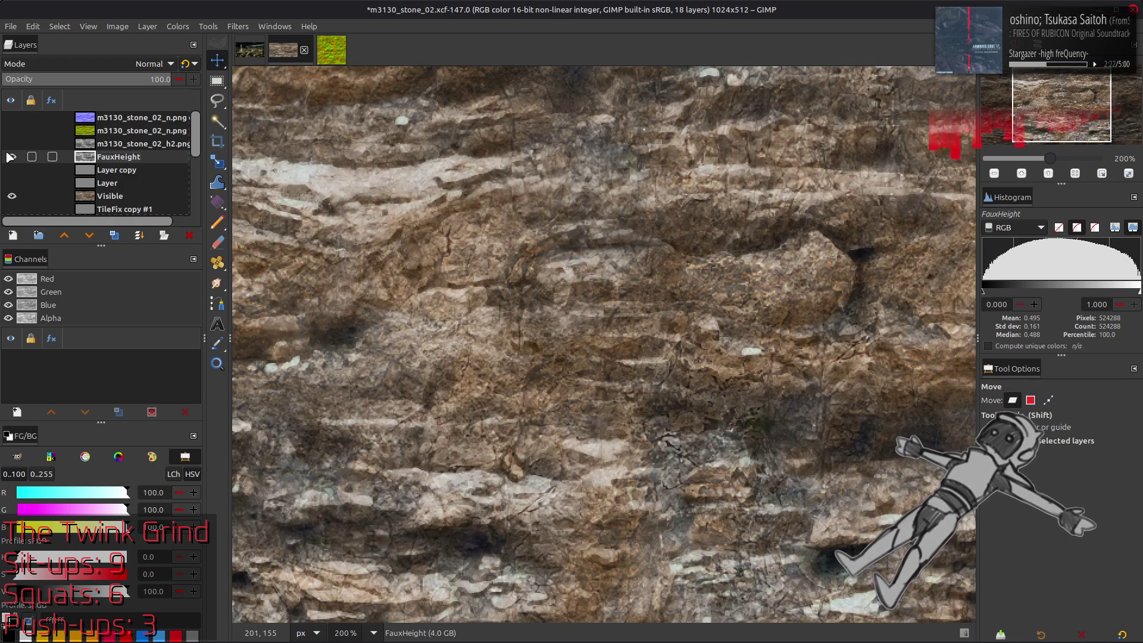
- Compare FauxHeight with the colour texture at 200%, then duplicate the FauxHeight layer
click(11, 157)
click(11, 157)
click(11, 157)
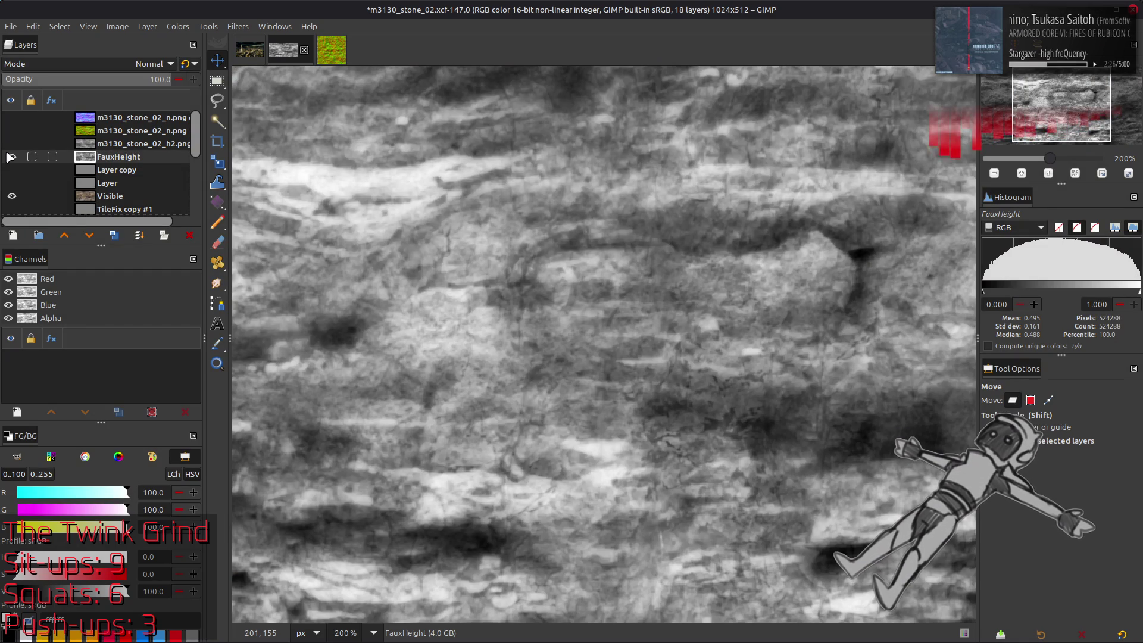
click(11, 157)
click(10, 156)
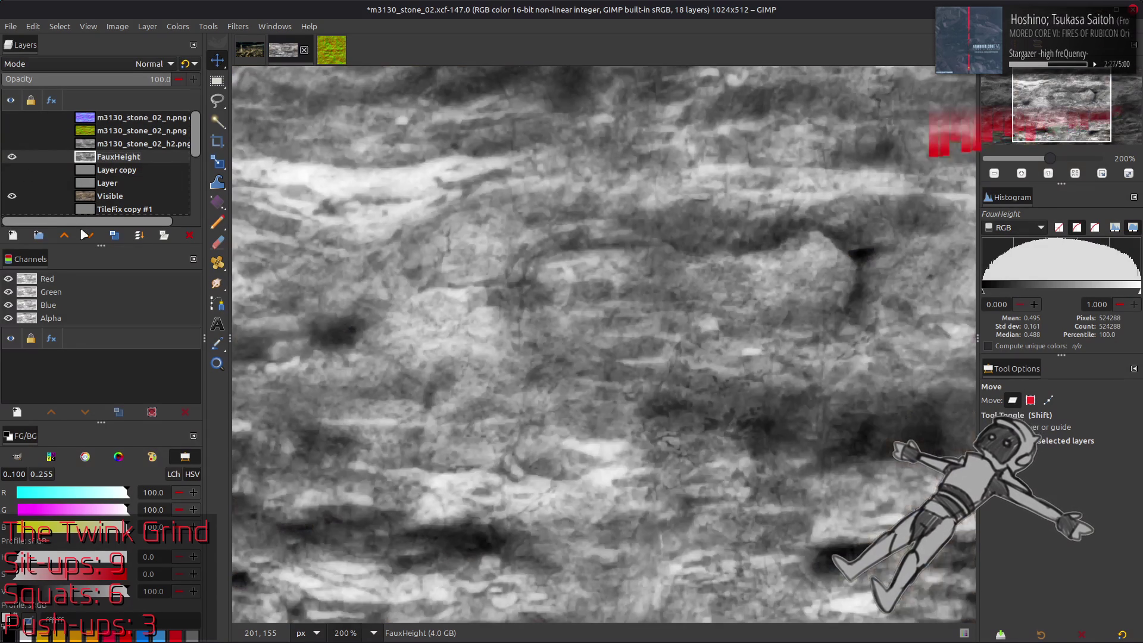
click(114, 236)
click(238, 26)
- Apply the Normal Map filter to FauxHeight copy with scale 5 and Tileable enabled
mouse_move(305, 186)
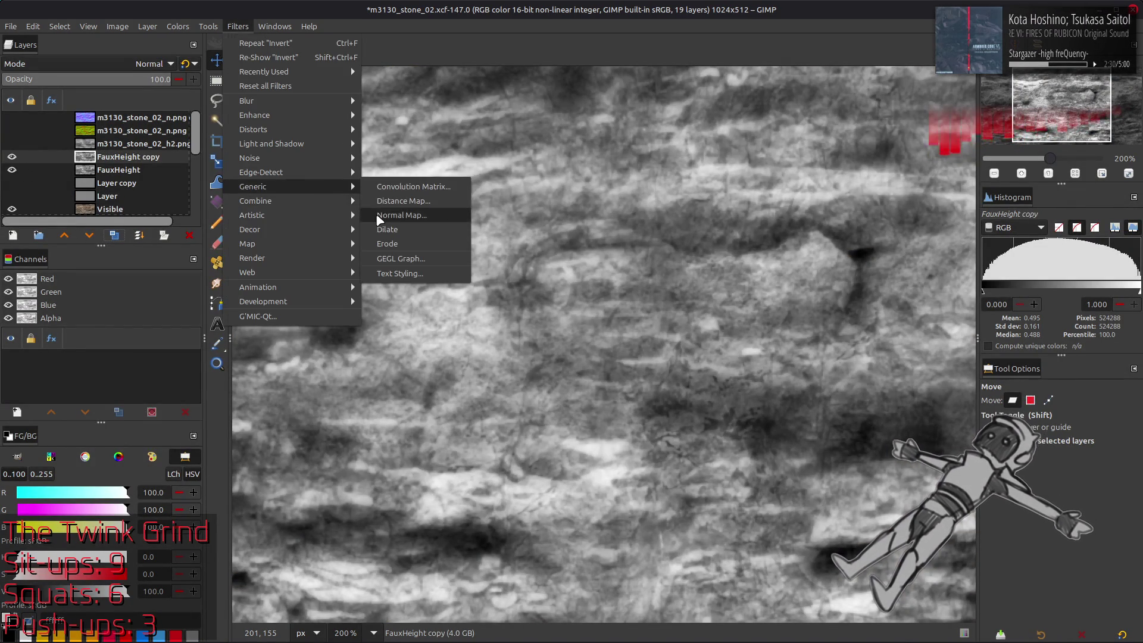
click(379, 216)
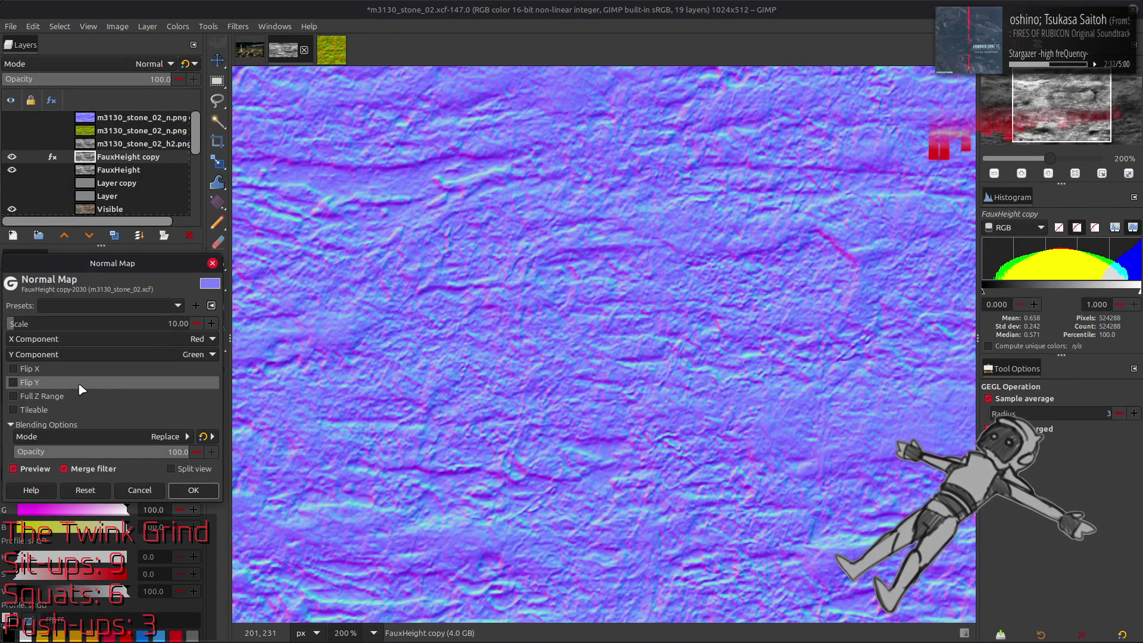
click(178, 323)
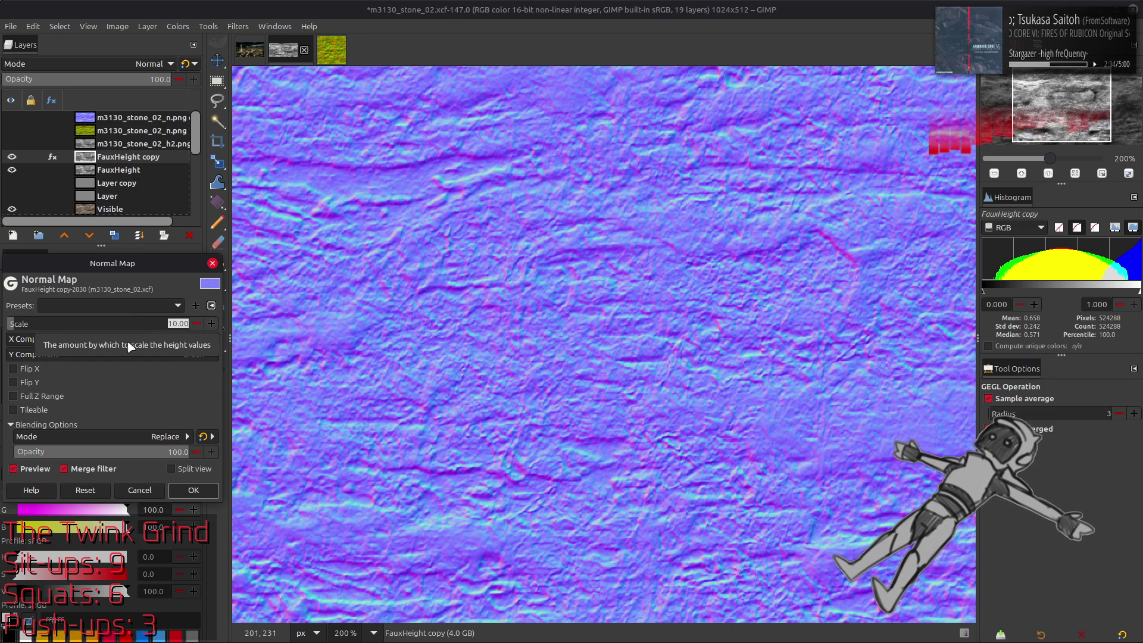
click(63, 411)
text(1)
key(Return)
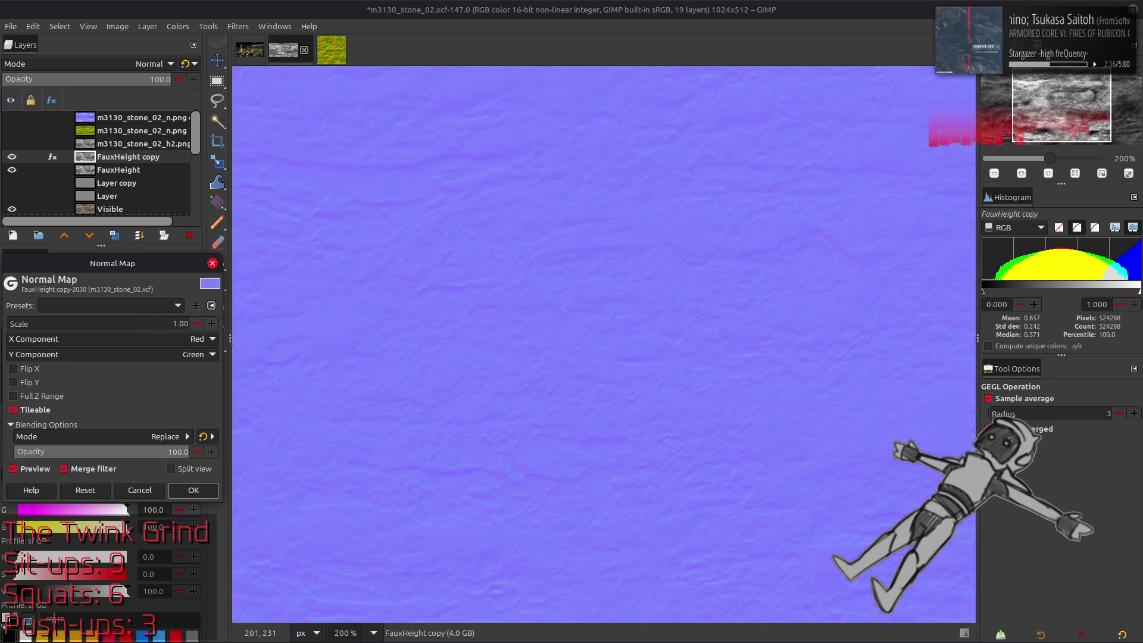
text(5)
key(Return)
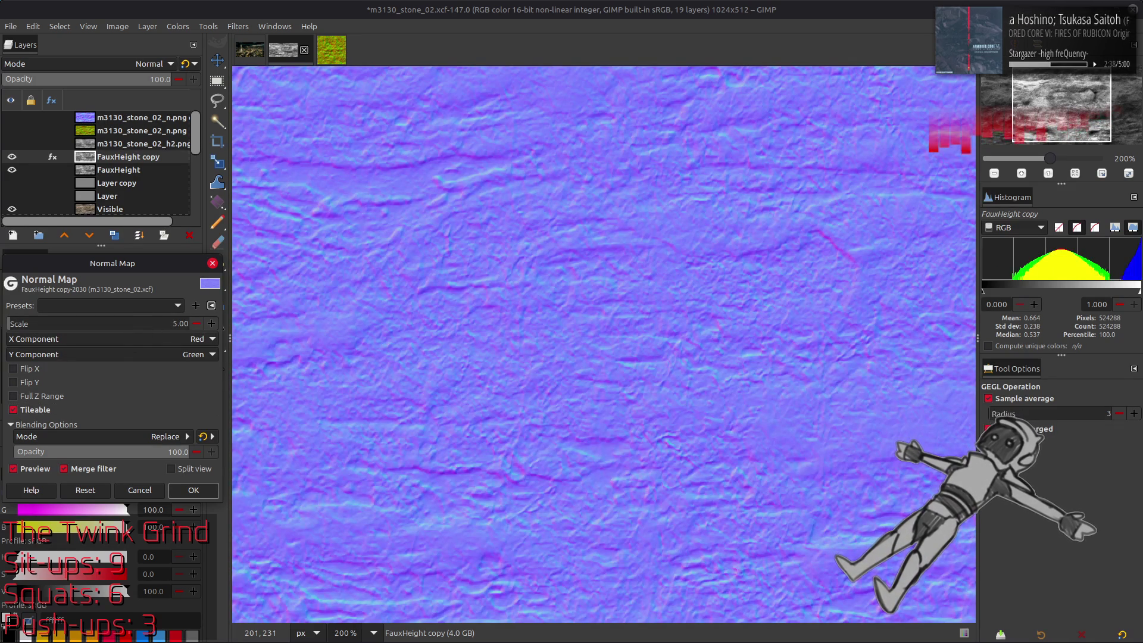
click(193, 490)
- Move FauxHeight copy to the top of the stack and show the two normal-map layers below
mouse_move(119, 159)
mouse_down()
mouse_move(86, 119)
mouse_move(59, 113)
mouse_up()
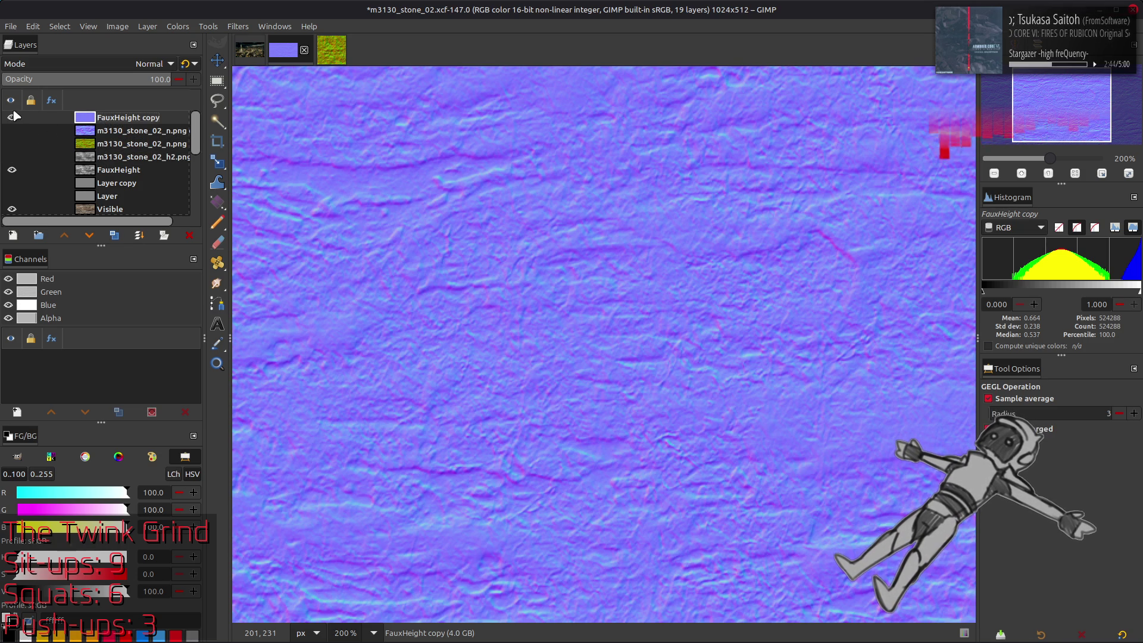
drag(20, 146, 12, 131)
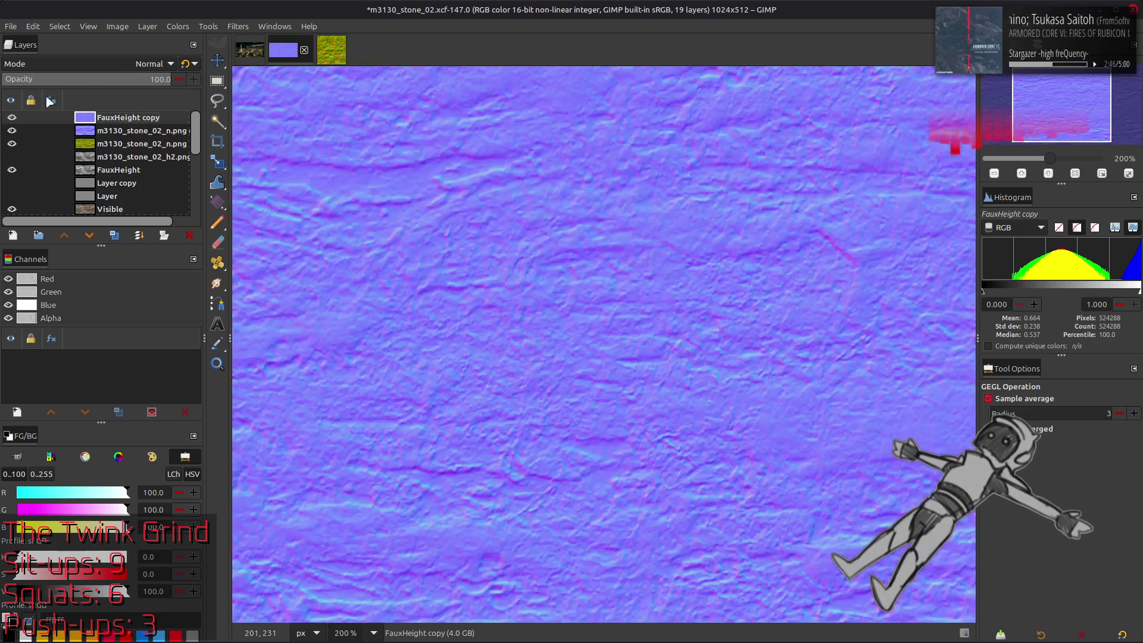
click(172, 28)
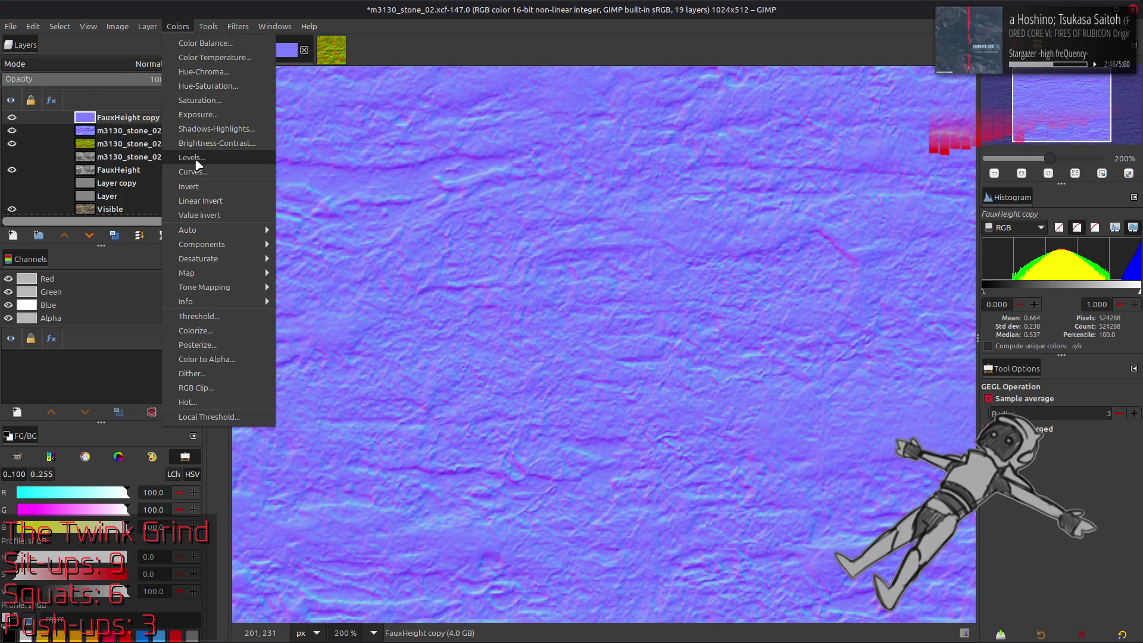
- Zero the blue output in Levels, set the layer to Grain merge, and hide the stone_02_n.png layer
click(190, 161)
scroll(70, 295, down, 1)
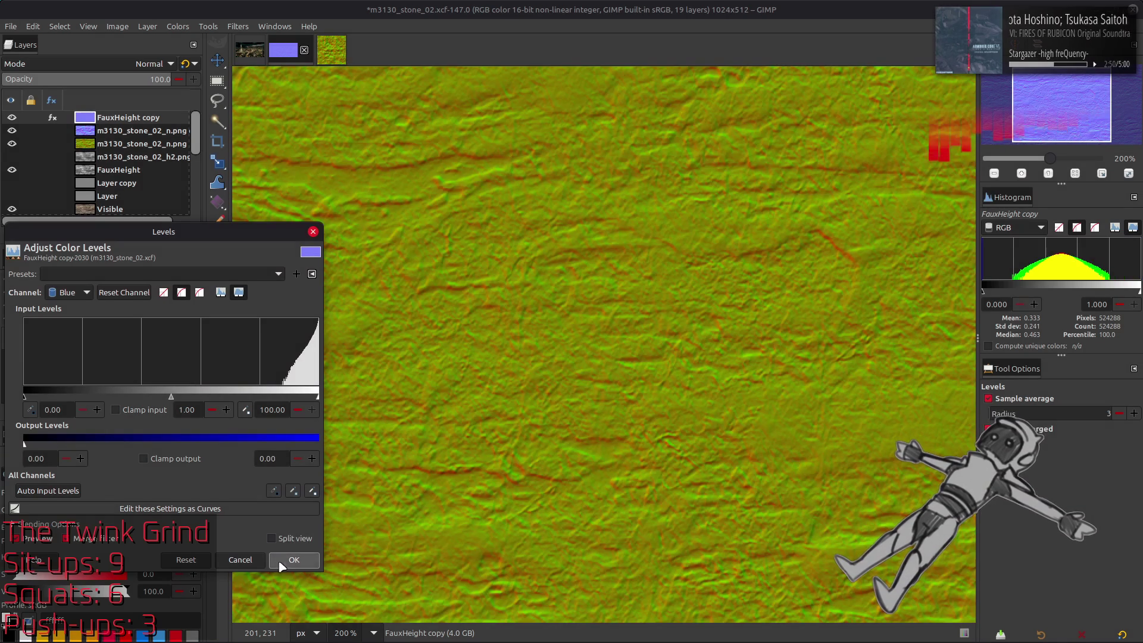
click(286, 559)
click(154, 63)
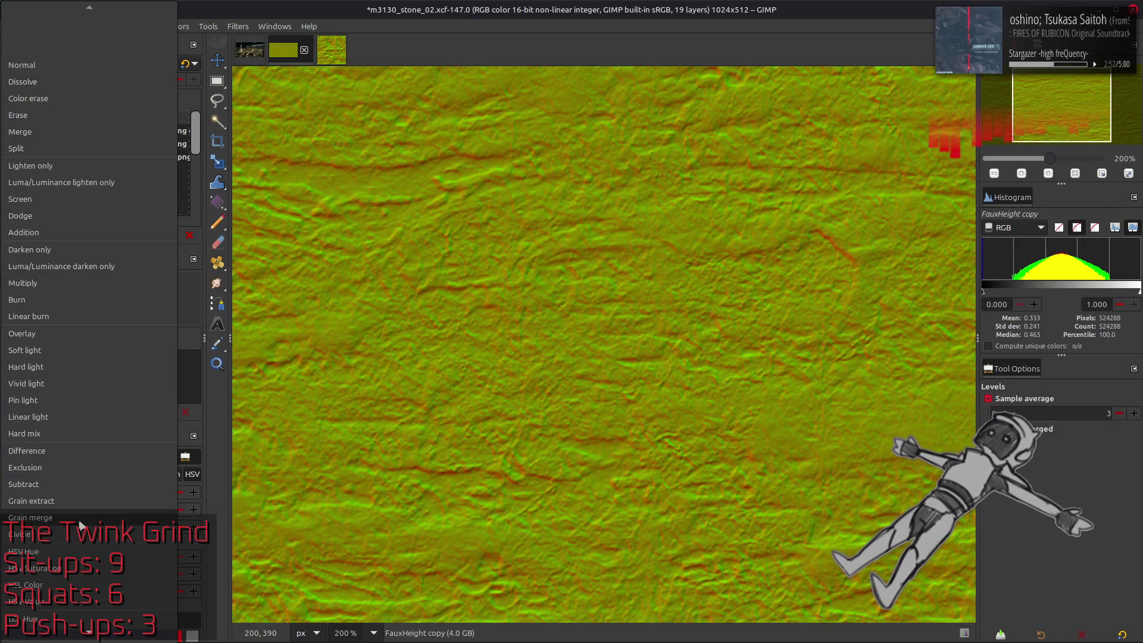
click(80, 518)
click(10, 130)
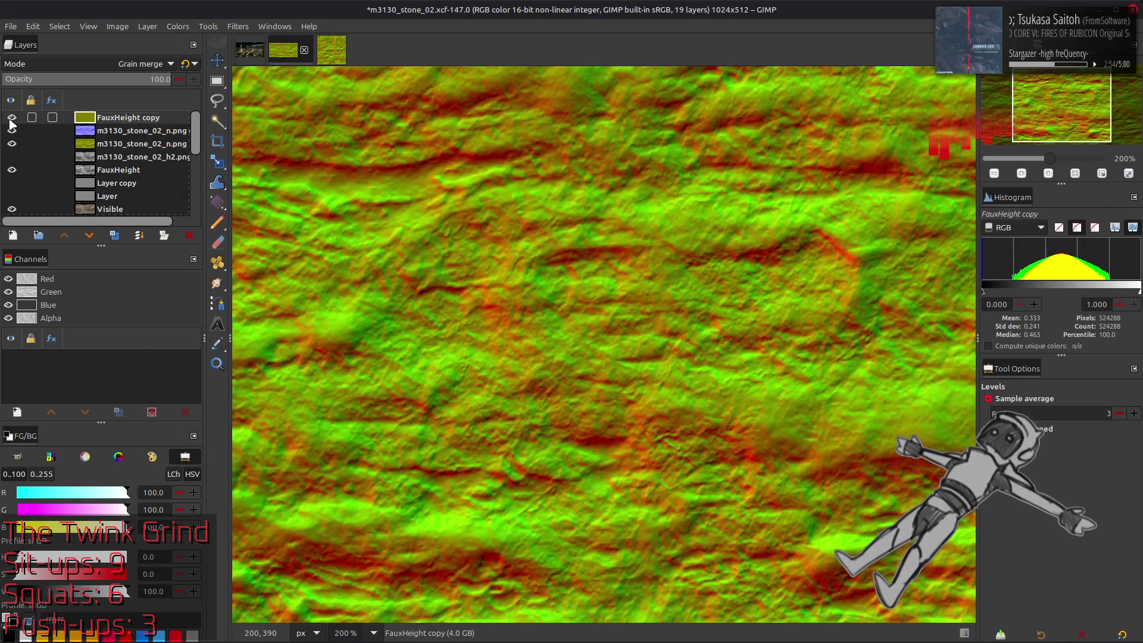
- Delete the test layer, hide both normal-map layers, and duplicate FauxHeight twice
click(189, 235)
click(12, 117)
click(11, 130)
click(114, 159)
click(114, 236)
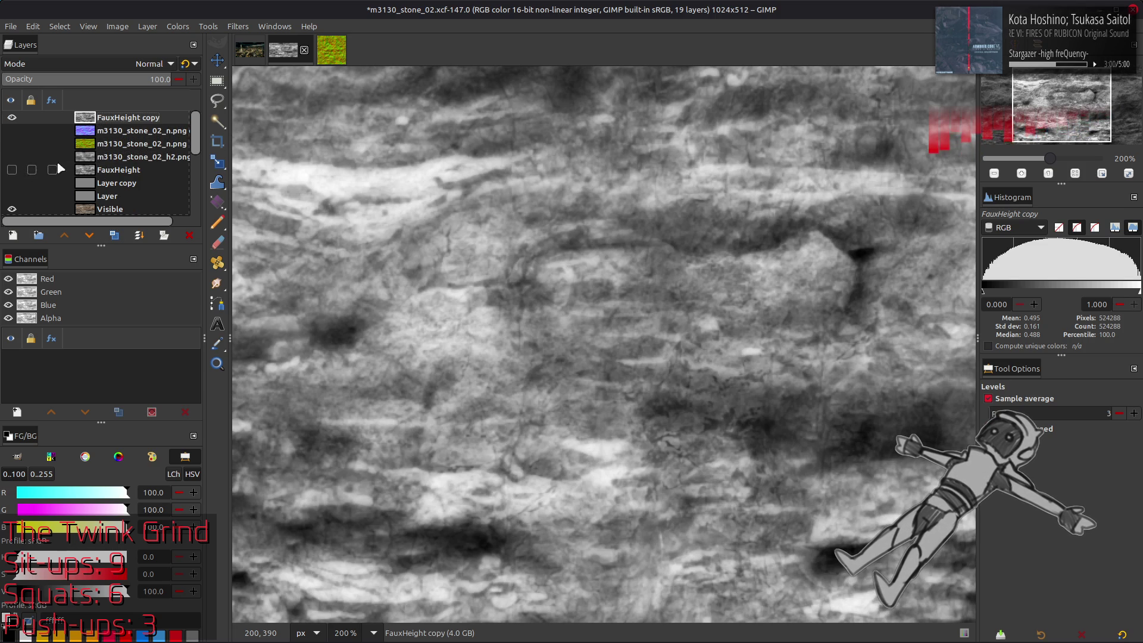
click(116, 237)
- Add another height copy and apply a radius-1 Diamond Median Blur to copies #2 and #1
click(114, 236)
click(238, 26)
mouse_move(256, 101)
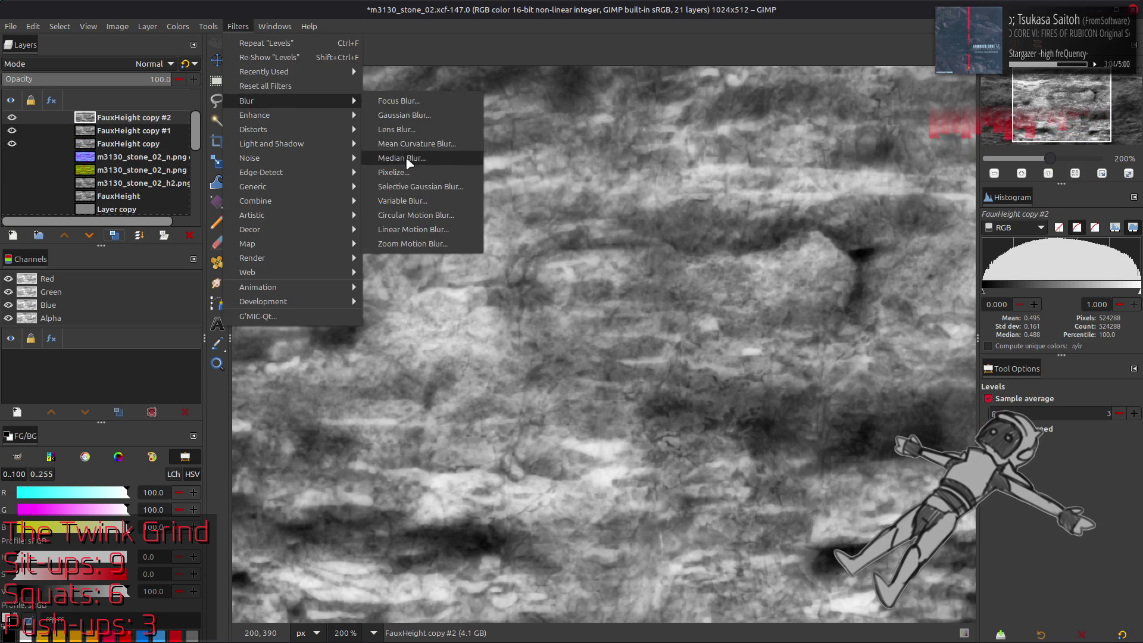
click(408, 159)
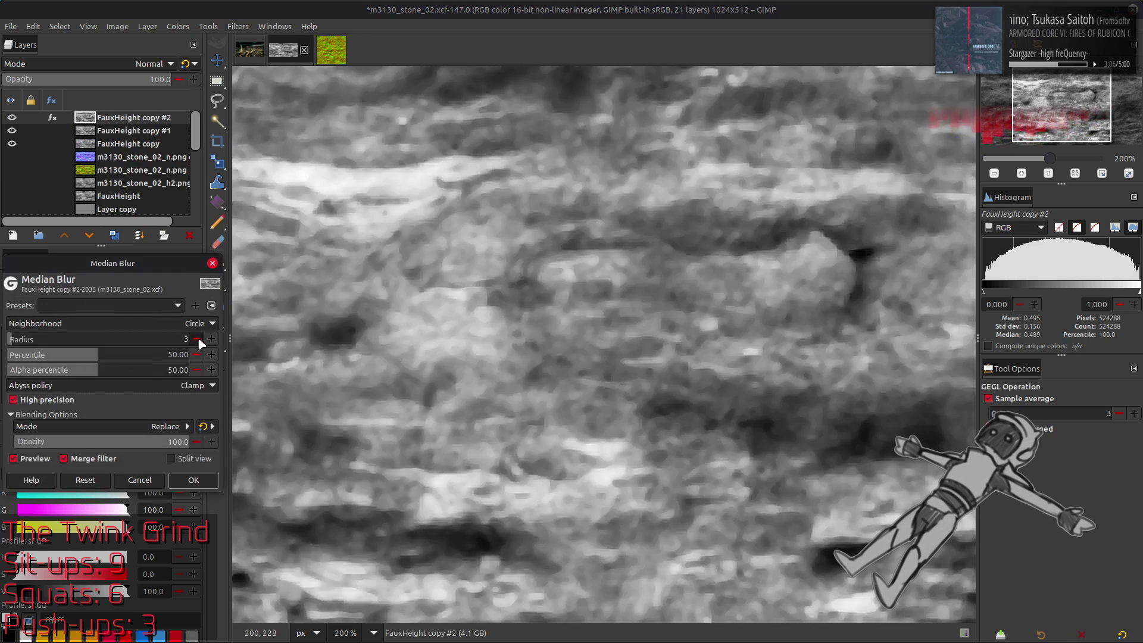
click(192, 480)
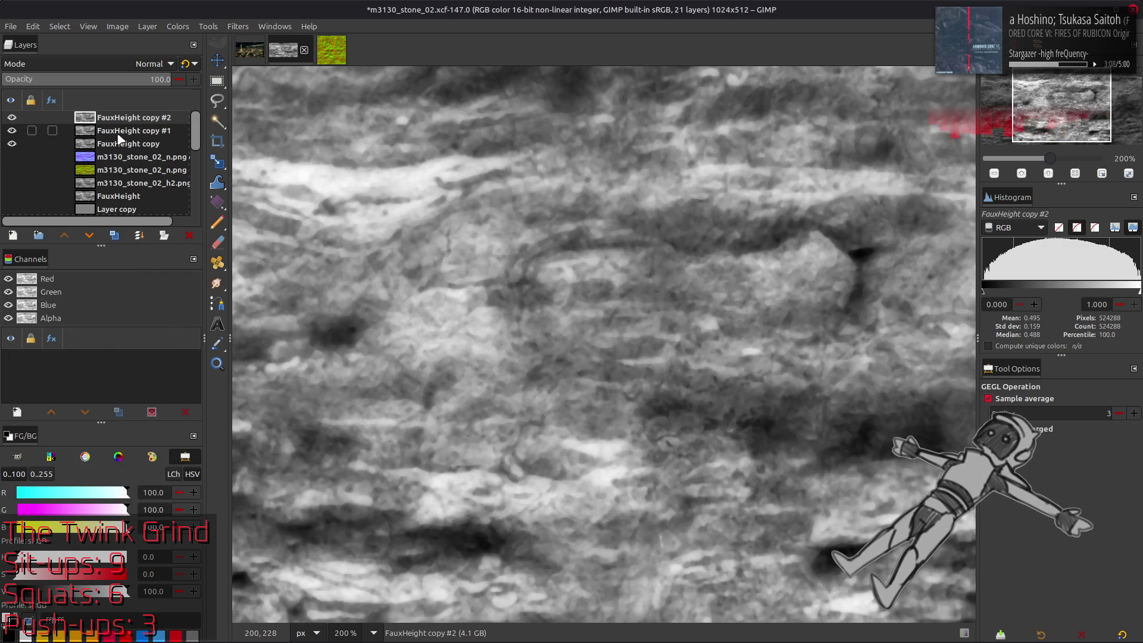
click(119, 132)
key(shift+ctrl+f)
click(116, 301)
click(134, 312)
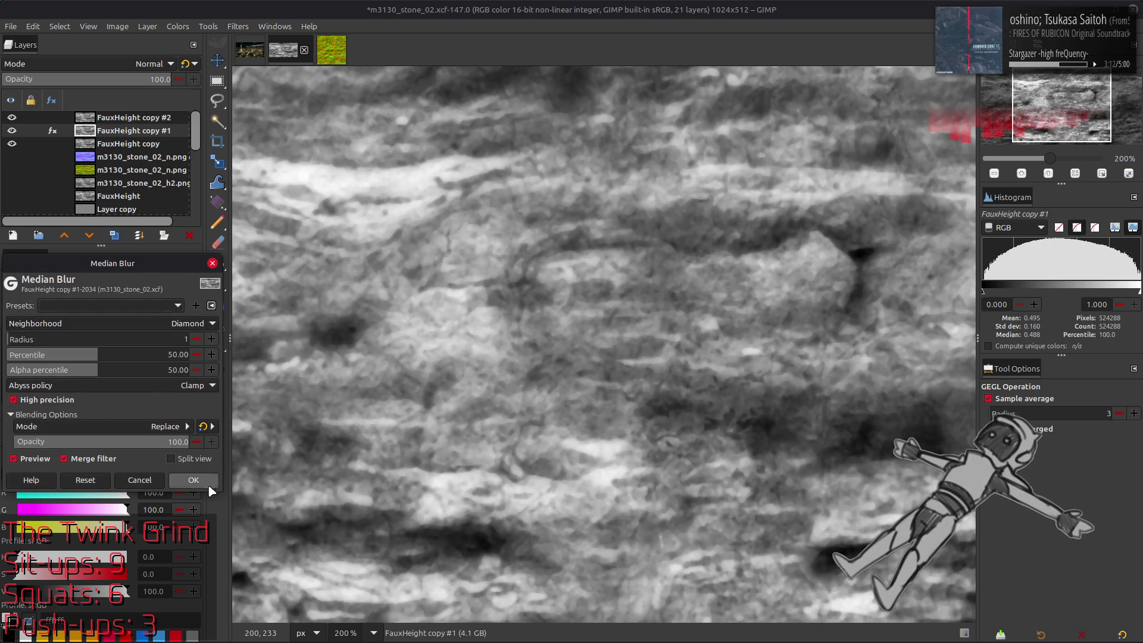
click(191, 480)
- Set FauxHeight copy #2 to 50 opacity, delete it, and toggle copy #1 to compare
click(137, 117)
text(50)
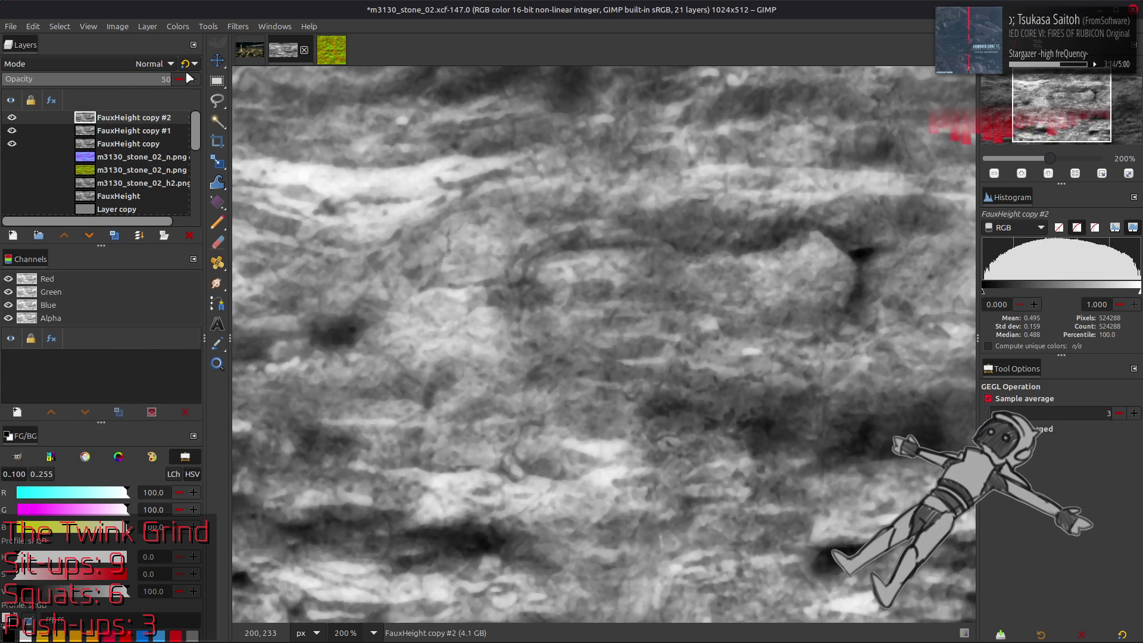
click(87, 79)
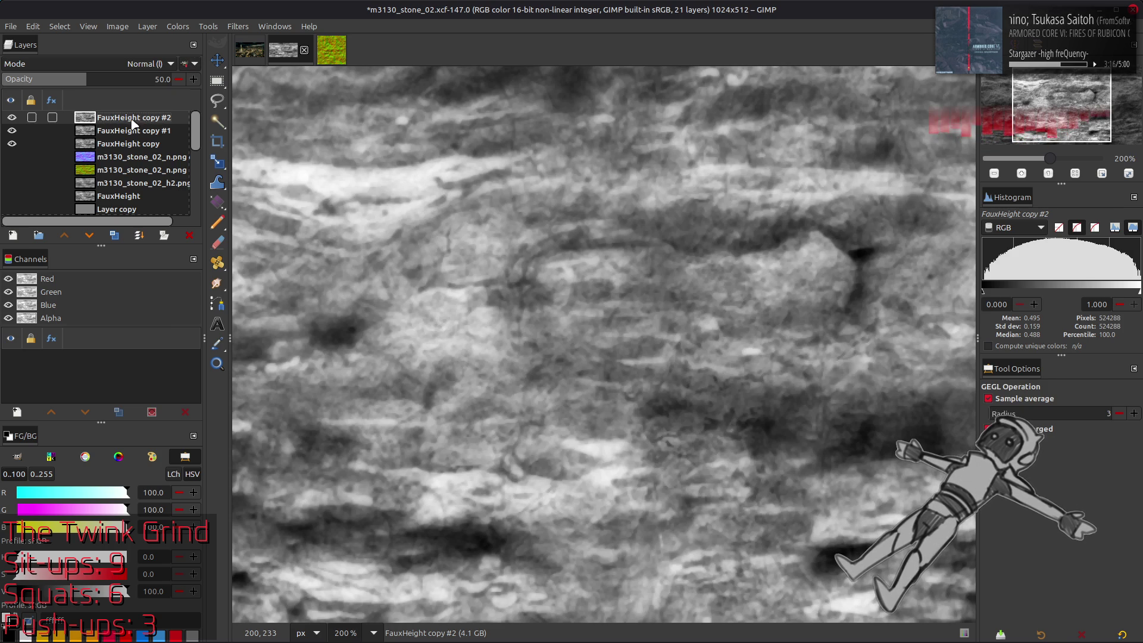
key(ctrl+m)
click(17, 119)
click(14, 119)
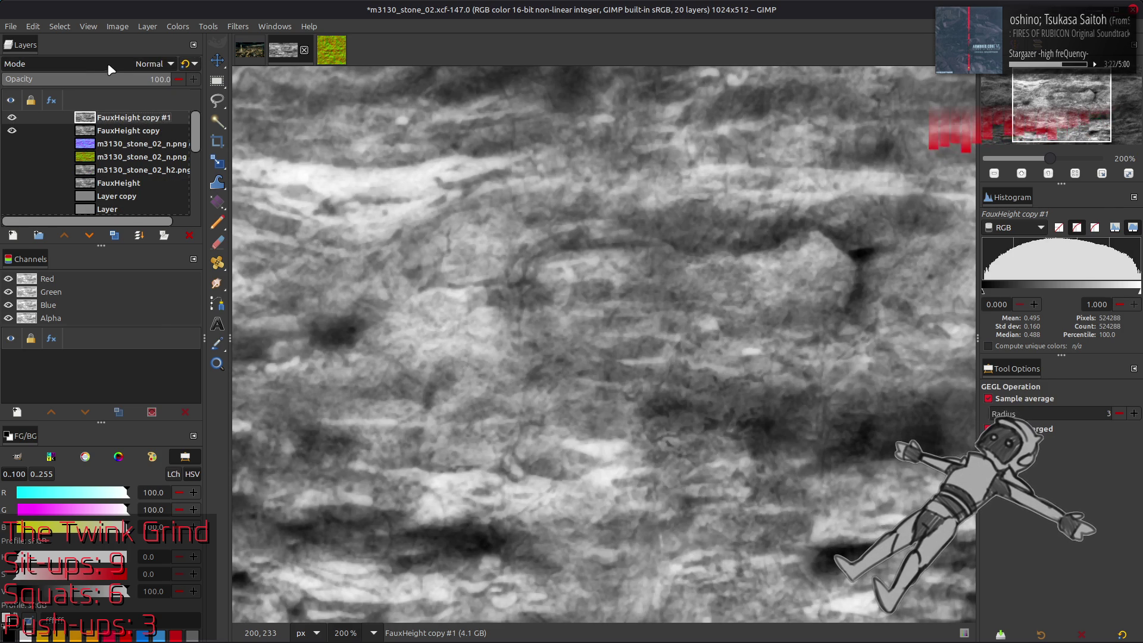
click(237, 26)
- Apply G'MIC Blur [Gaussian] to FauxHeight copy #1
click(292, 314)
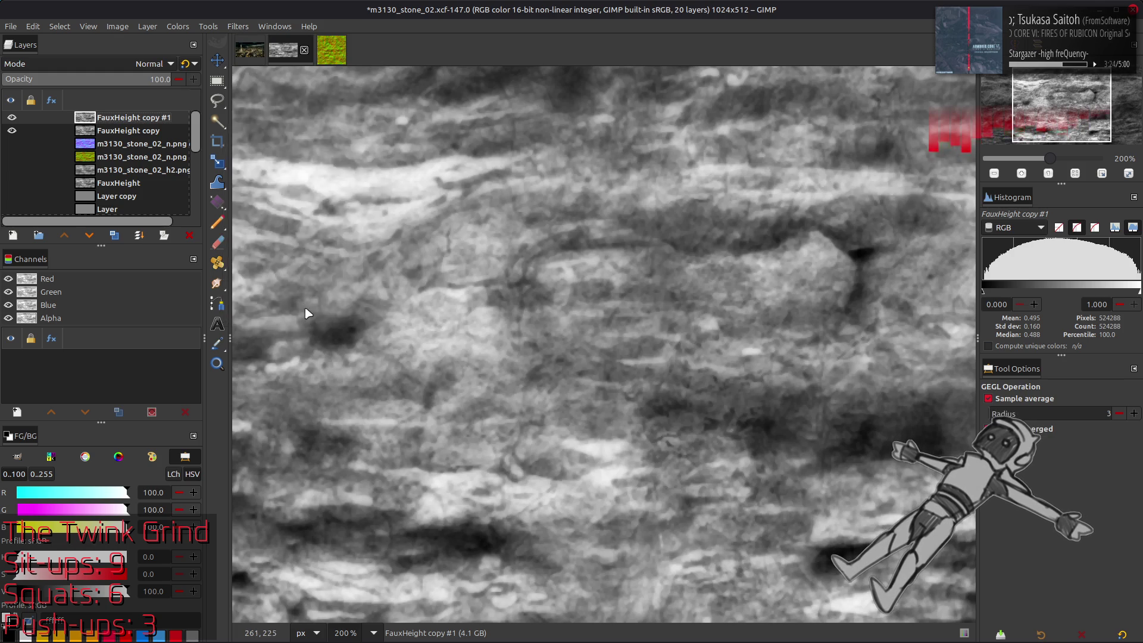
click(883, 159)
text(1.5)
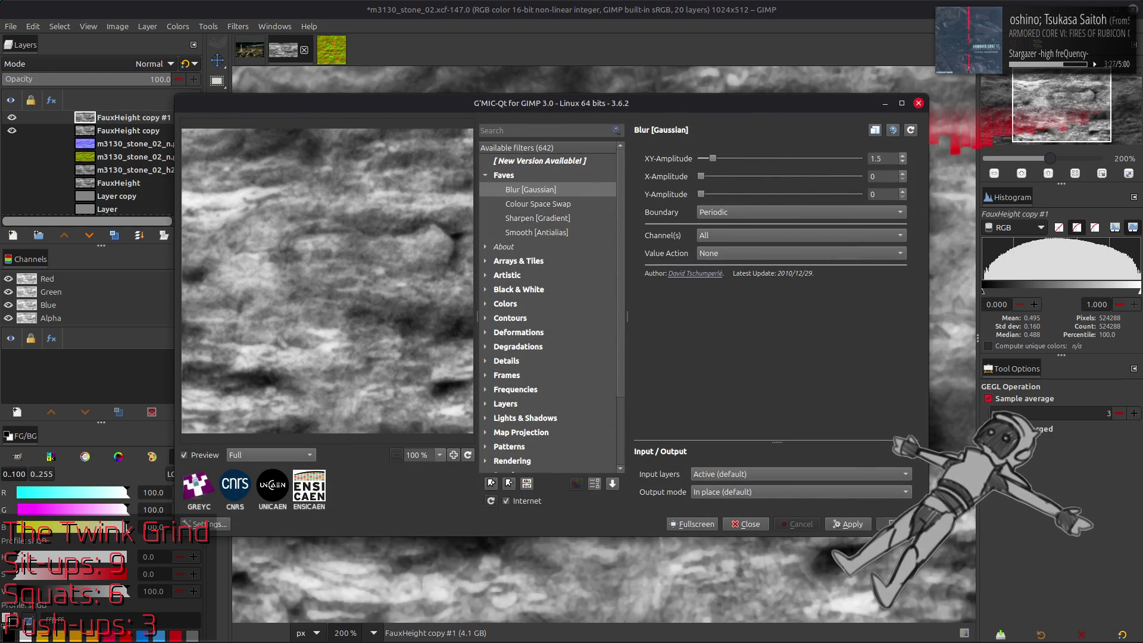
key(Return)
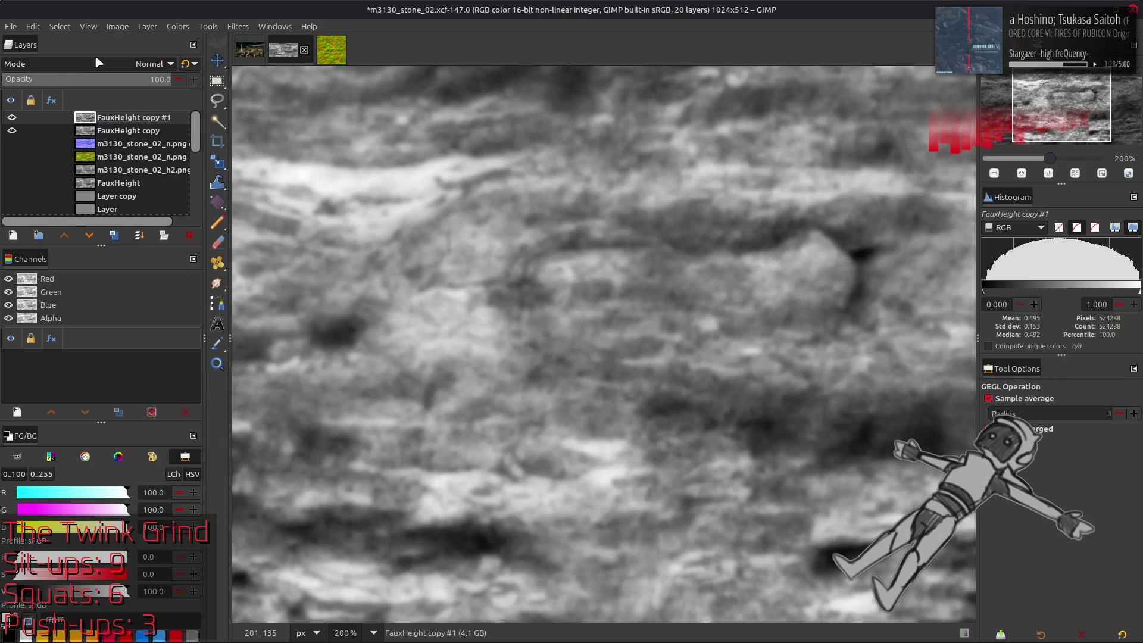
- Set copy #1 to Grain extract and merge it down into FauxHeight copy
click(87, 60)
click(86, 503)
right_click(137, 123)
click(160, 256)
click(205, 26)
- Stretch Contrast on FauxHeight copy with Non-linear components enabled
click(177, 26)
mouse_move(238, 244)
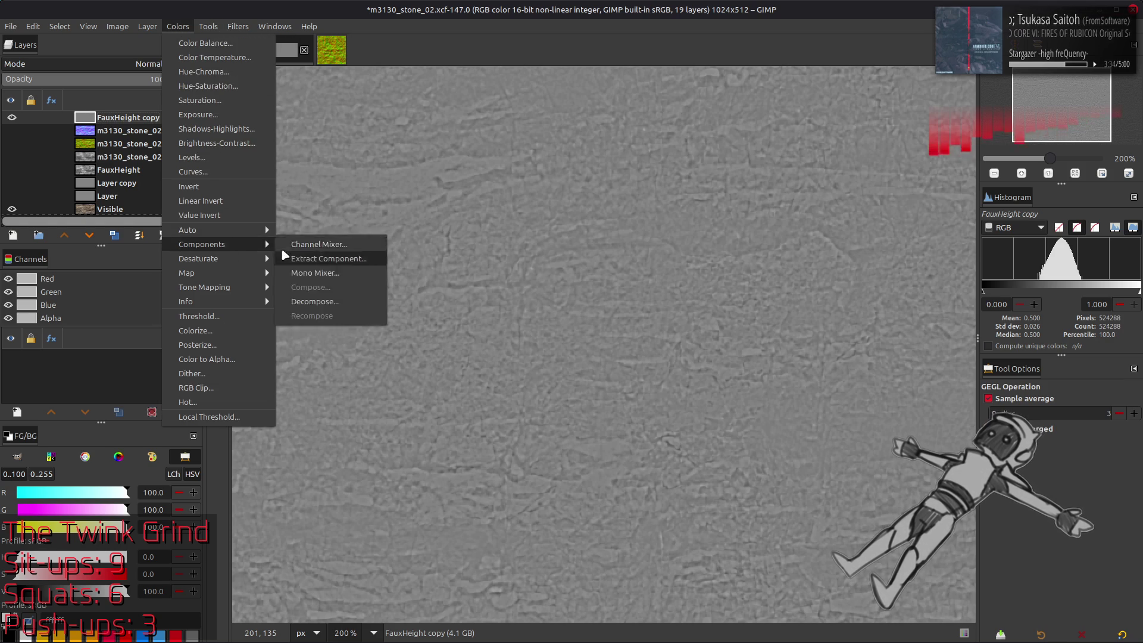
click(315, 259)
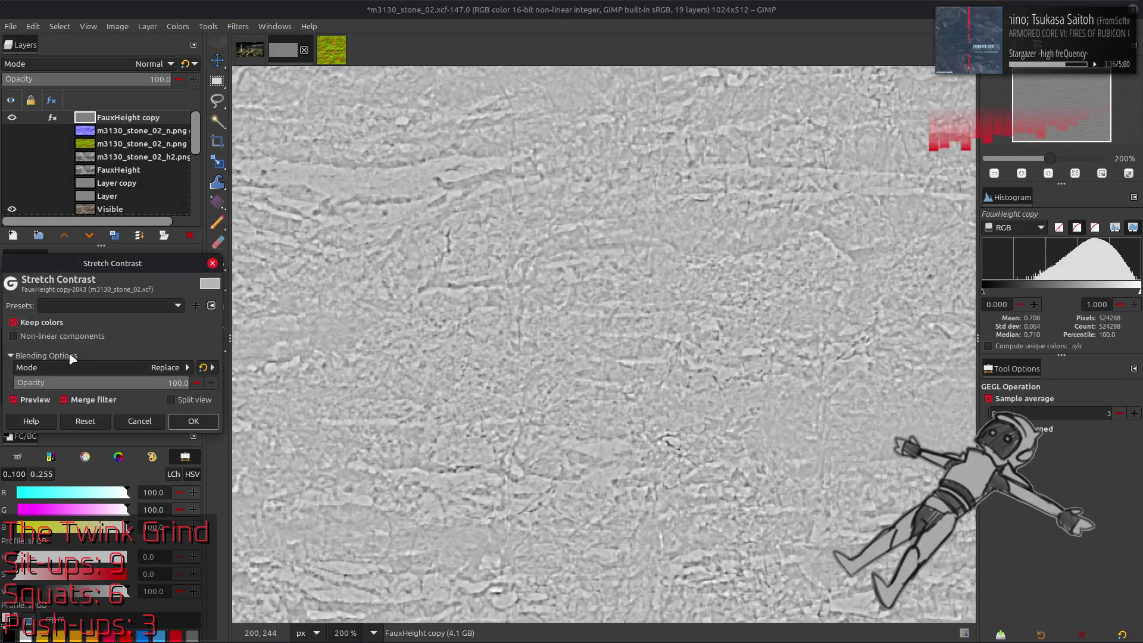
click(63, 335)
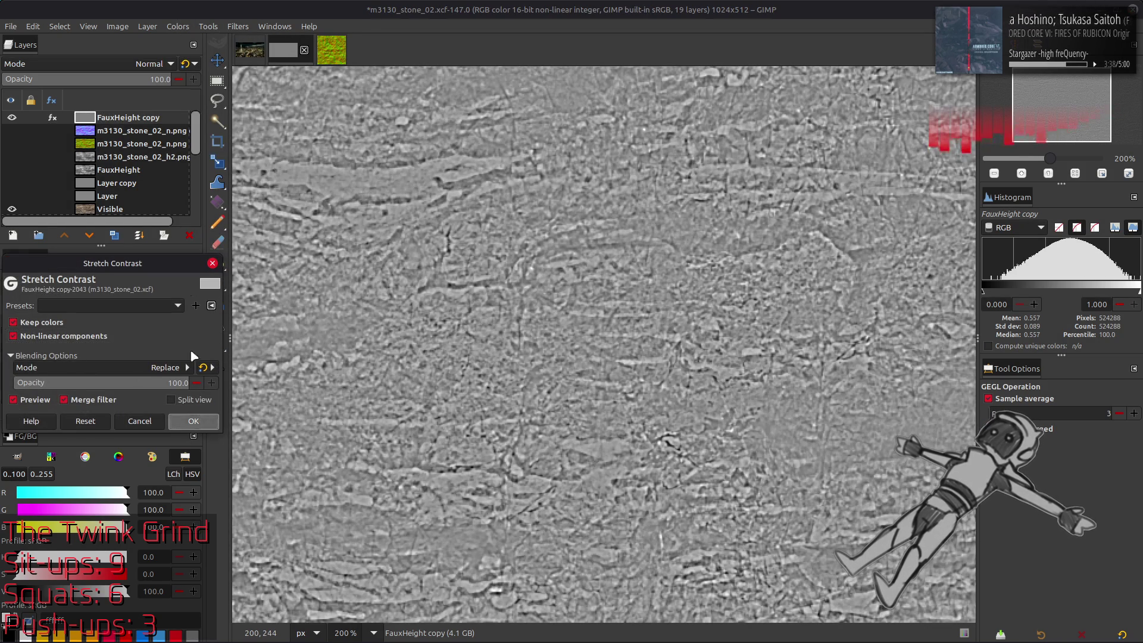
click(194, 421)
- Apply the Normal Map filter at scale 2 with Tileable enabled
click(238, 26)
click(356, 328)
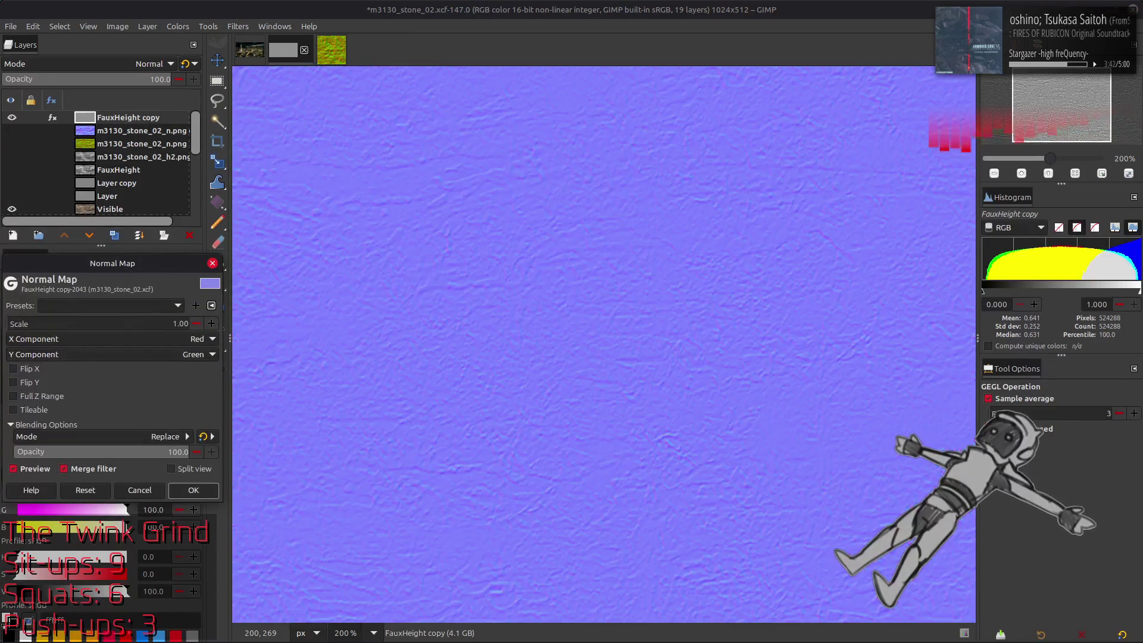
click(56, 410)
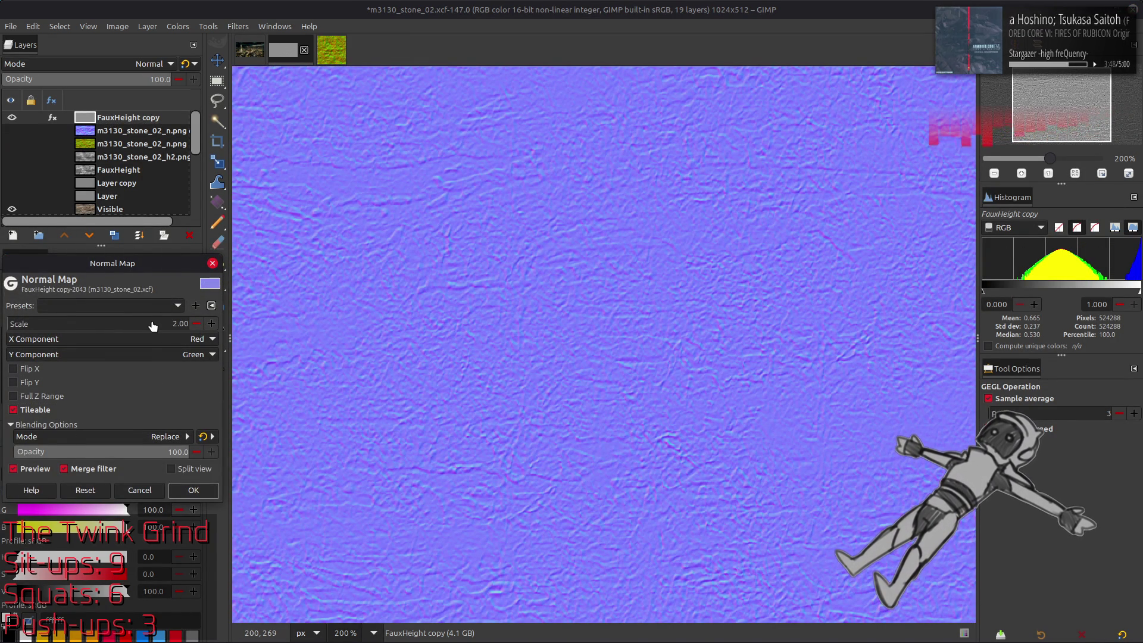
click(193, 490)
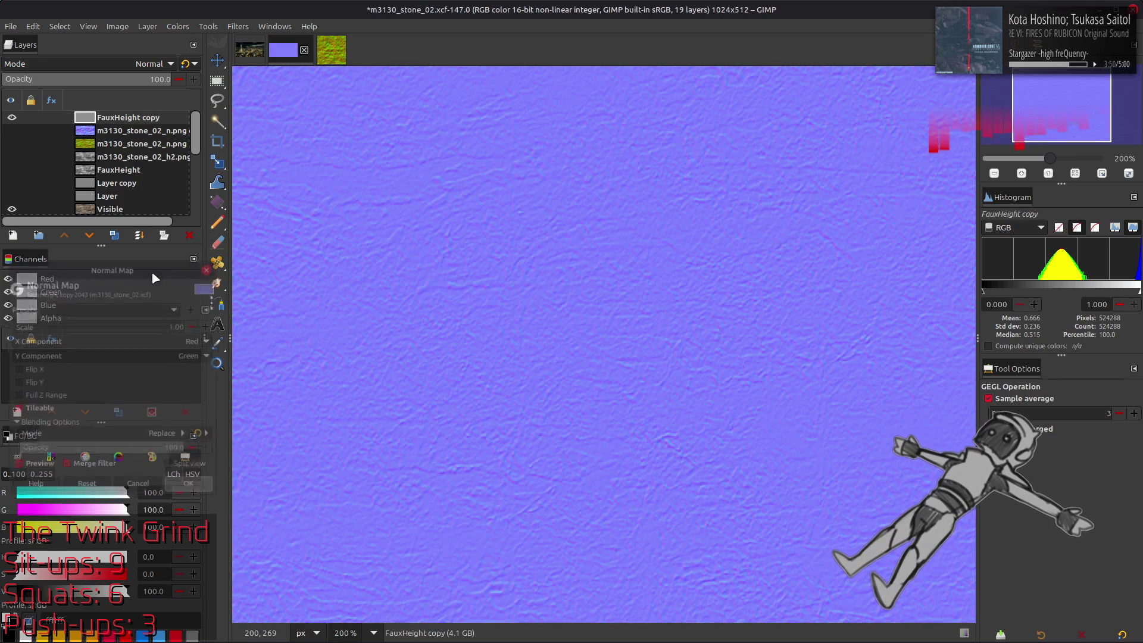
- Drag the Blue channel output level to 0 in Levels for FauxHeight copy
click(177, 26)
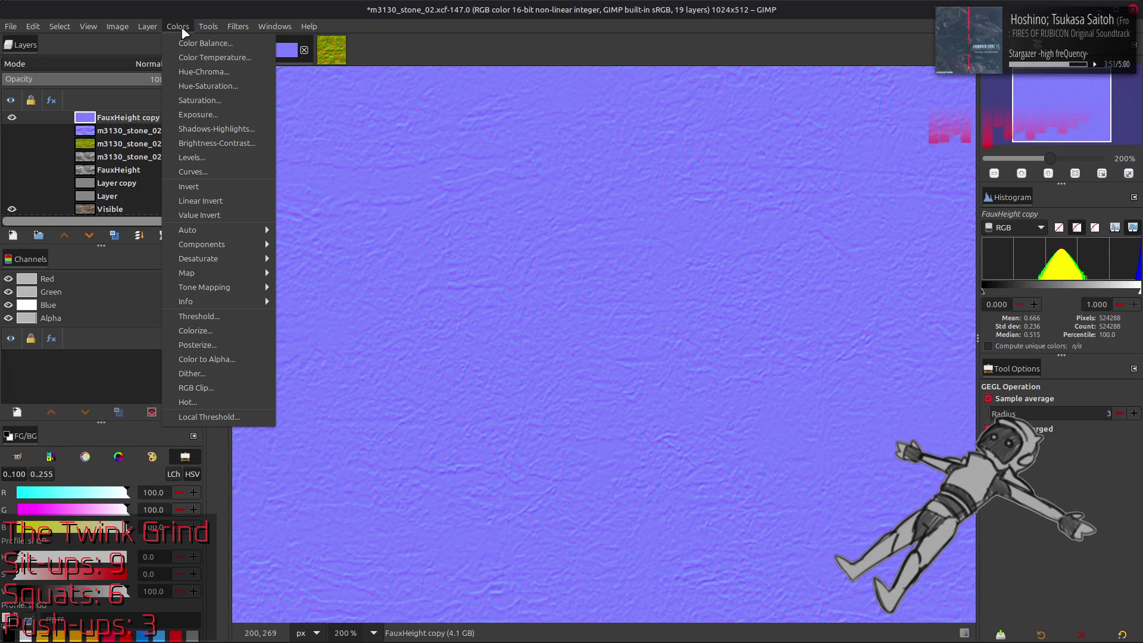
click(205, 185)
scroll(62, 292, down, 3)
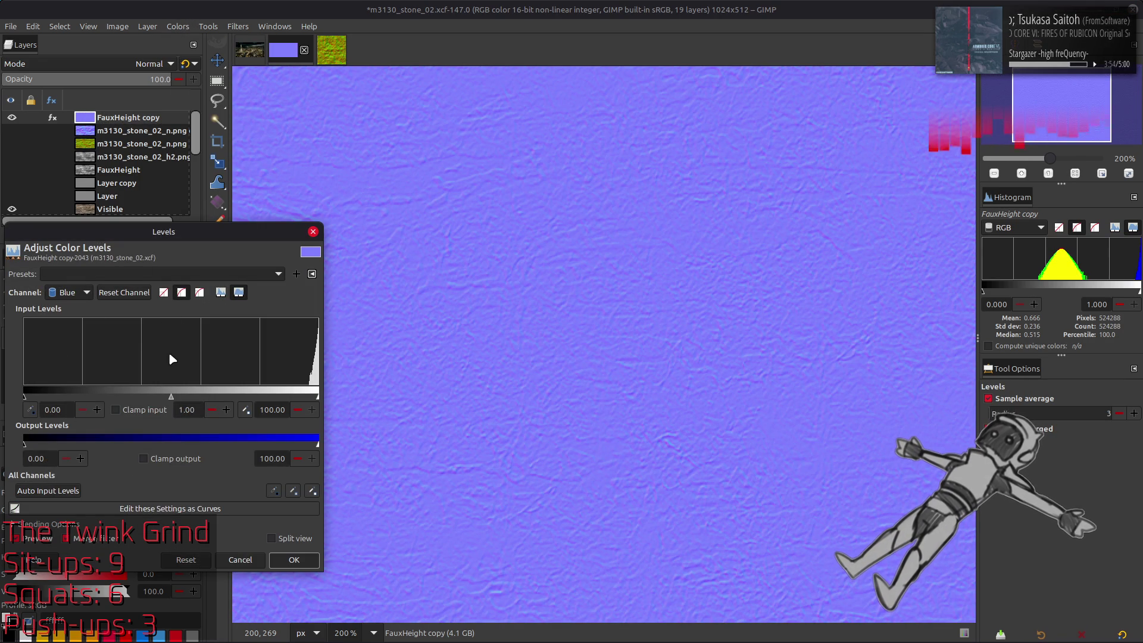
drag(297, 444, 24, 443)
click(294, 559)
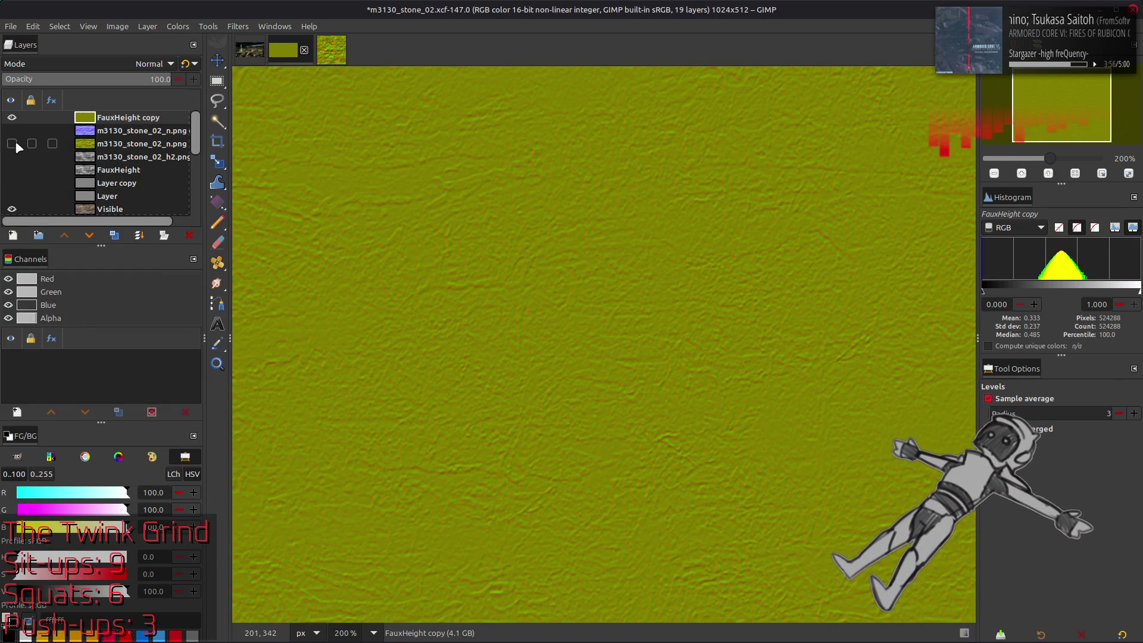
- Set FauxHeight copy's layer mode to Grain merge over the stone_02 normal maps
click(86, 67)
click(67, 506)
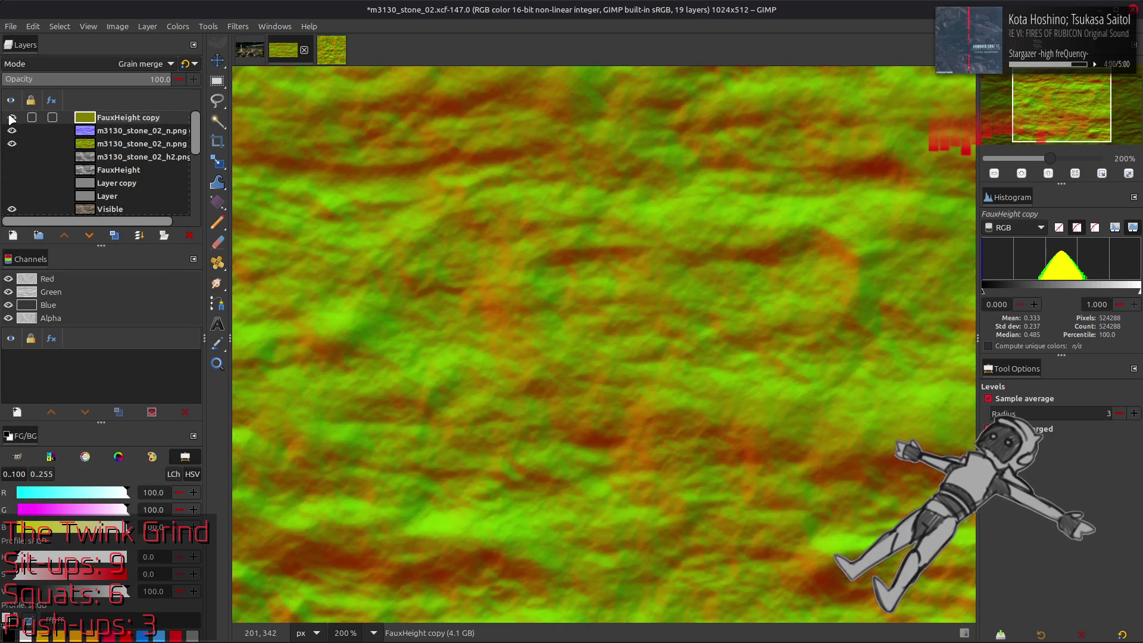
click(68, 64)
- Set FauxHeight copy to Overlay and toggle its visibility to compare
scroll(66, 62, up, 5)
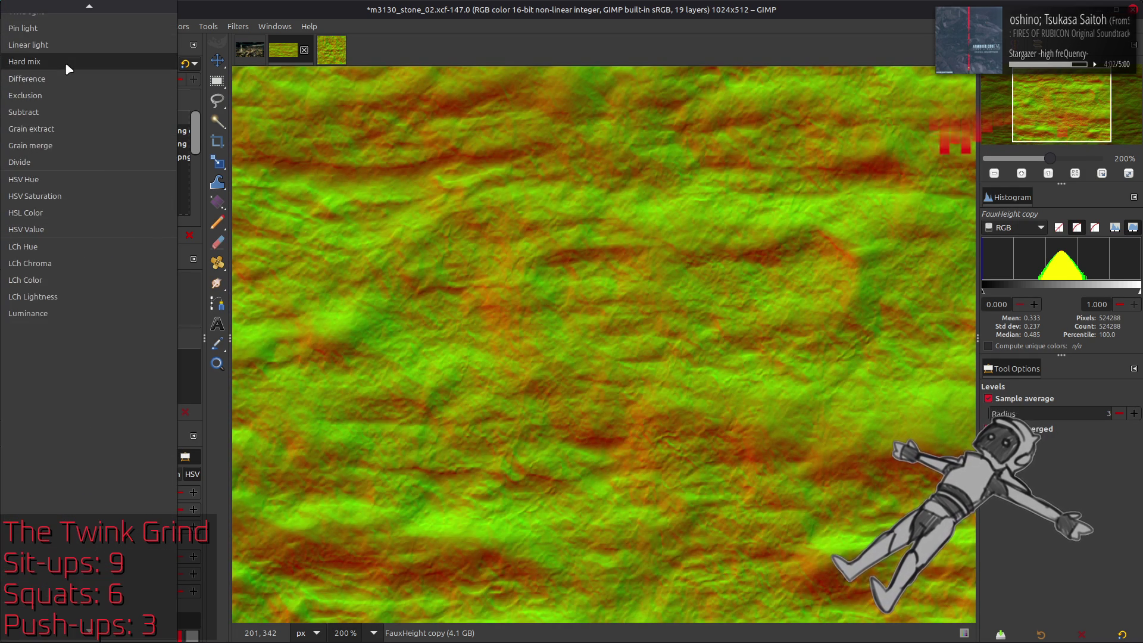
click(62, 52)
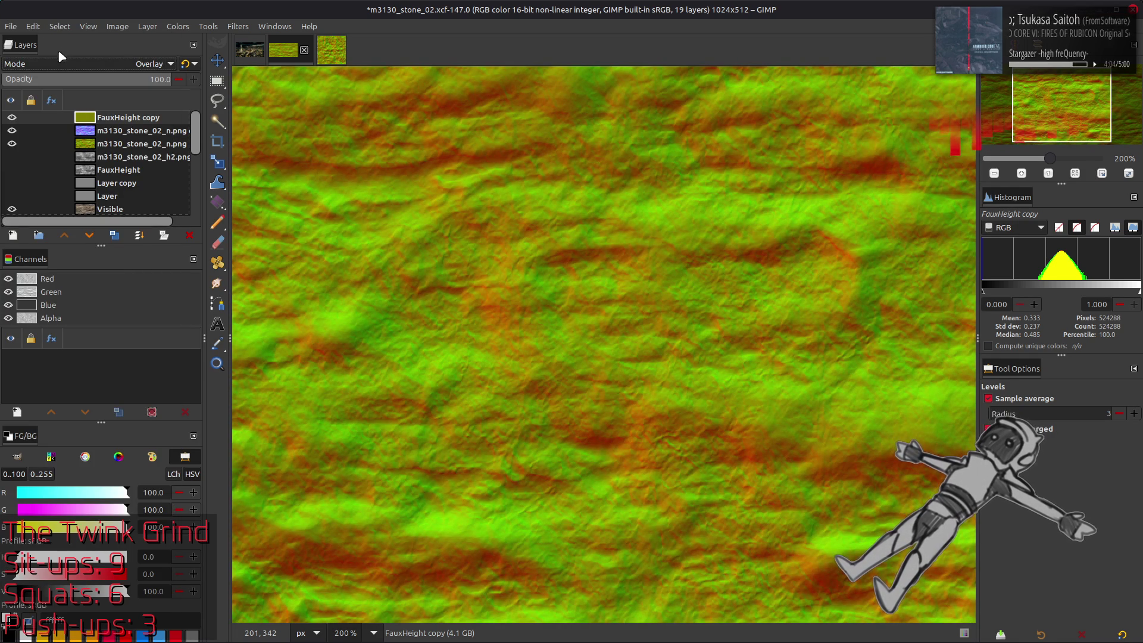
click(10, 118)
click(12, 118)
click(13, 131)
click(13, 129)
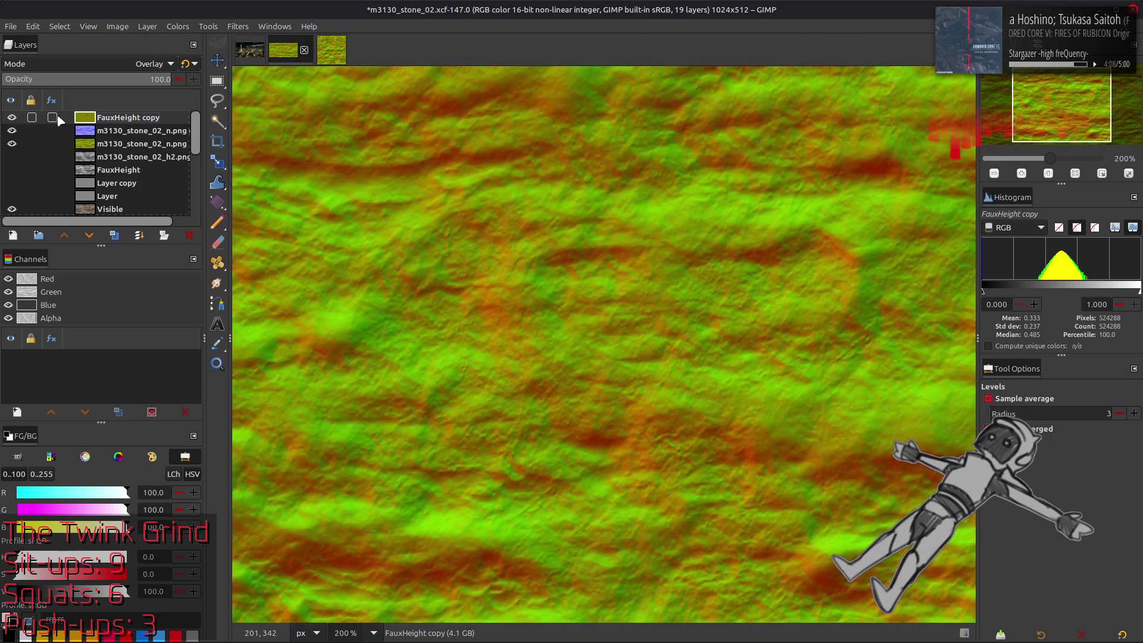
- Switch FauxHeight copy back to Grain merge and toggle it to compare
click(101, 58)
click(76, 245)
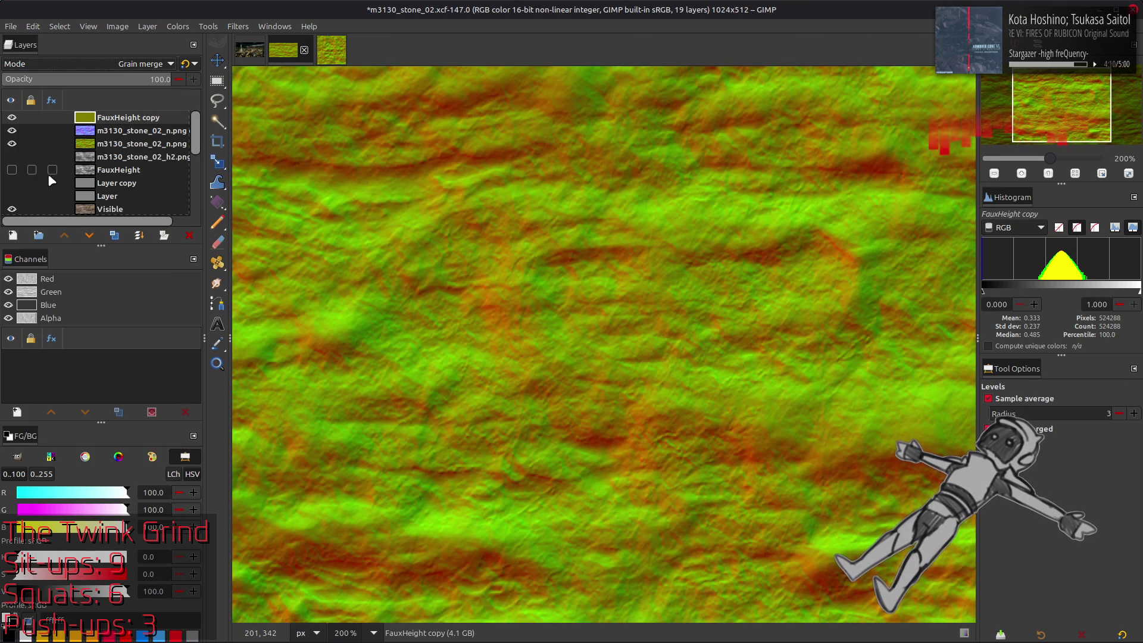
click(12, 118)
click(12, 118)
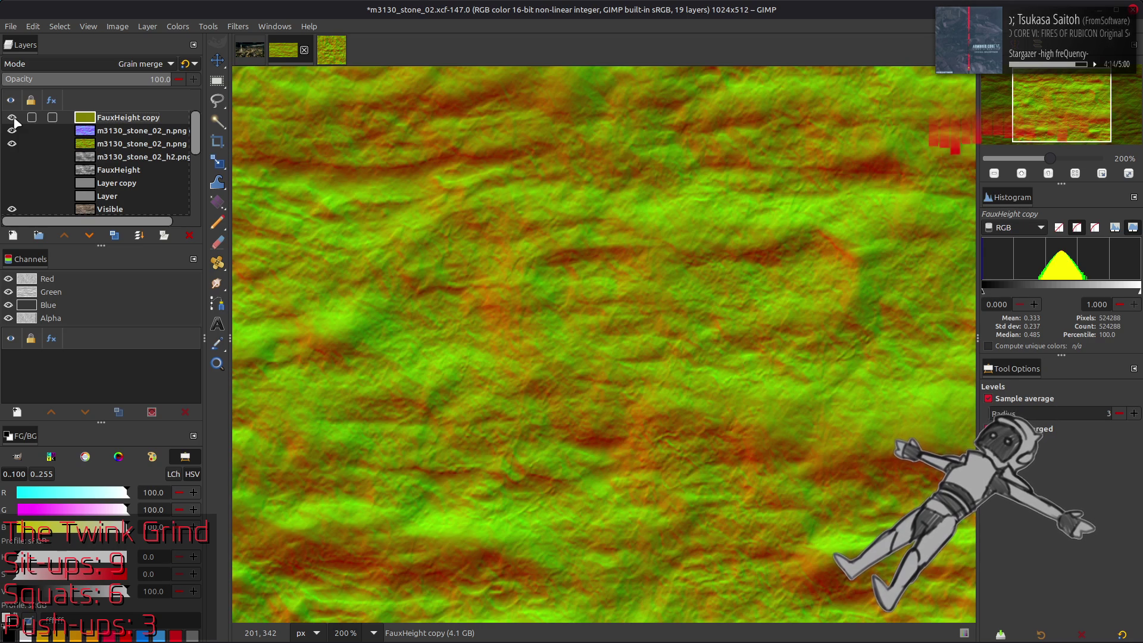
click(98, 145)
click(100, 118)
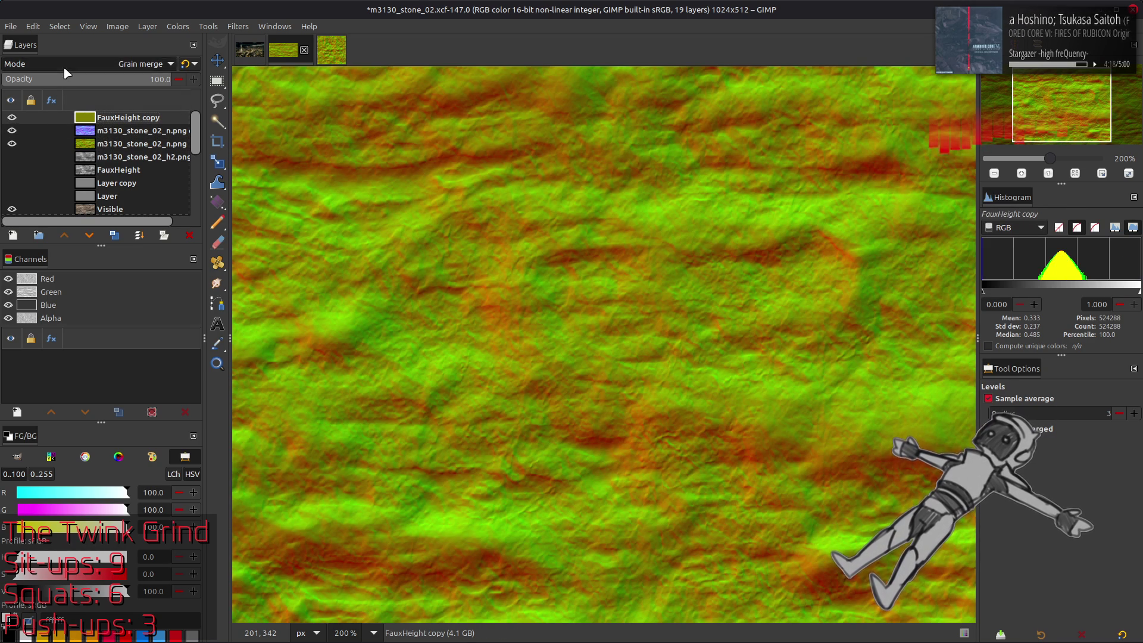
- Set FauxHeight copy's blend mode to Overlay again
click(63, 64)
scroll(63, 65, up, 5)
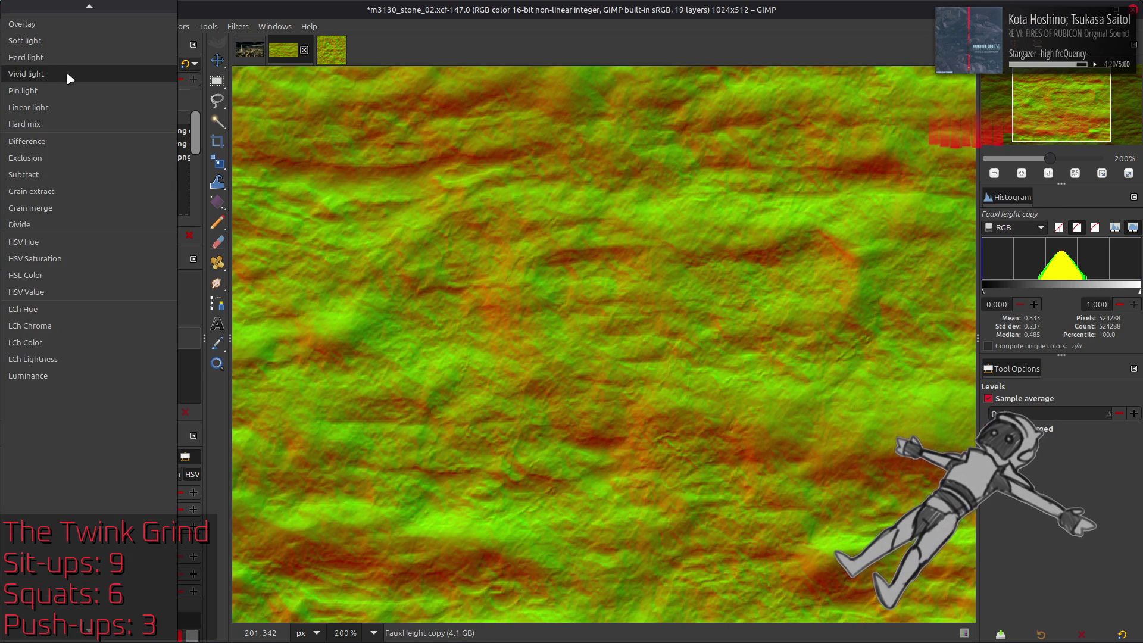
scroll(76, 86, up, 2)
scroll(74, 83, up, 2)
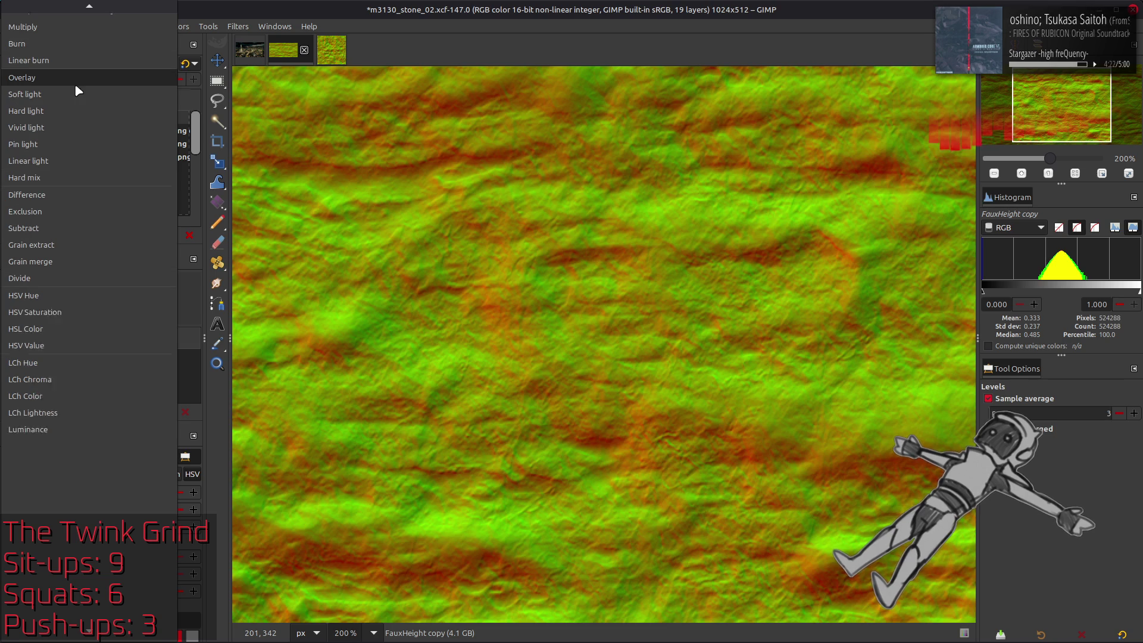
click(66, 89)
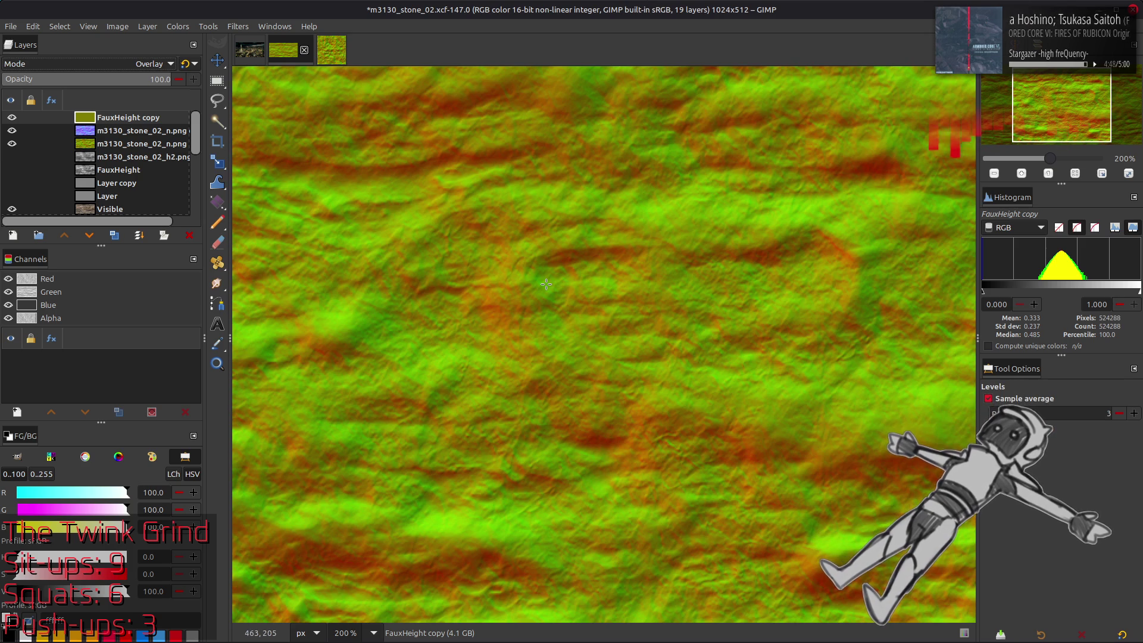
- Set FauxHeight copy to Grain merge and flick its visibility to compare
key(m)
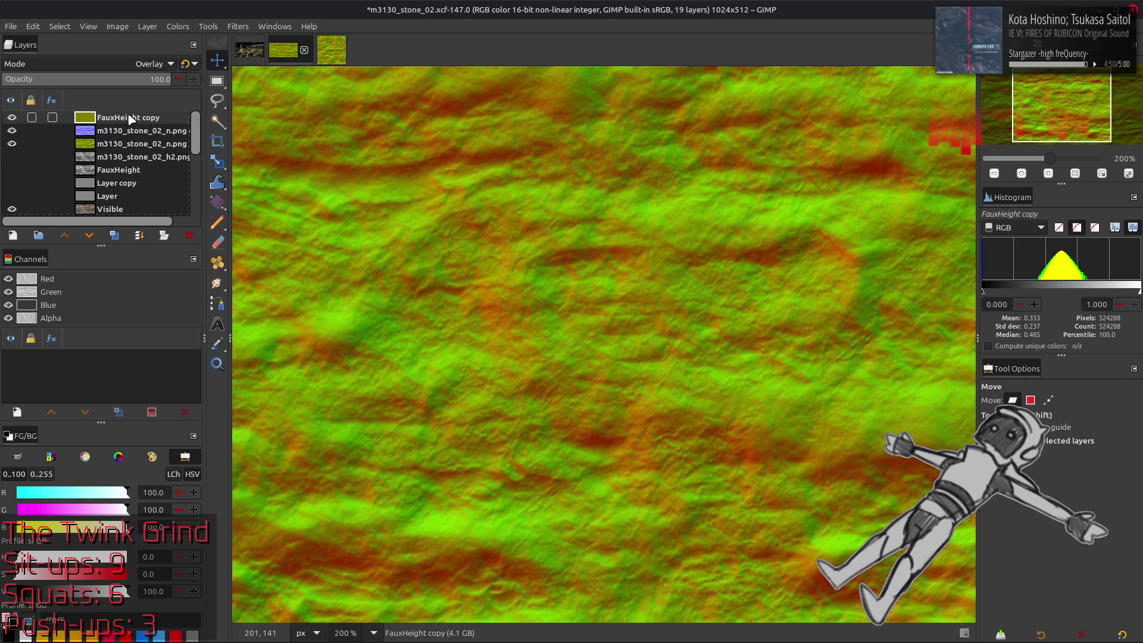
click(106, 65)
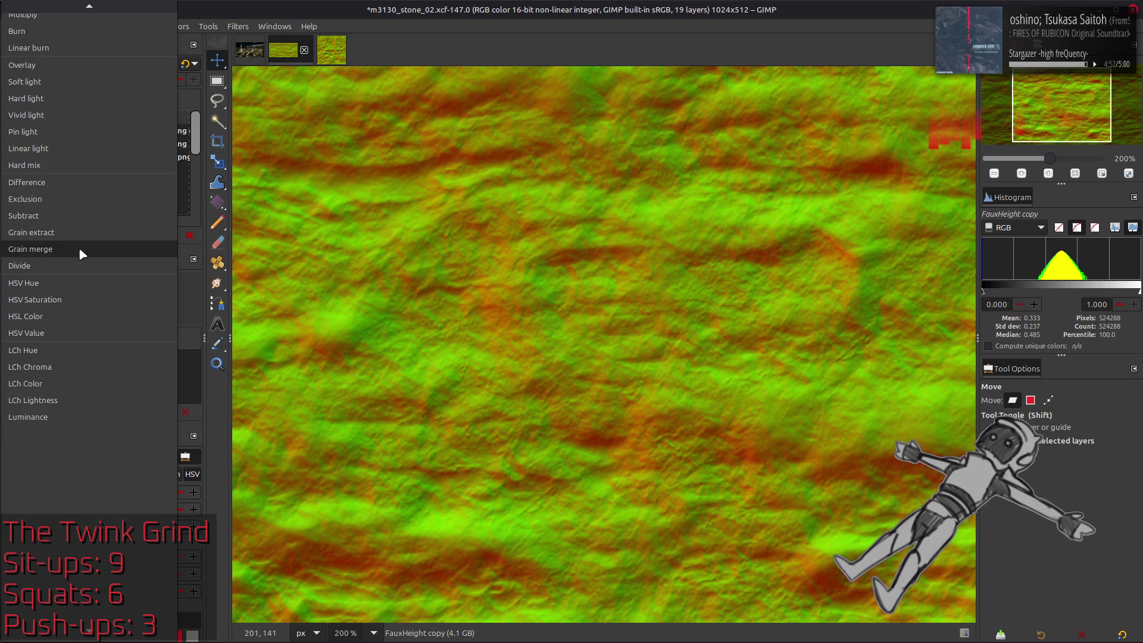
click(79, 247)
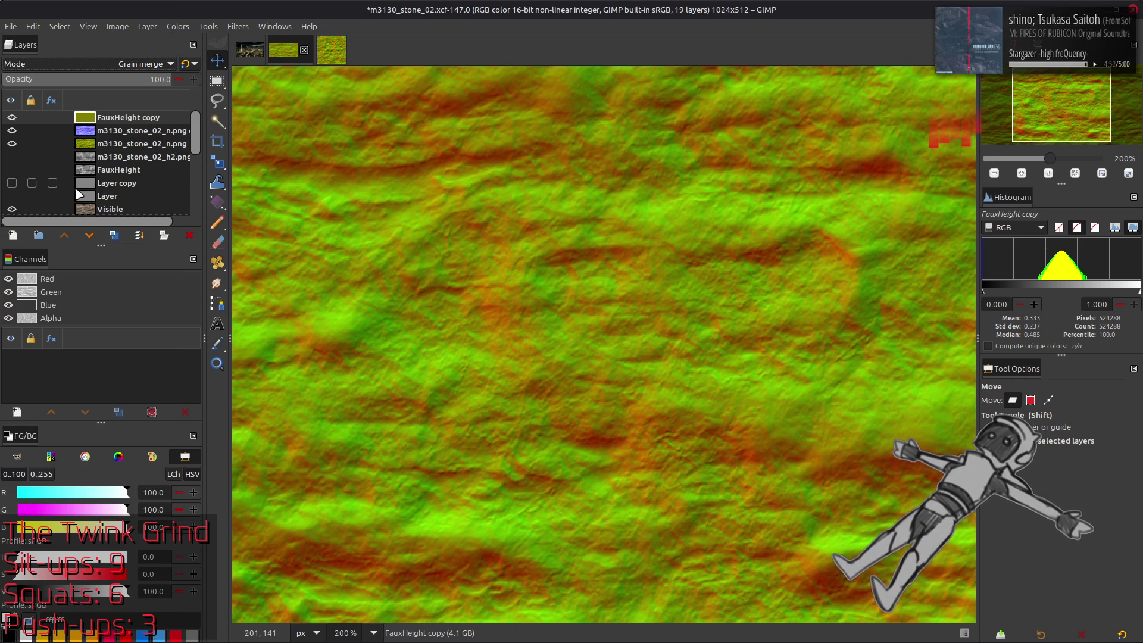
click(12, 118)
click(12, 118)
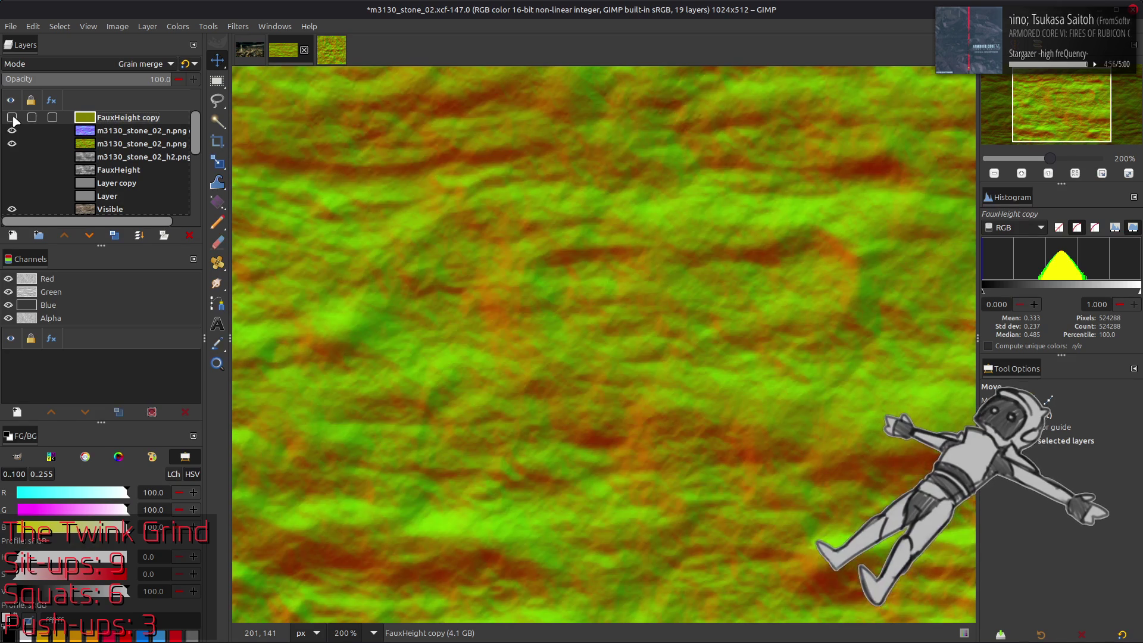
click(12, 118)
click(11, 118)
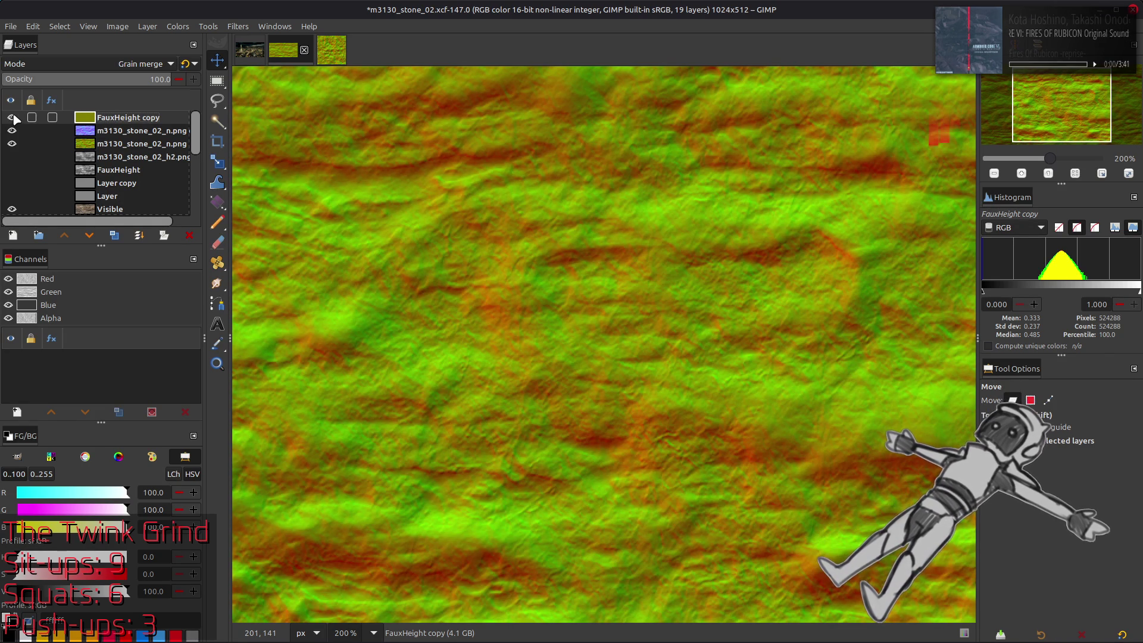
click(12, 118)
click(12, 118)
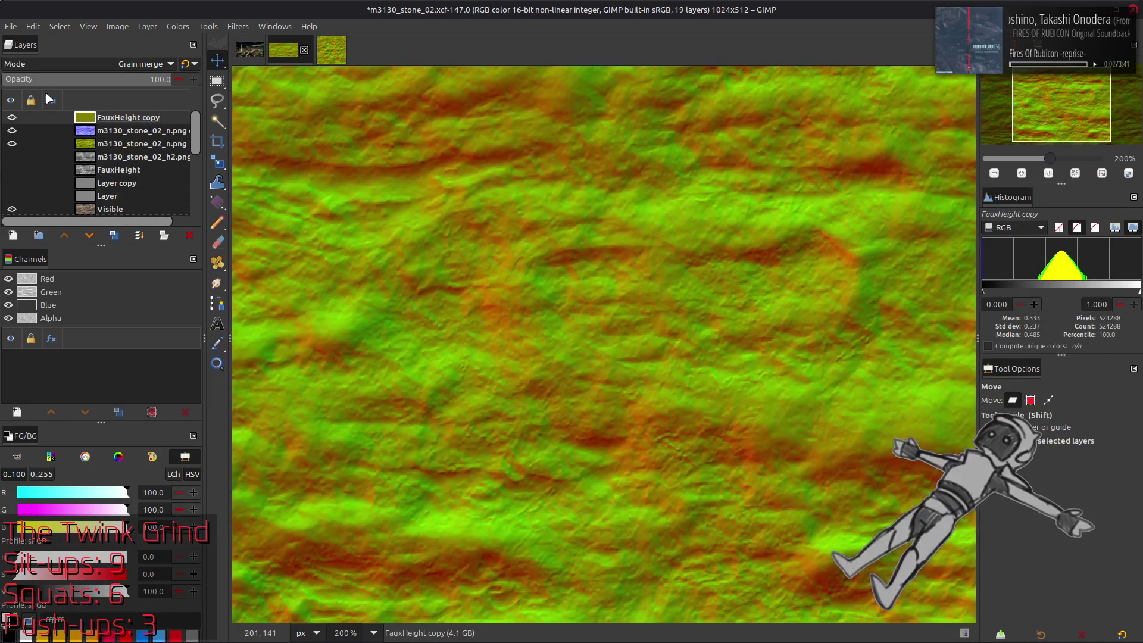
click(11, 118)
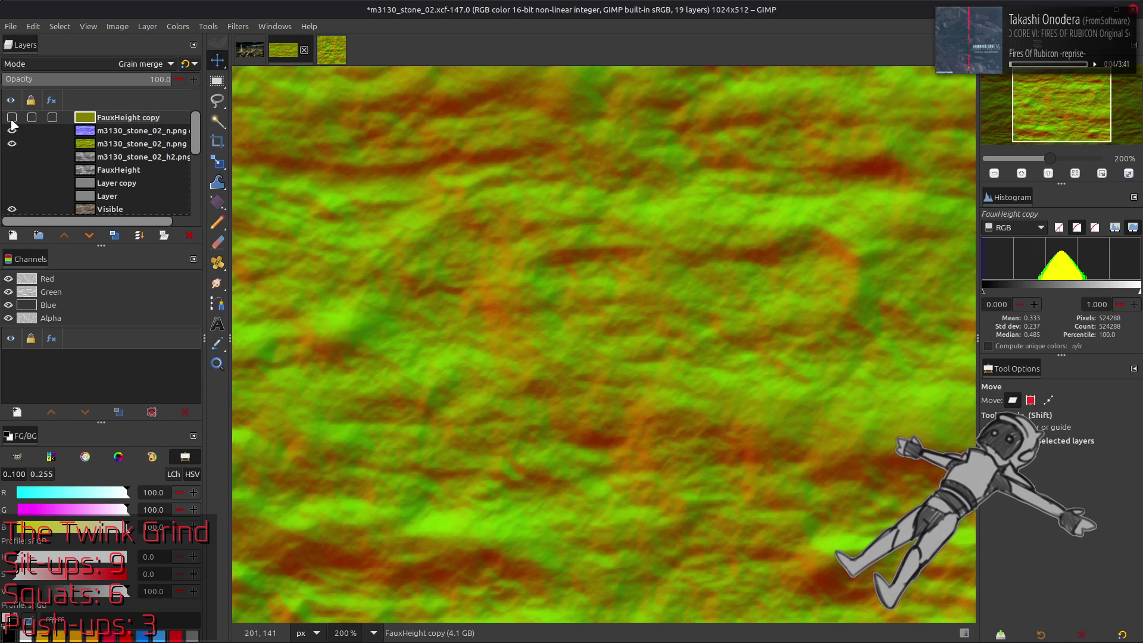
click(12, 118)
- Switch FauxHeight copy to Overlay and toggle it to check the result
click(82, 68)
scroll(85, 65, up, 5)
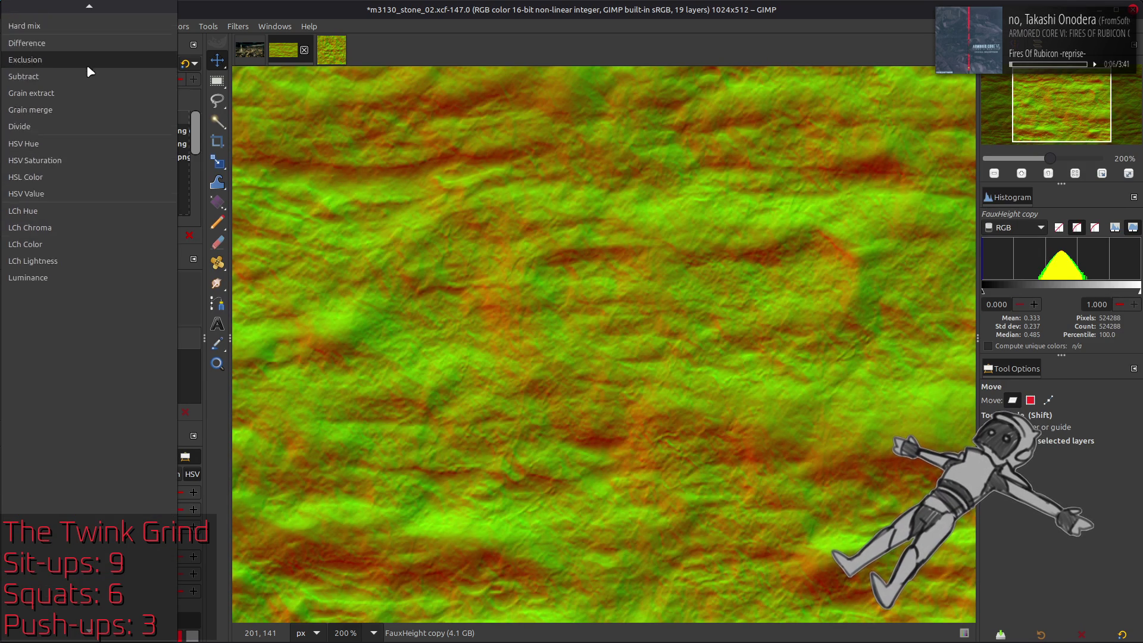
scroll(88, 58, up, 1)
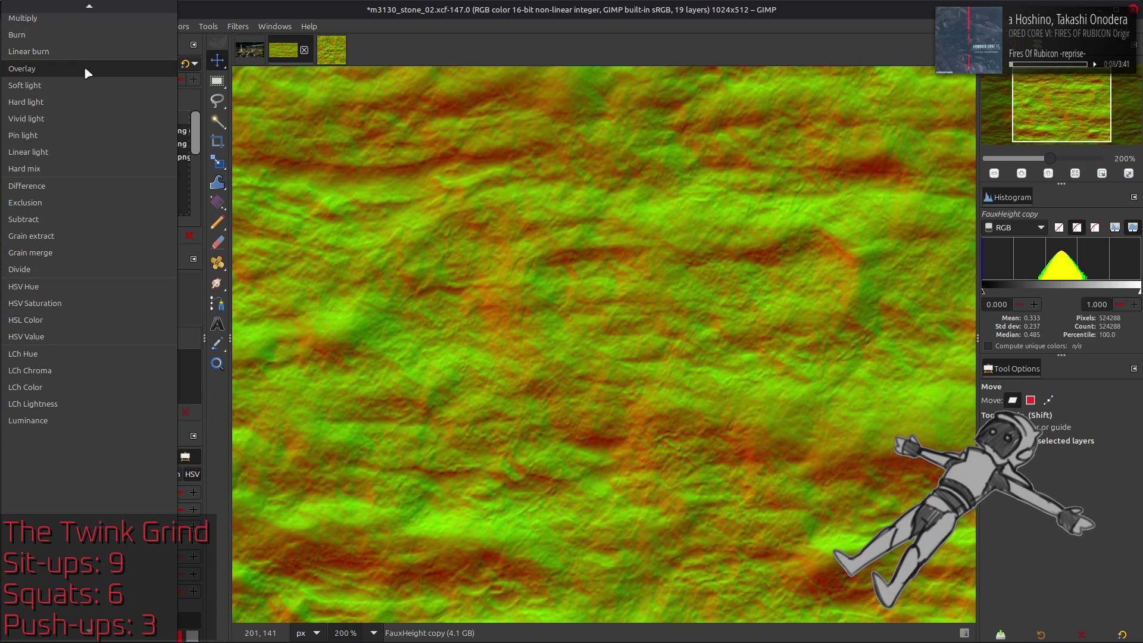
click(87, 70)
scroll(88, 64, down, 2)
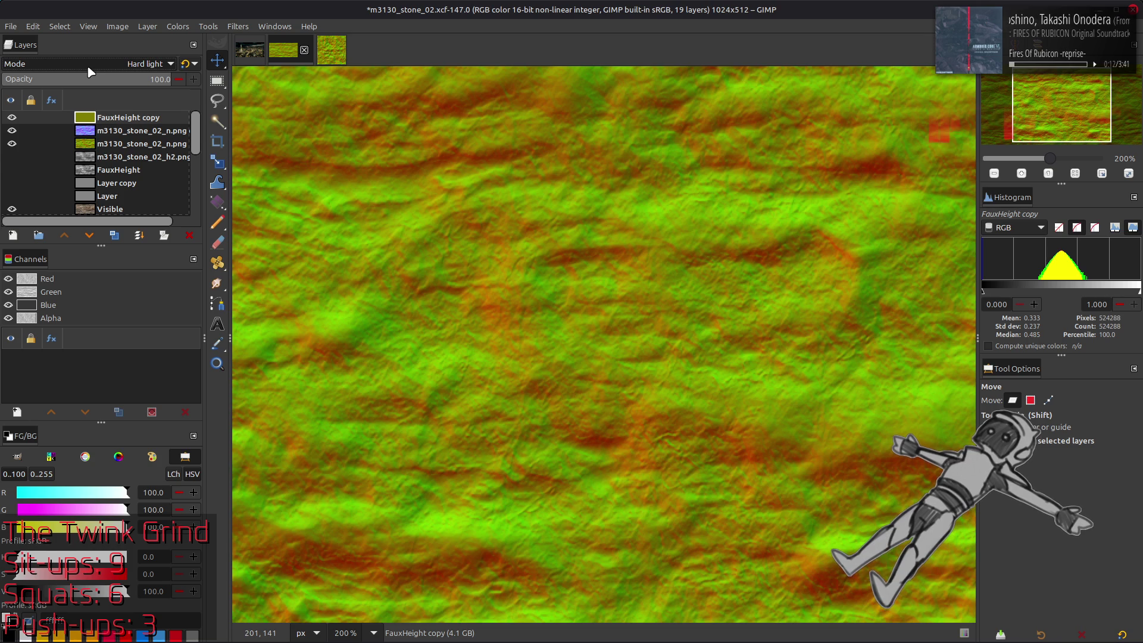
click(12, 118)
click(12, 118)
scroll(87, 65, up, 2)
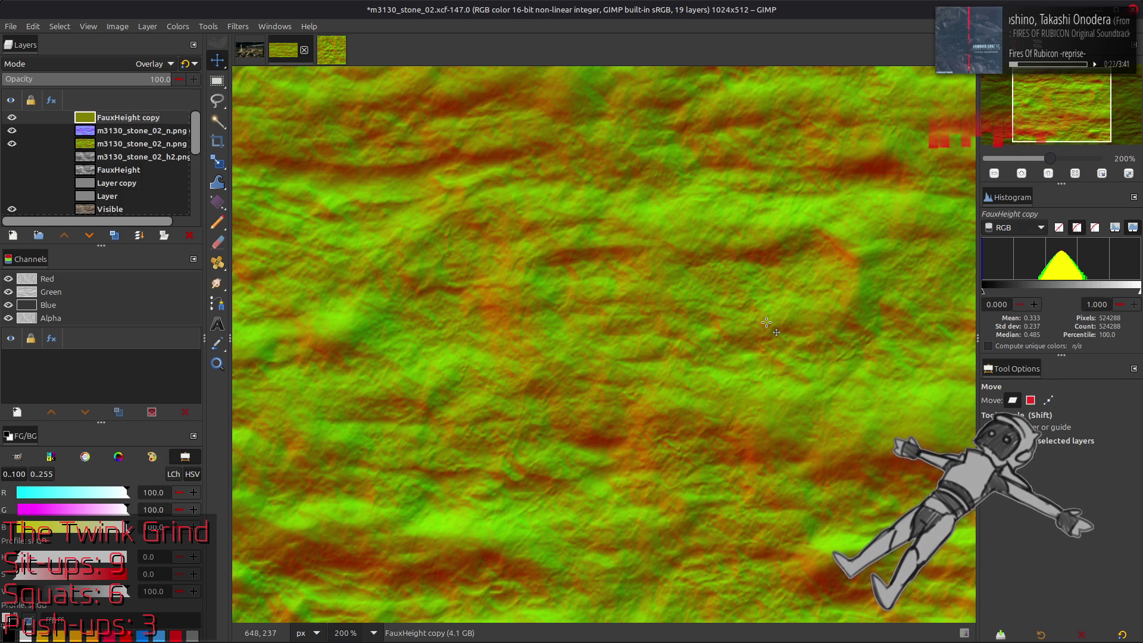
- View the image at 100% and create a Visible #1 layer from the visible result
key(1)
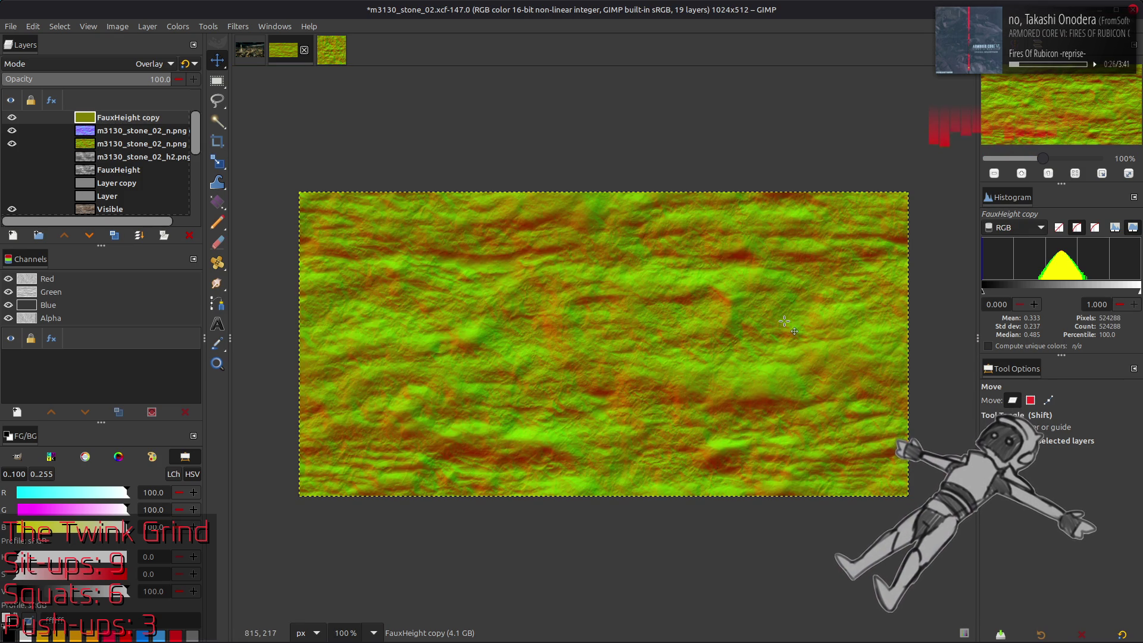
click(13, 131)
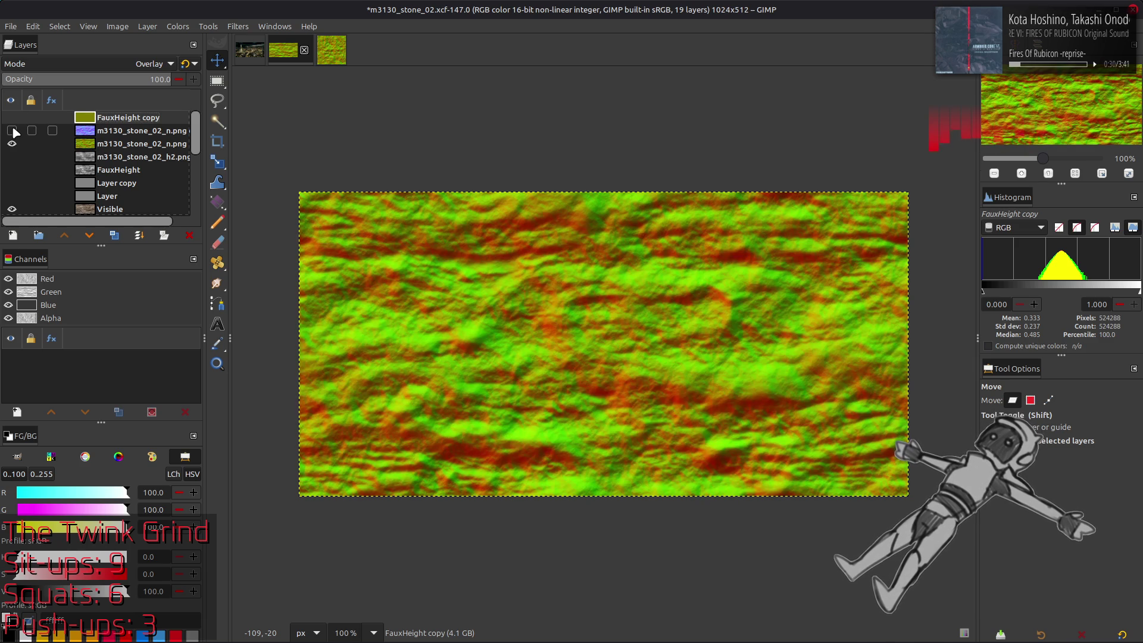
click(13, 131)
click(12, 118)
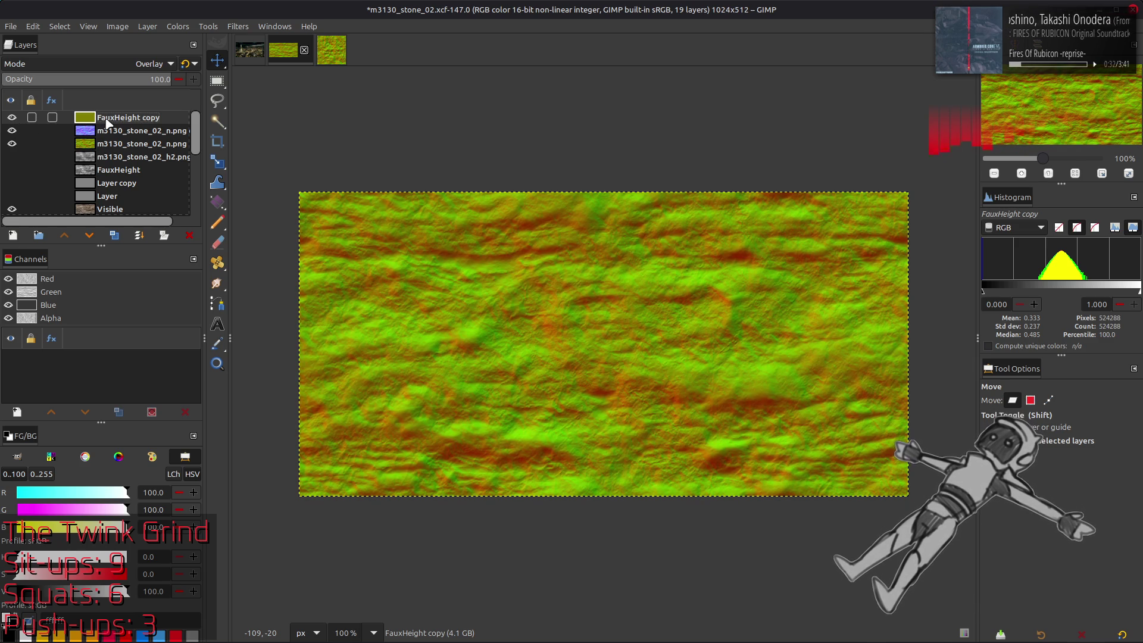
right_click(105, 124)
click(152, 218)
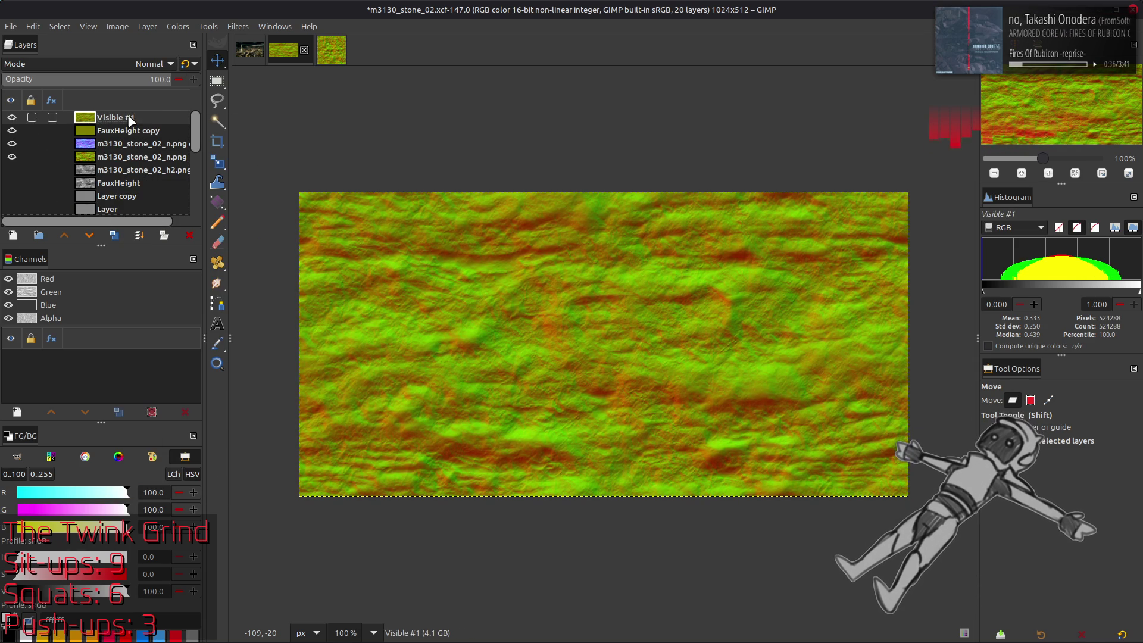
- Rename the Visible #1 layer to 'Normal Comp'
drag(11, 117, 11, 144)
click(12, 117)
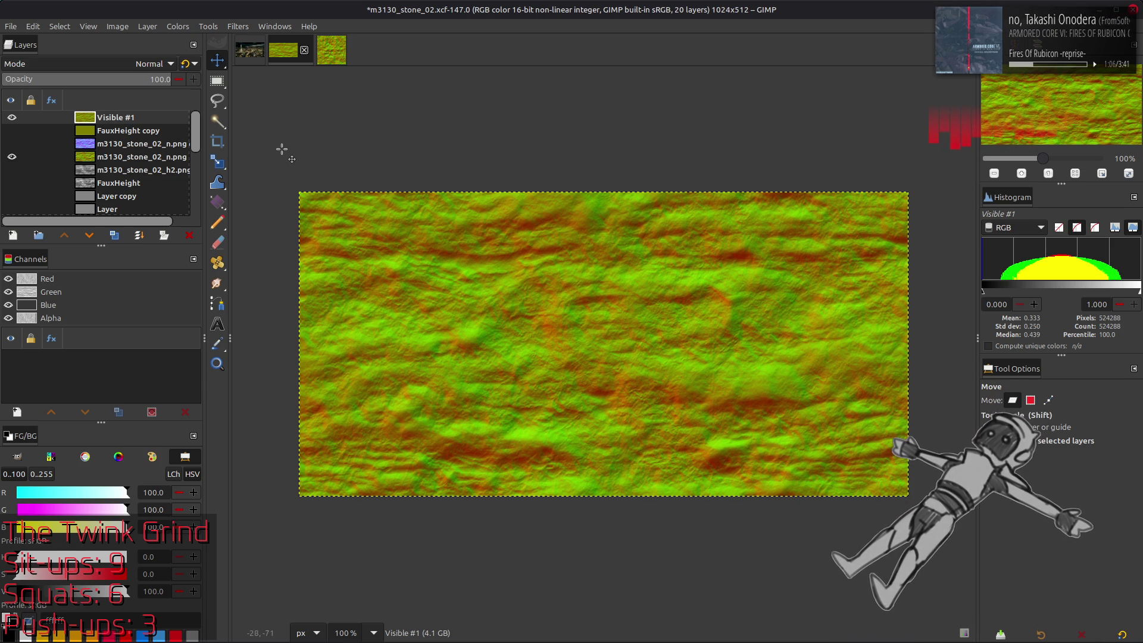
double_click(116, 117)
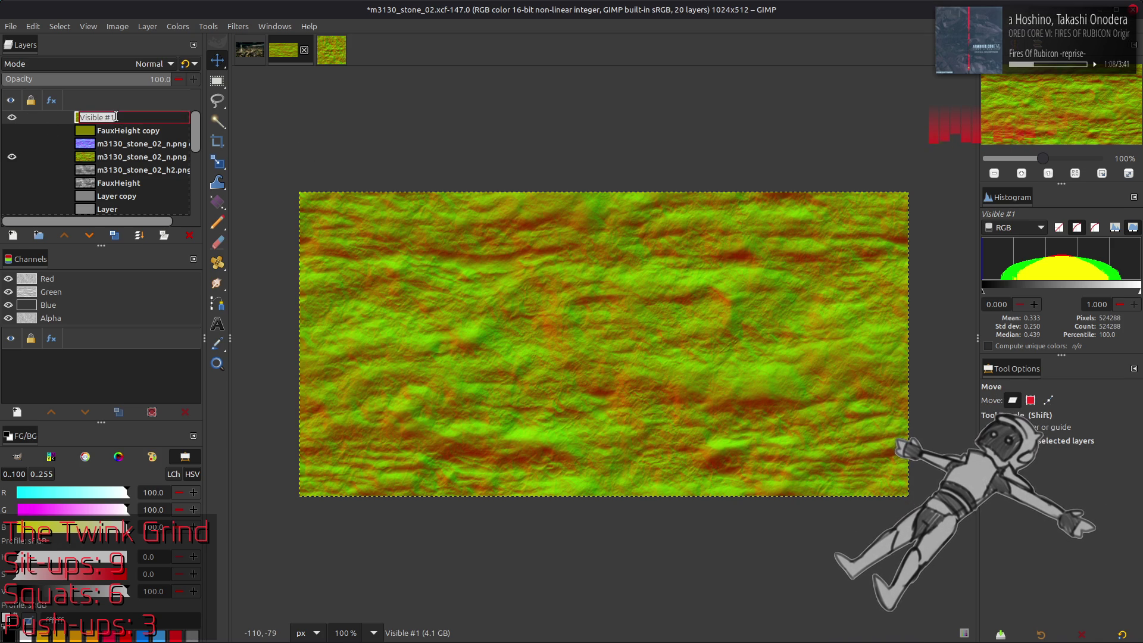
text(Normal)
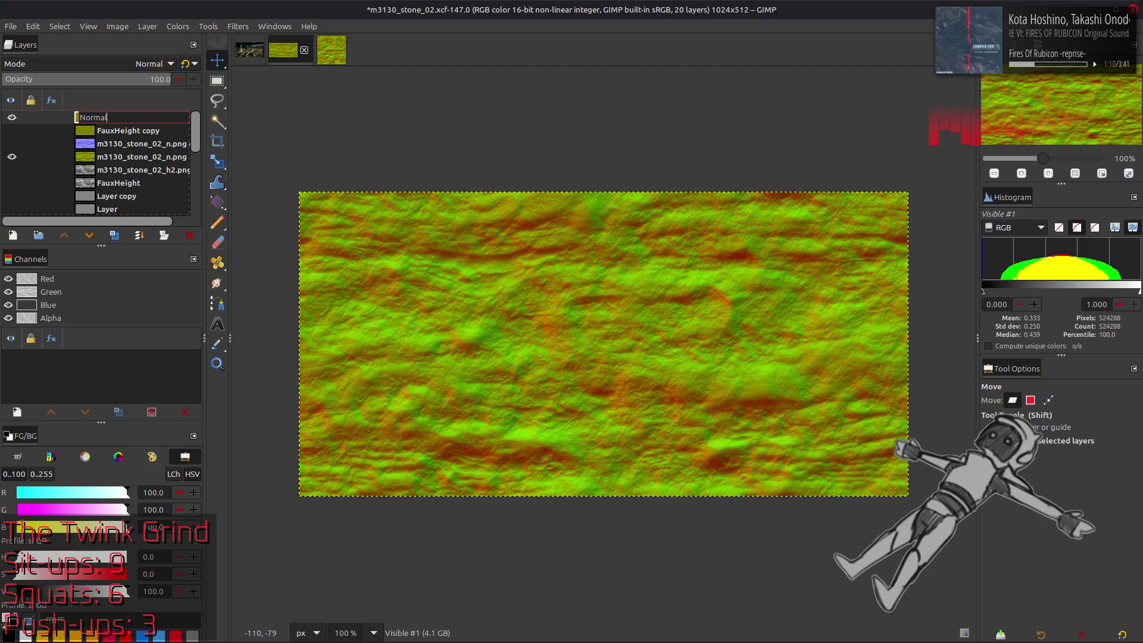
text( Comp)
key(Return)
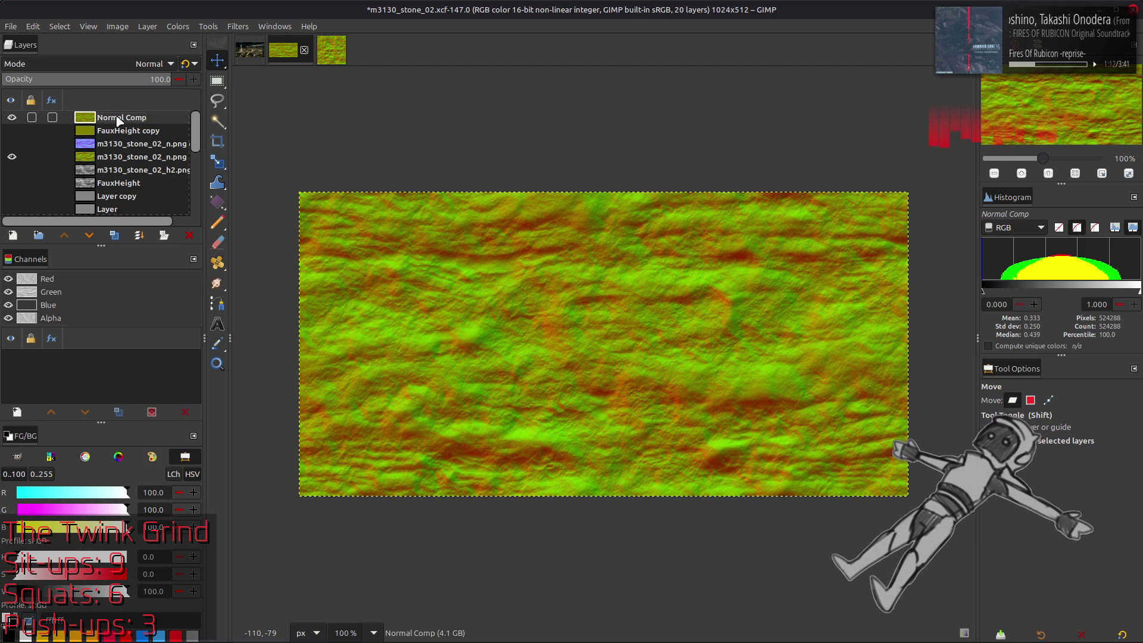
click(12, 117)
- Rename m3130_stone_02_n.png to 'Normal', leaving only Normal Comp visible and active
double_click(155, 157)
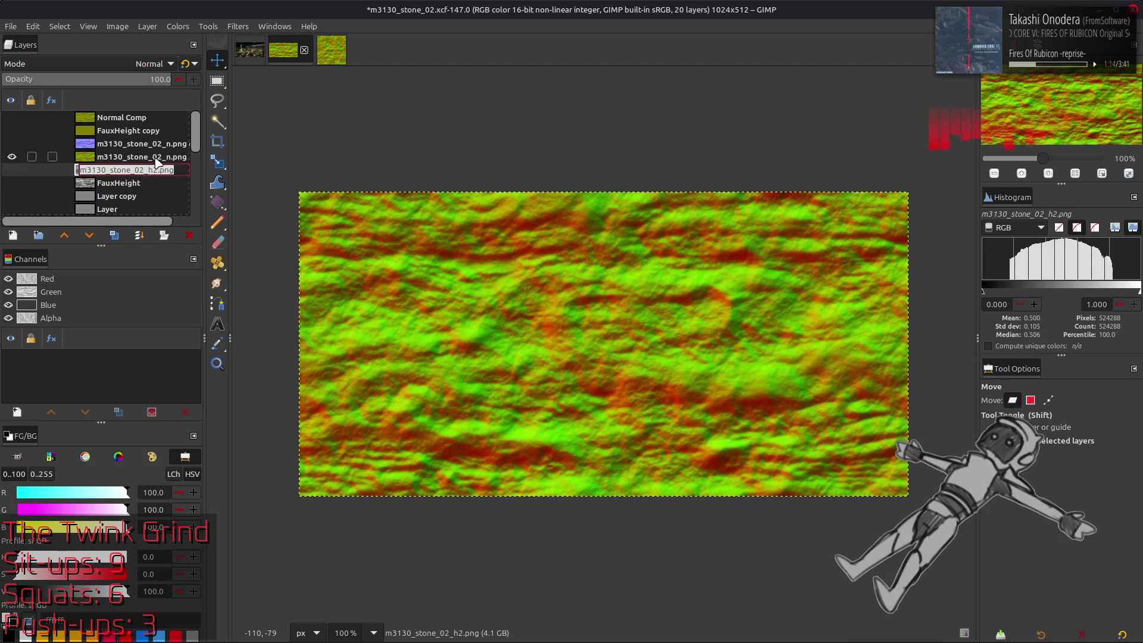
text(Normal)
key(Return)
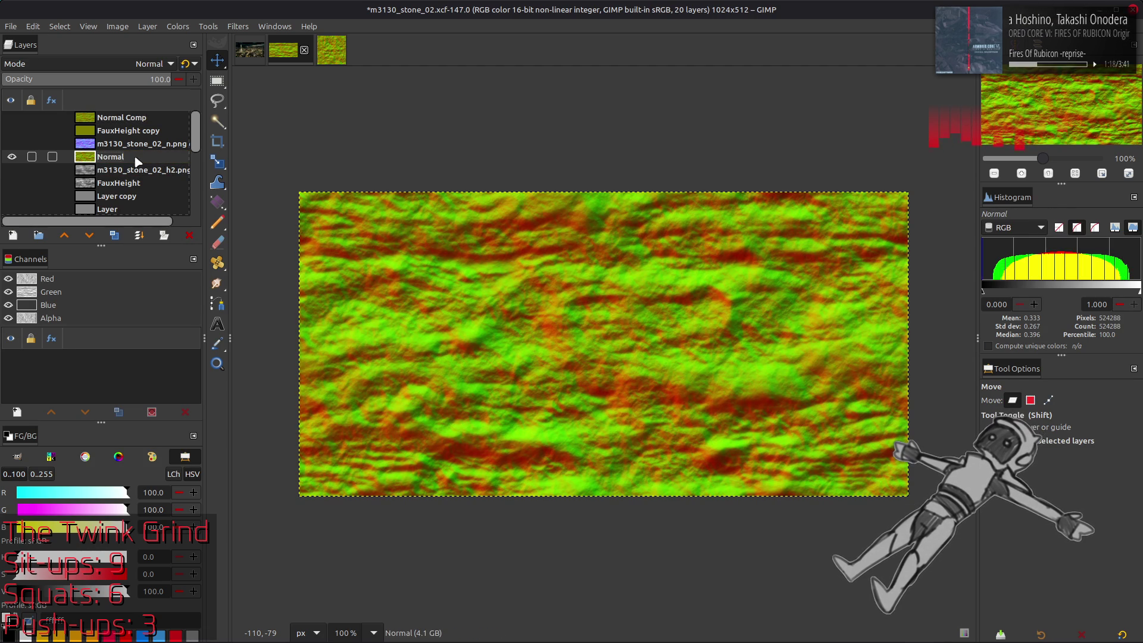
click(11, 118)
click(12, 118)
click(12, 156)
click(11, 118)
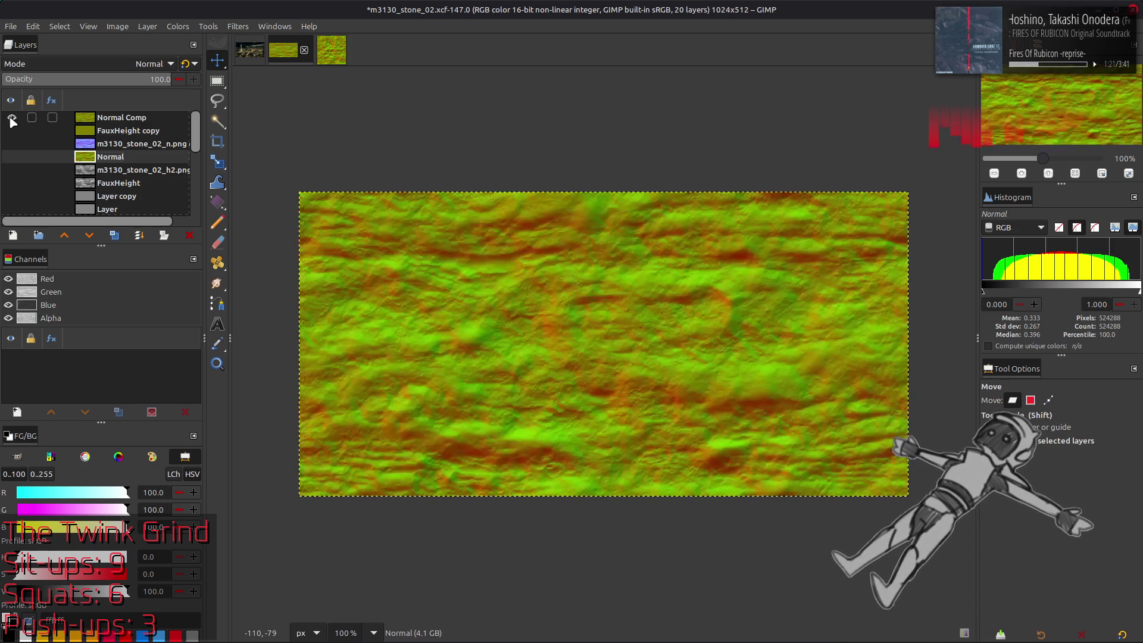
click(122, 119)
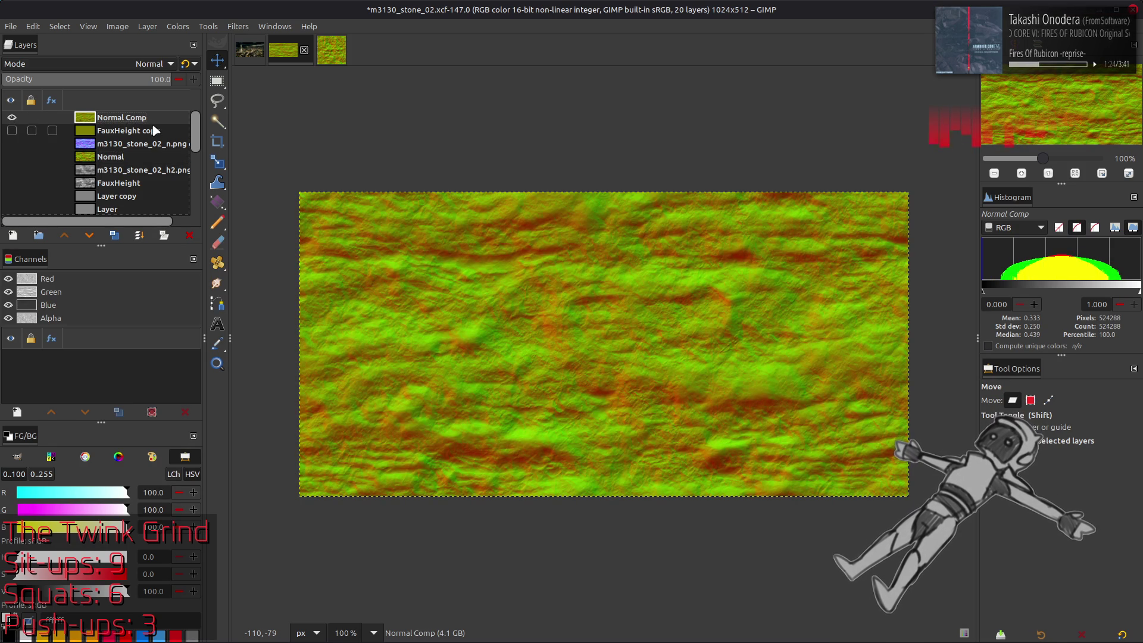
- Save the XCF, then duplicate the m3130_stone_02_s-tpf-dcx folder in Nemo
key(ctrl+s)
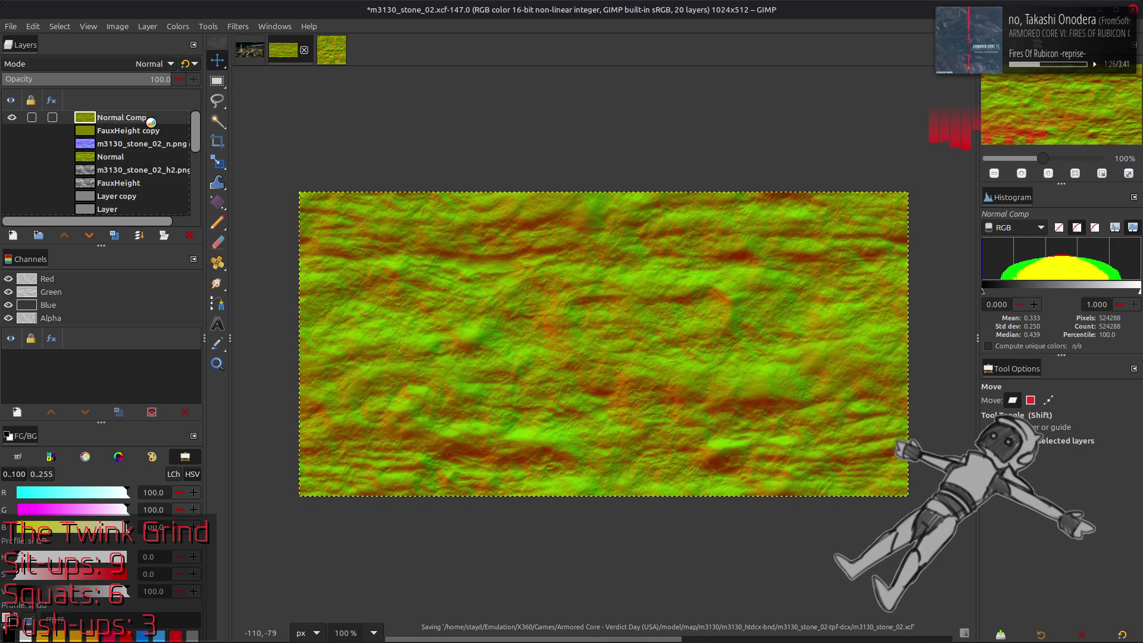
key(alt+Tab)
key(alt+Tab)
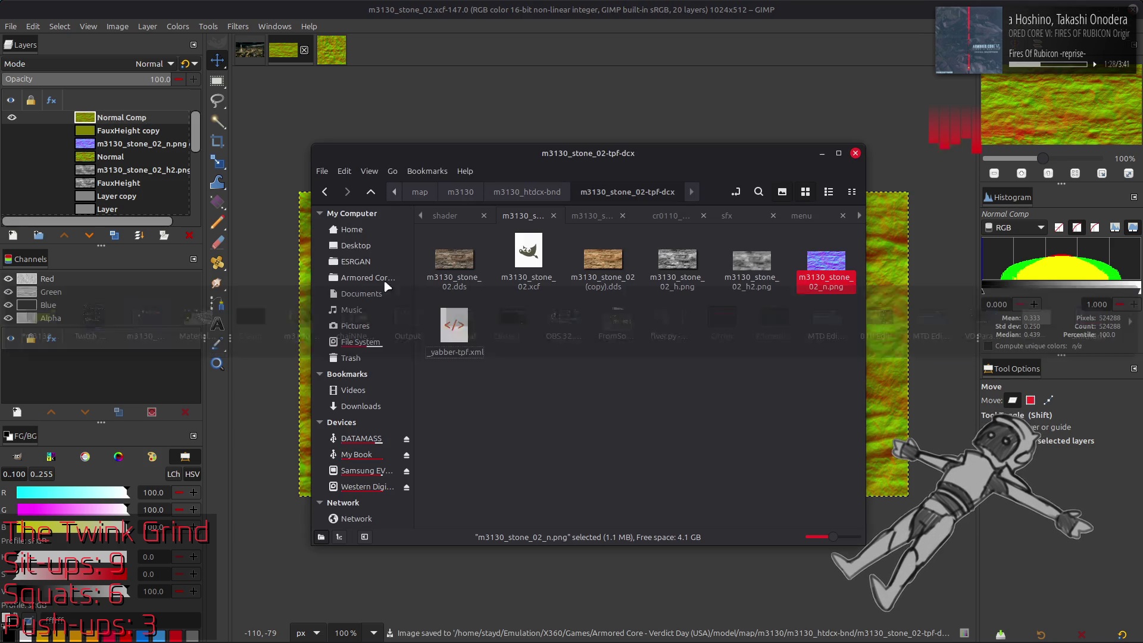
key(alt+Up)
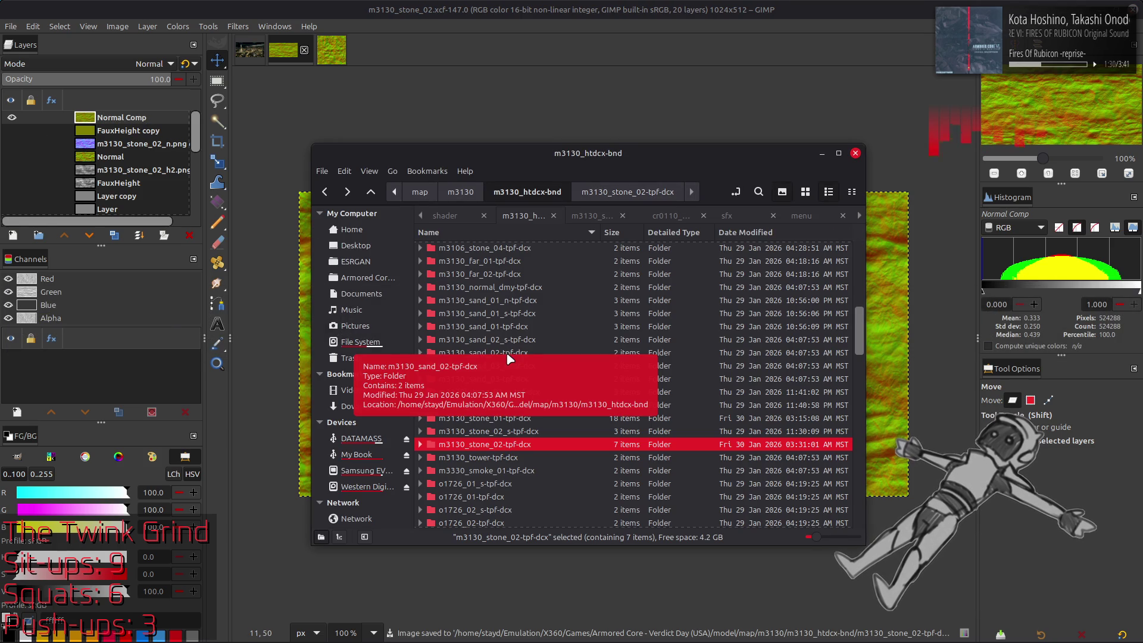
click(546, 431)
key(ctrl+c)
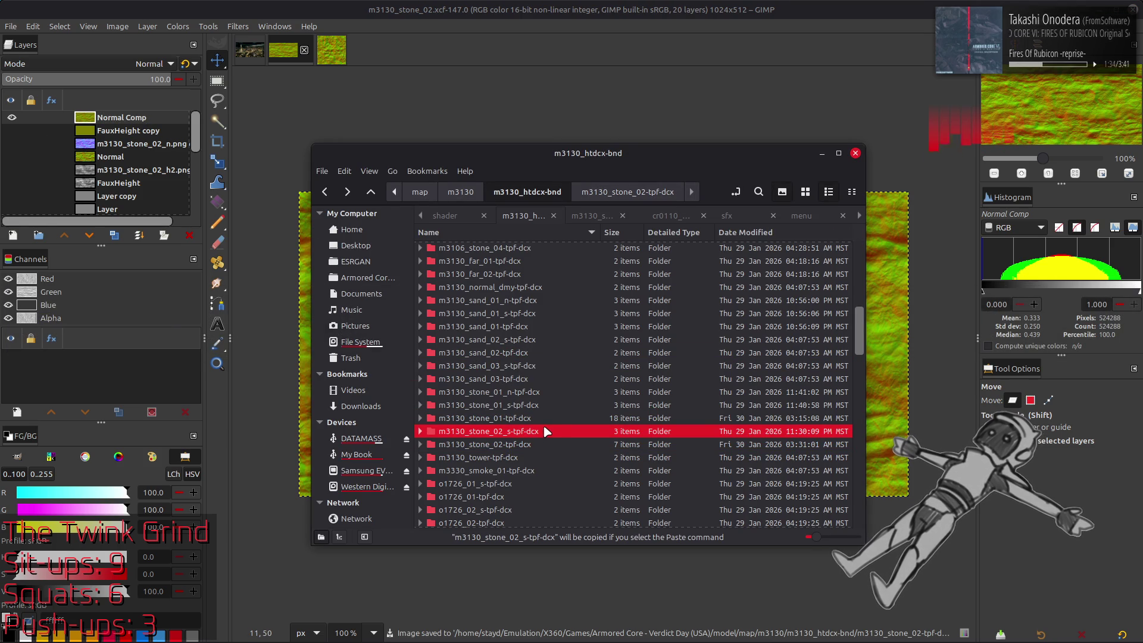
key(ctrl+v)
- Rename the copied folder to m3130_stone_02_n-tpf-dcx
right_click(558, 450)
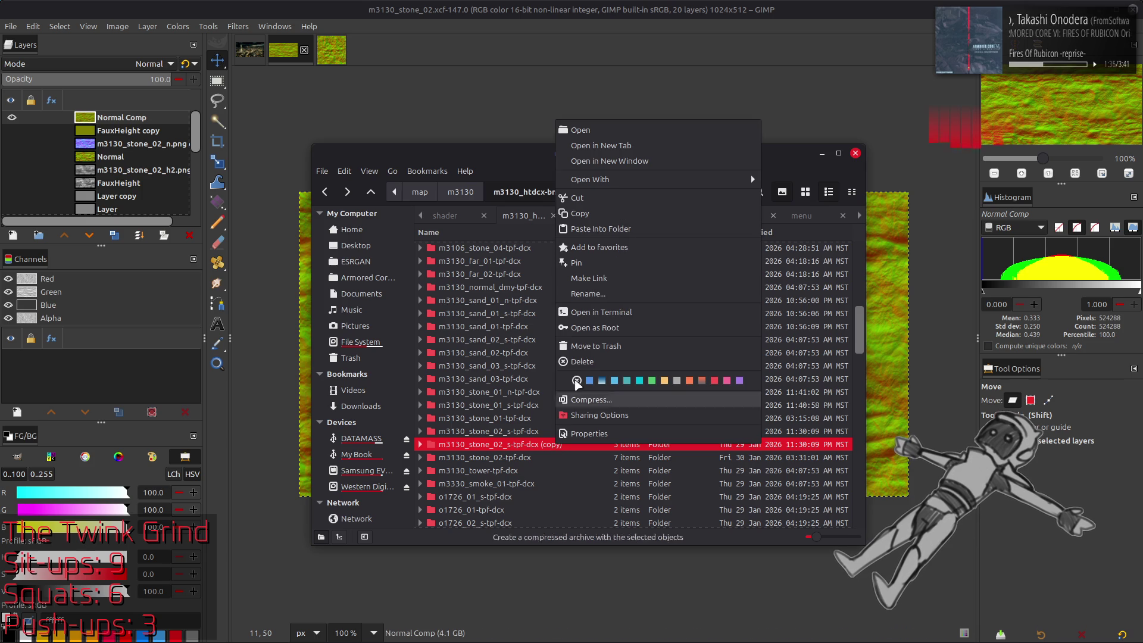
click(591, 294)
key(BackSpace)
key(BackSpace)
key(BackSpace)
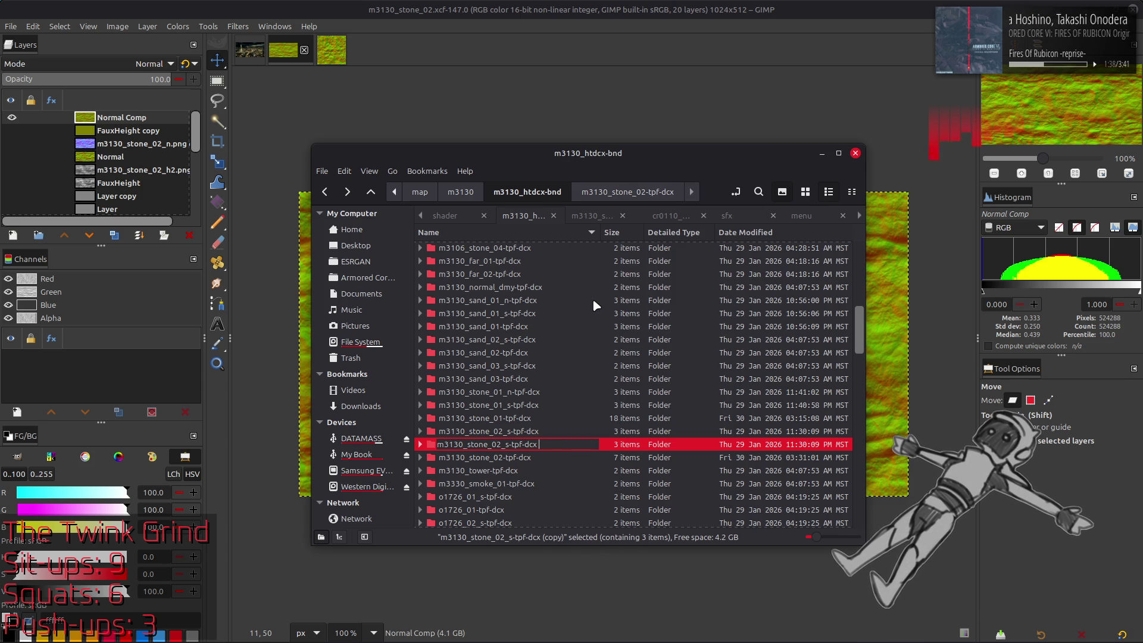
key(Left)
key(Left)
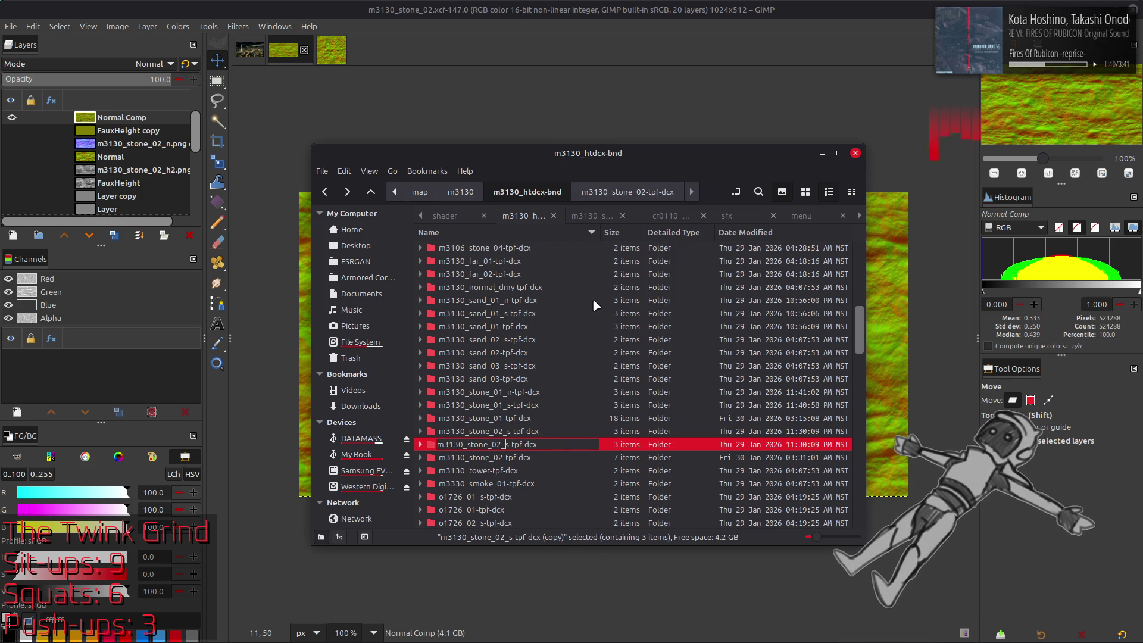
key(BackSpace)
key(BackSpace)
text(n-)
key(Return)
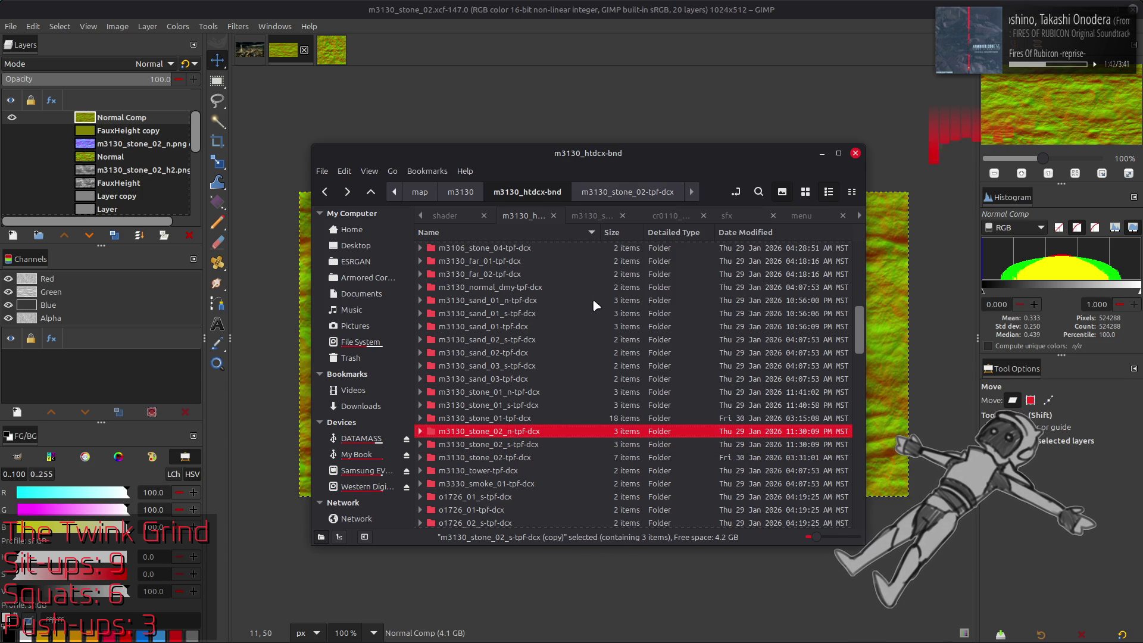
- Inside it, delete the duplicate DDS and rename the other to m3130_stone_02_n.dds
double_click(523, 438)
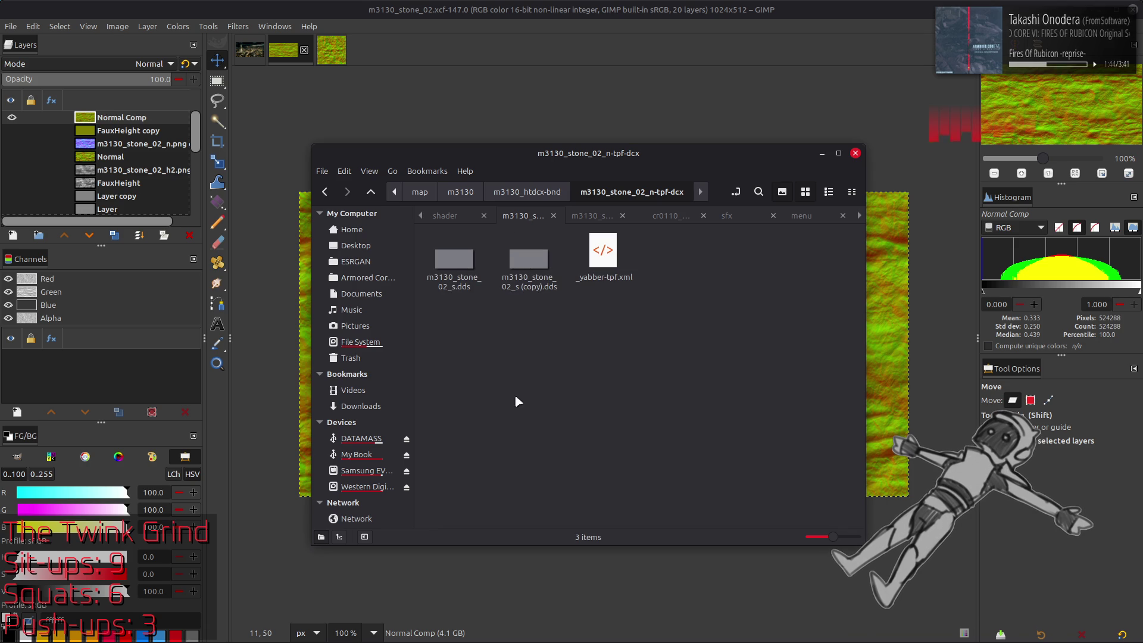
click(513, 275)
key(Delete)
right_click(462, 265)
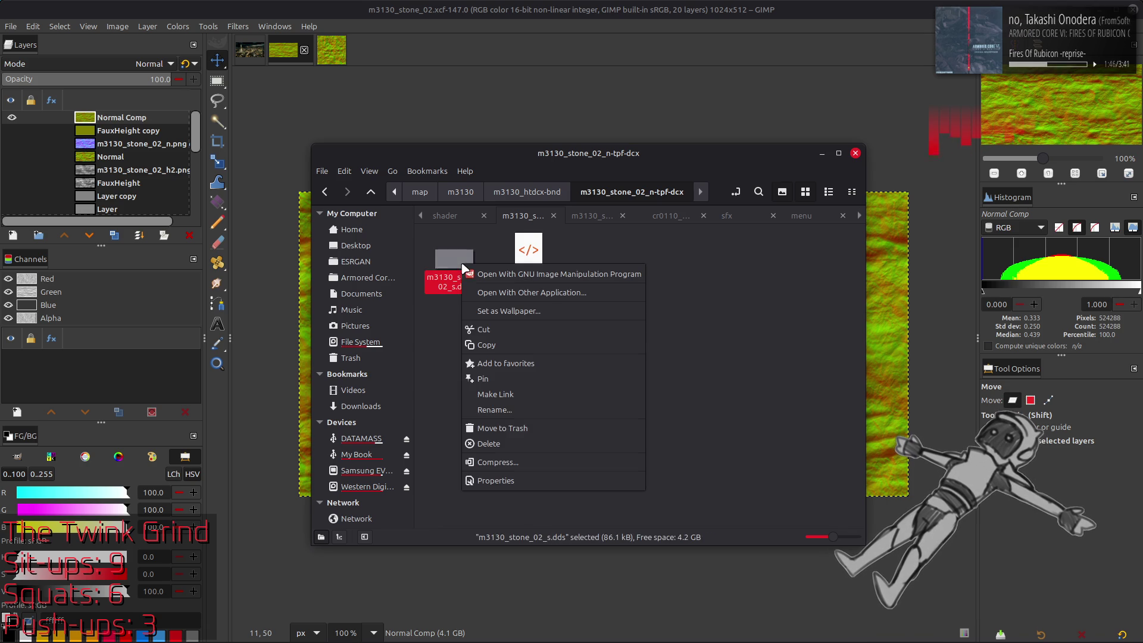
click(515, 410)
key(Right)
key(BackSpace)
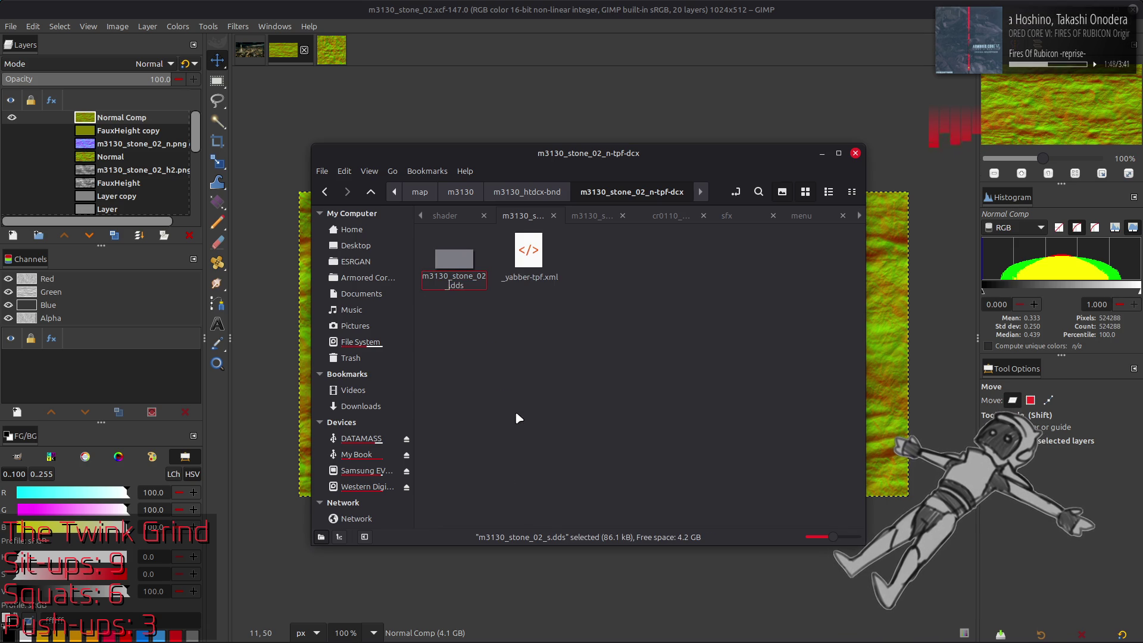
text(n)
key(Return)
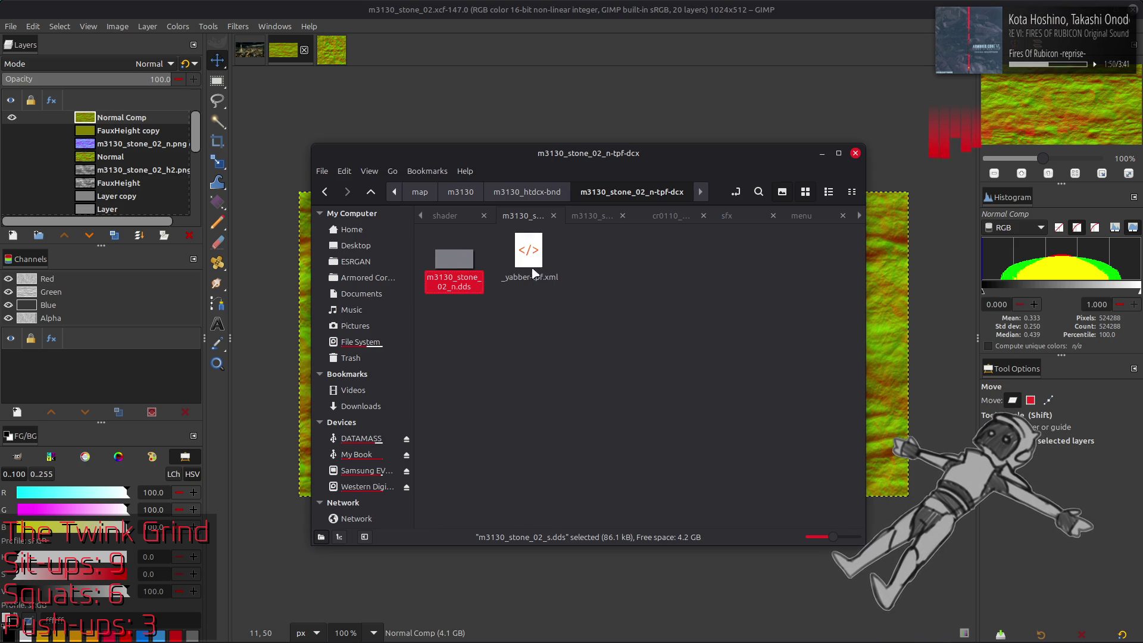
- Open _yabber-tpf.xml in Notepad++
click(529, 253)
right_click(531, 255)
mouse_move(570, 283)
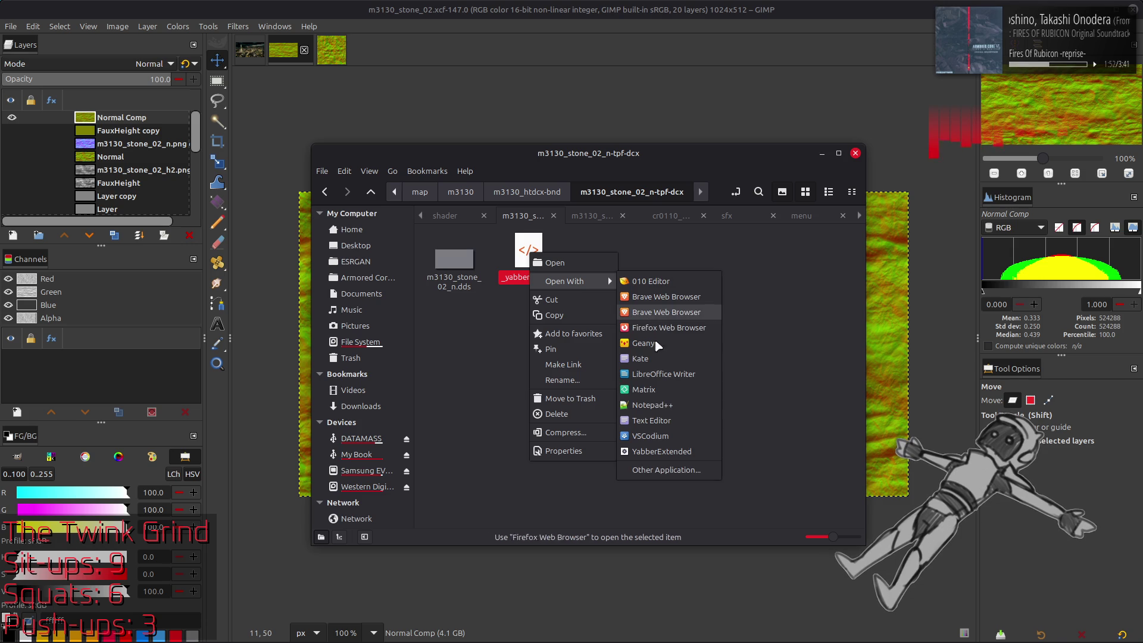
click(660, 407)
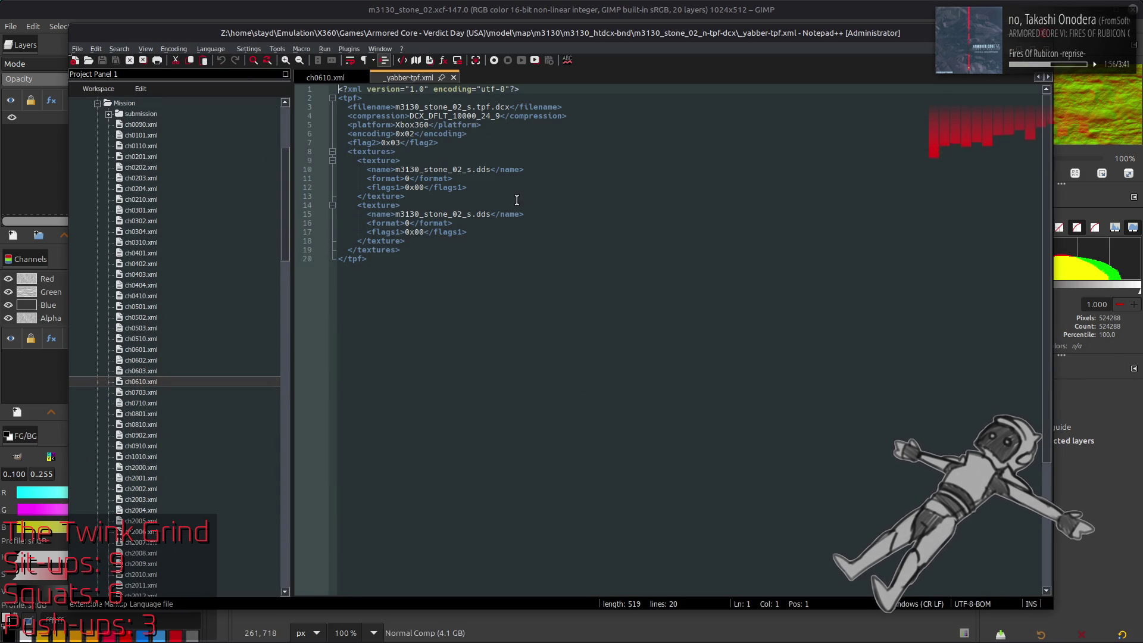
- Delete the second texture block and set texture name m3130_stone_02_n.dds with format 23
drag(422, 241, 281, 203)
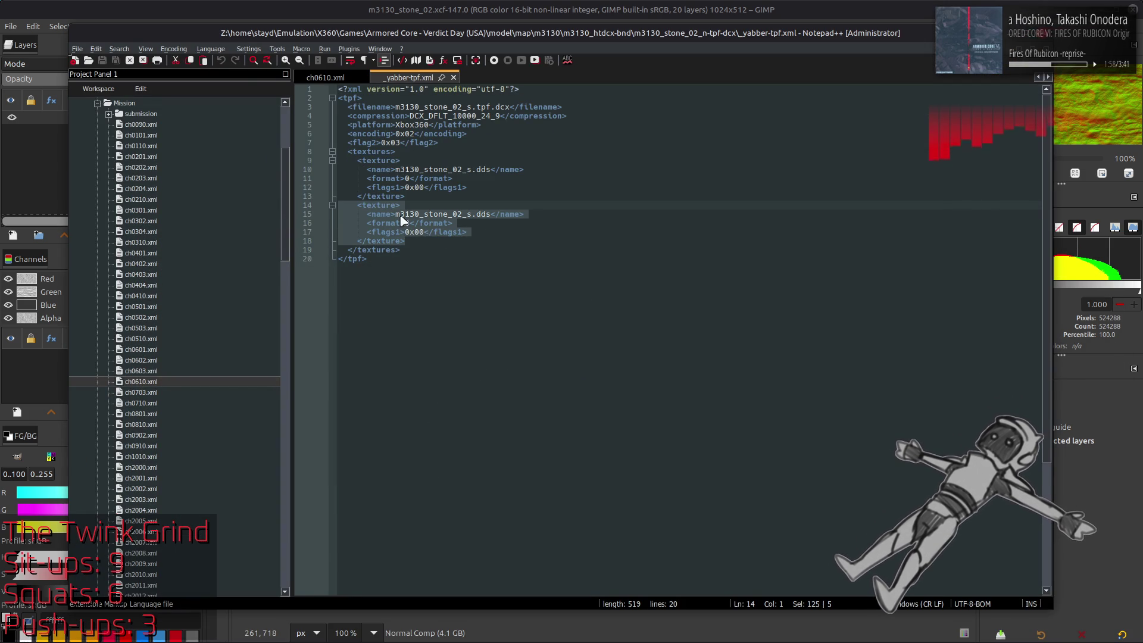
key(Delete)
key(Delete)
click(471, 170)
key(BackSpace)
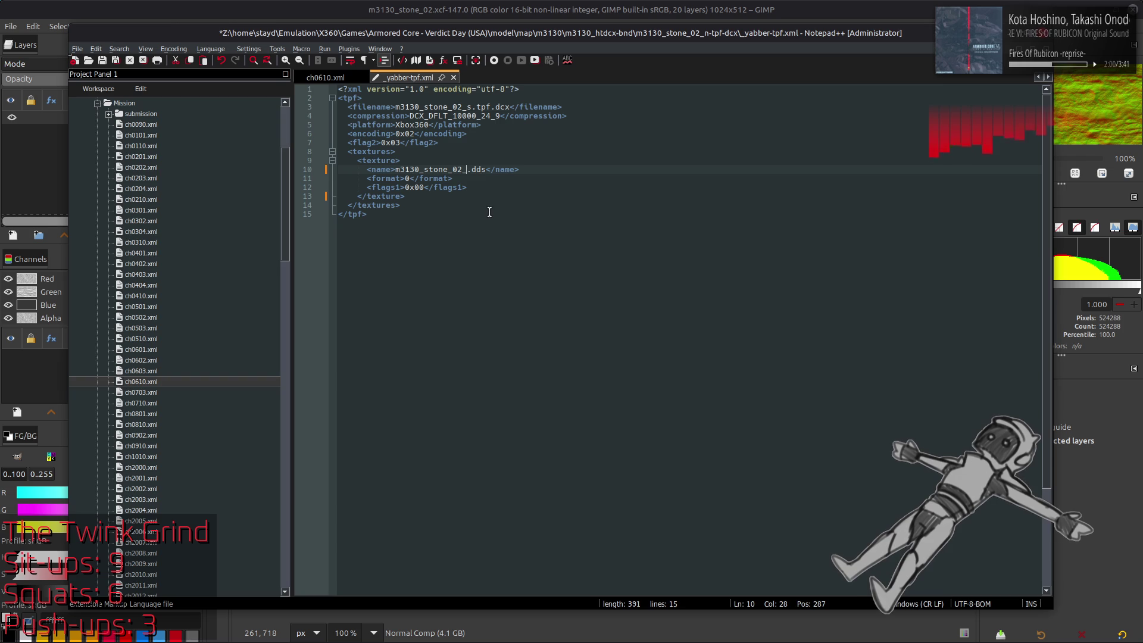
text(n)
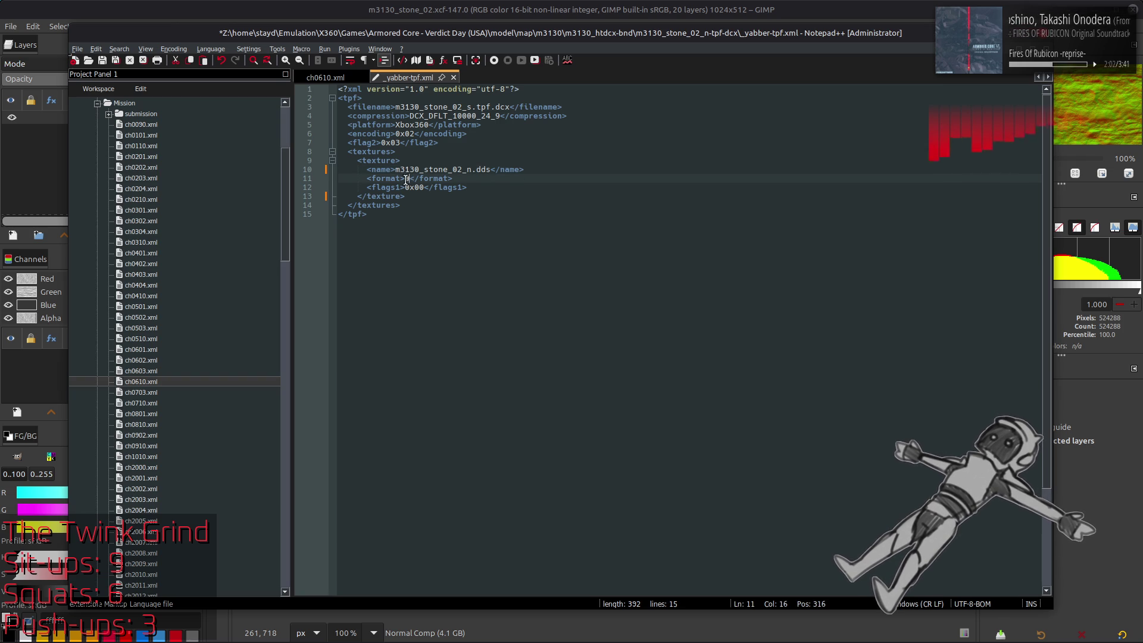
key(BackSpace)
text(23)
- Change the filename to m3130_stone_02_n.tpf.dcx and save the XML
click(470, 108)
key(BackSpace)
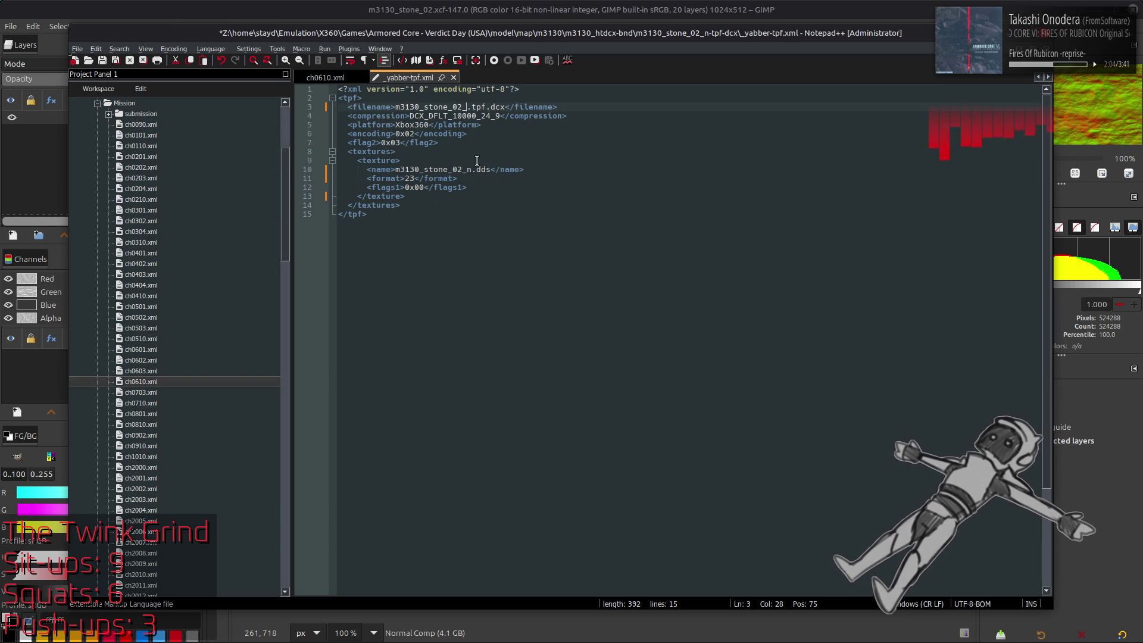
text(n)
click(532, 169)
key(ctrl+s)
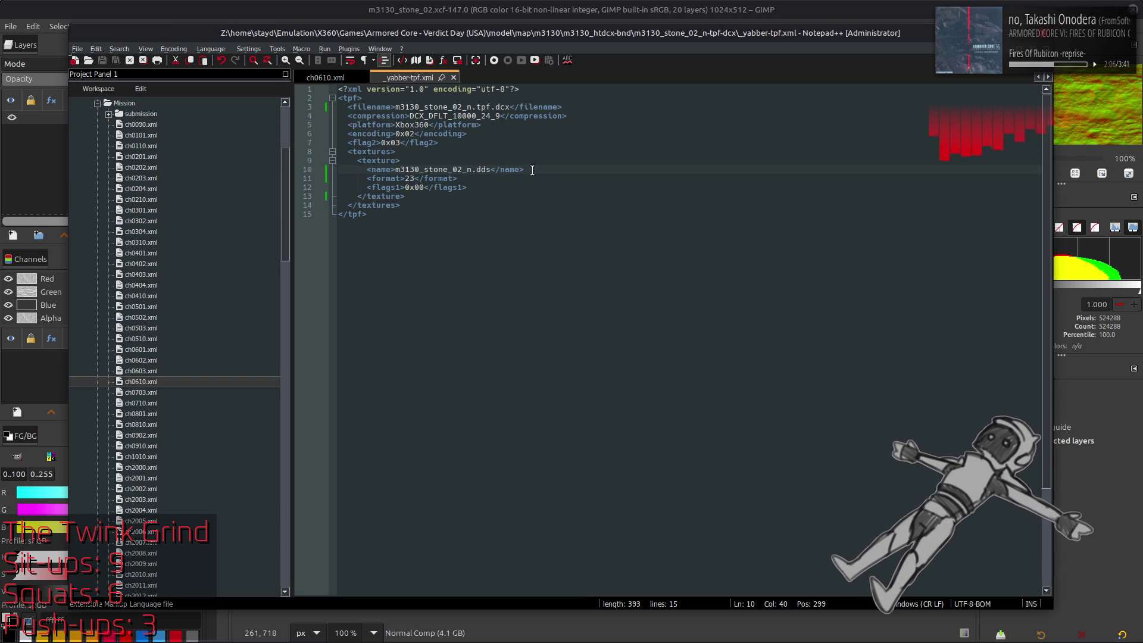
- Close the XML file and return to Nemo with _yabber-tpf.xml deselected
click(453, 78)
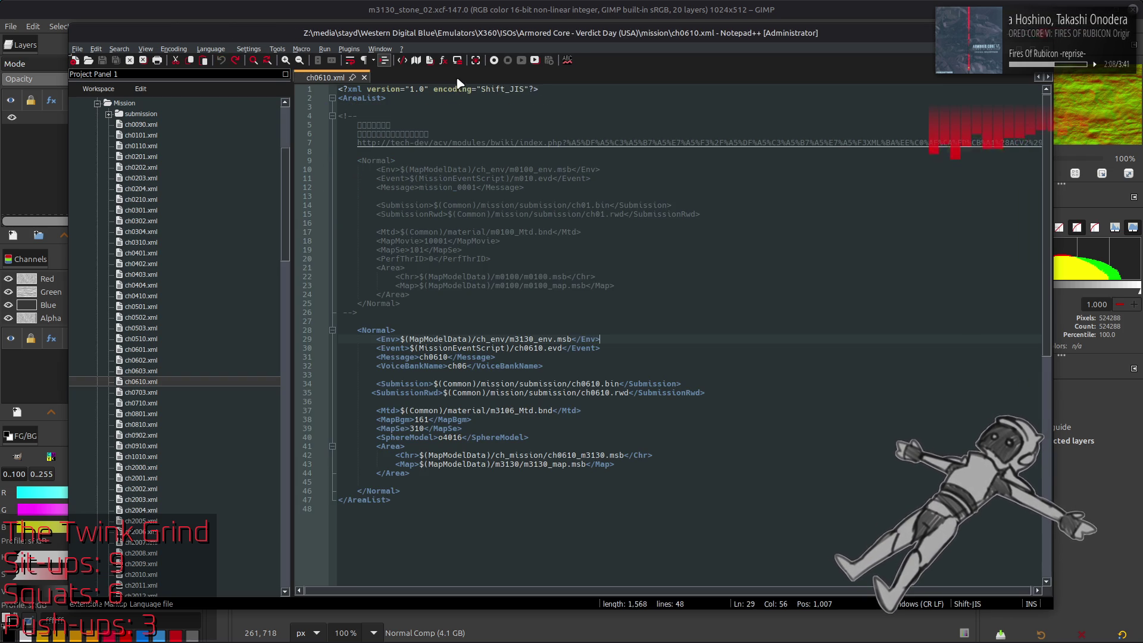
click(1048, 78)
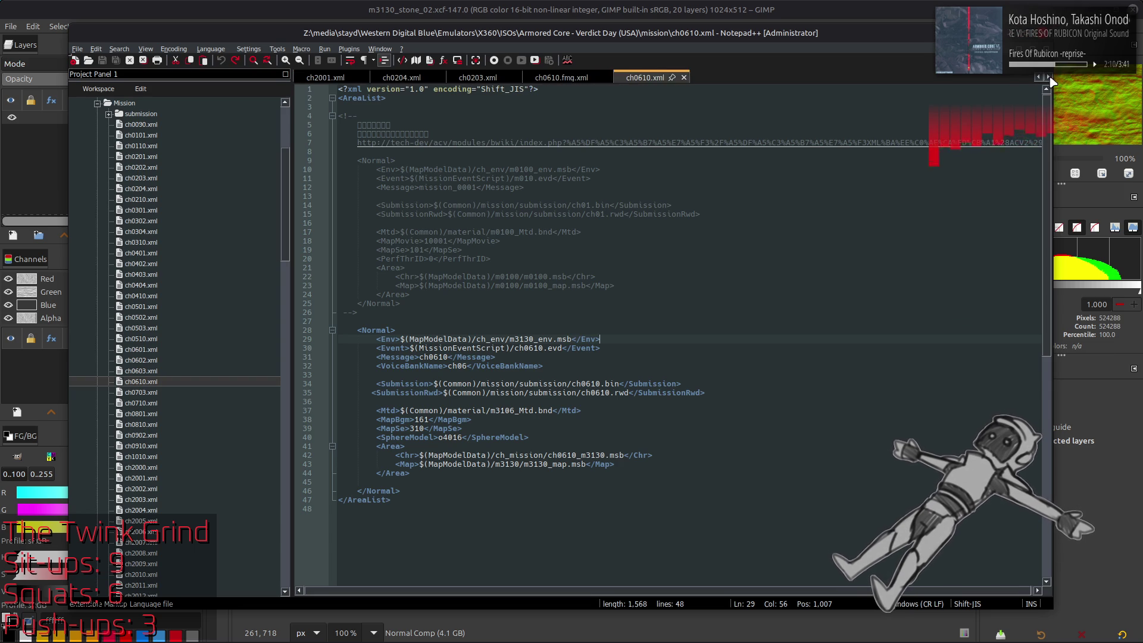
key(alt+Tab)
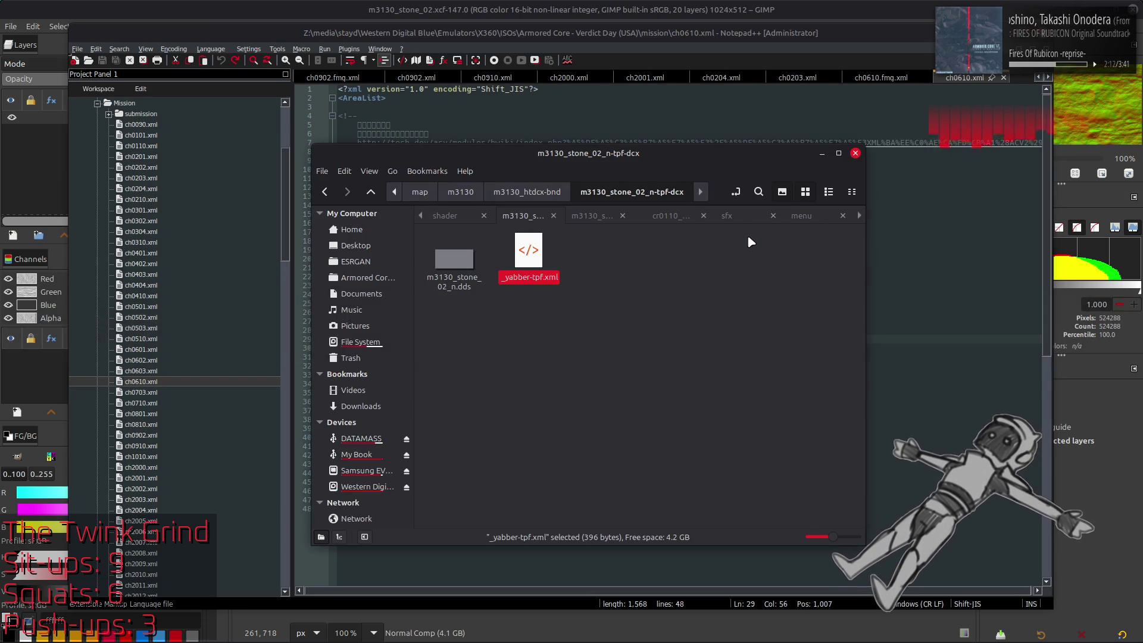
click(679, 257)
key(alt+Tab)
key(alt+Tab)
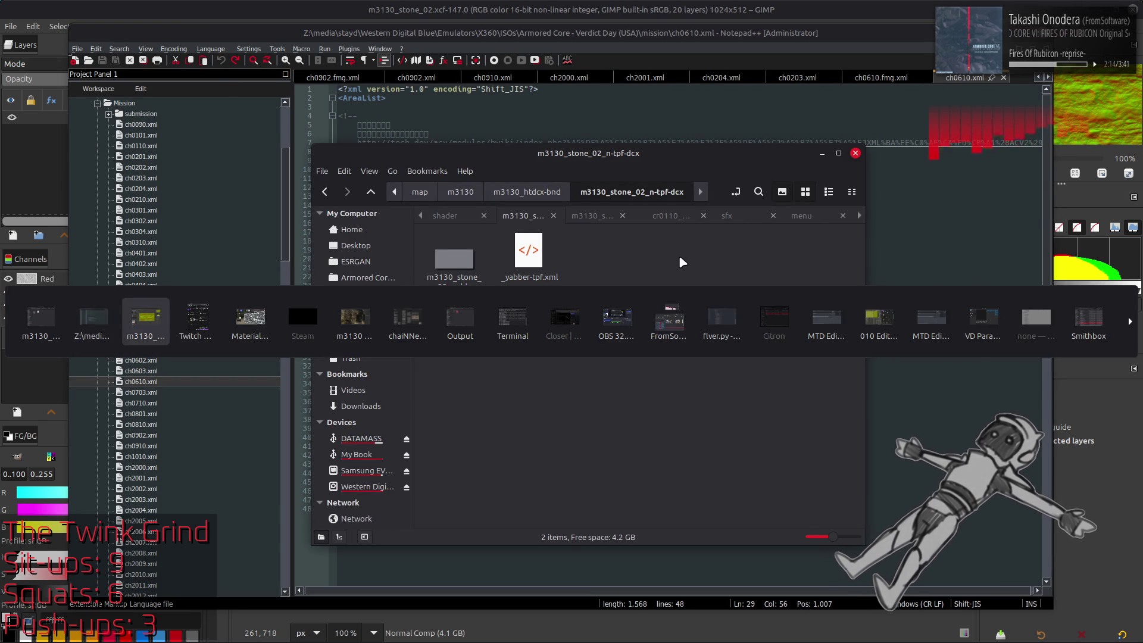
- Export over m3130_stone_02_n.dds in the m3130_stone_02_n-tpf-dcx folder, replacing it
click(11, 26)
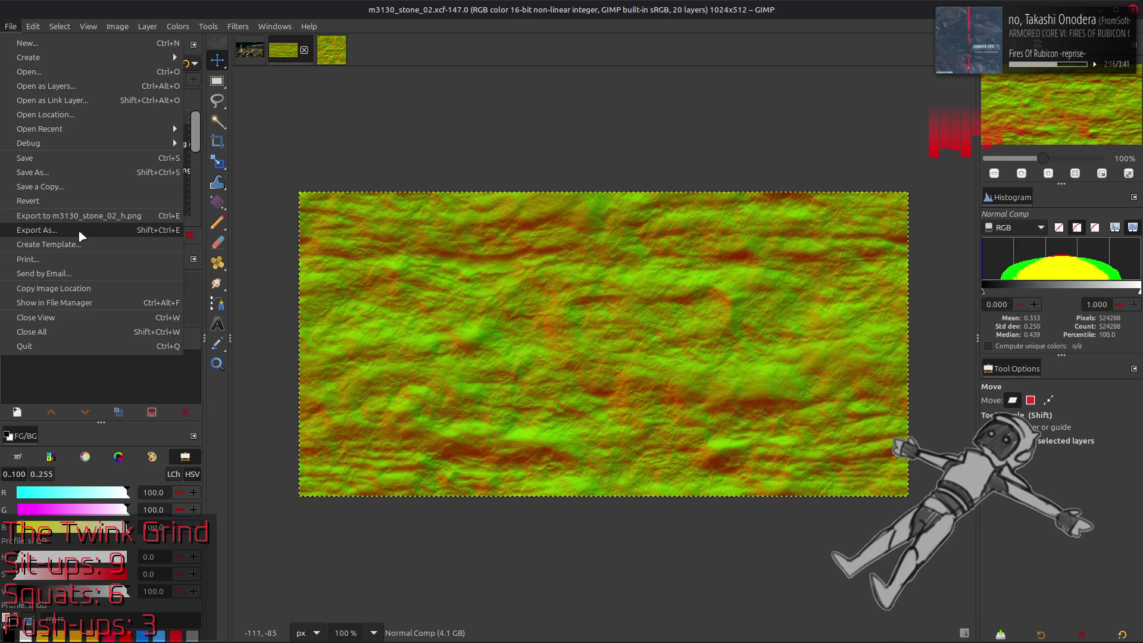
click(77, 230)
click(663, 148)
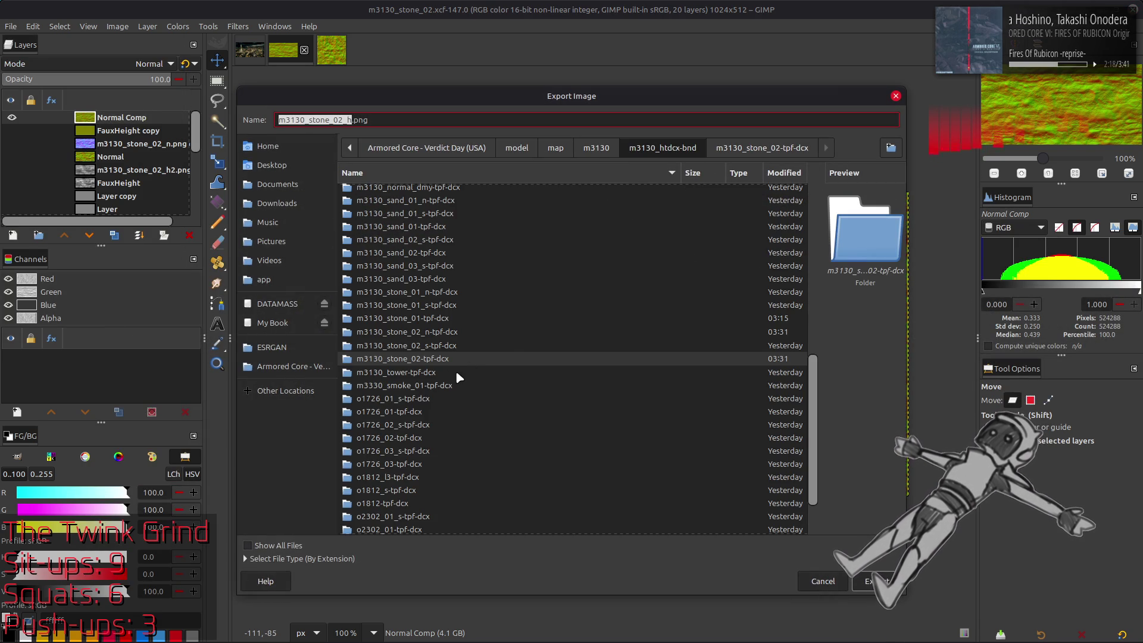
double_click(443, 332)
click(441, 191)
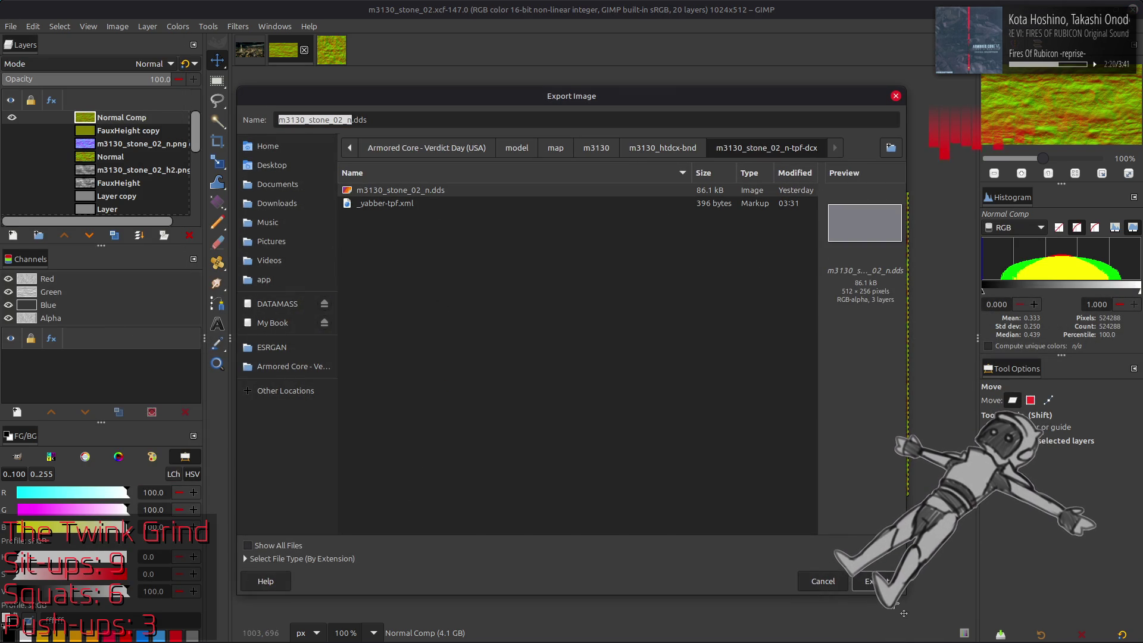
key(Return)
click(646, 399)
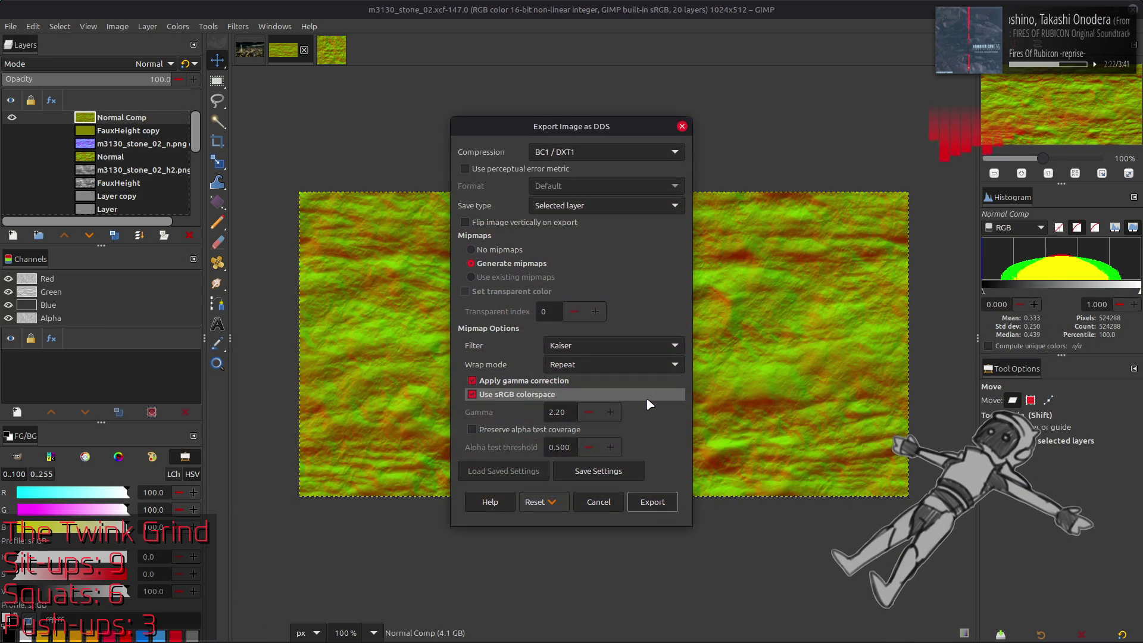
- Use BC5 / ATI2 (3Dc) compression, no gamma correction and Catmull-Rom mipmaps for the export
click(576, 150)
click(560, 236)
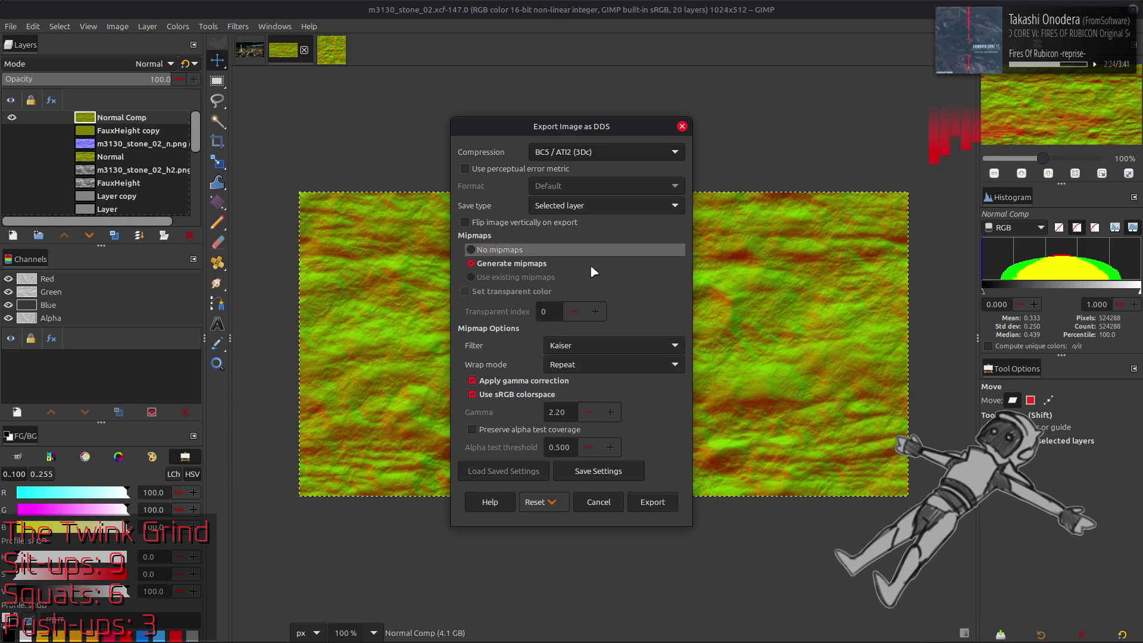
click(511, 380)
click(583, 345)
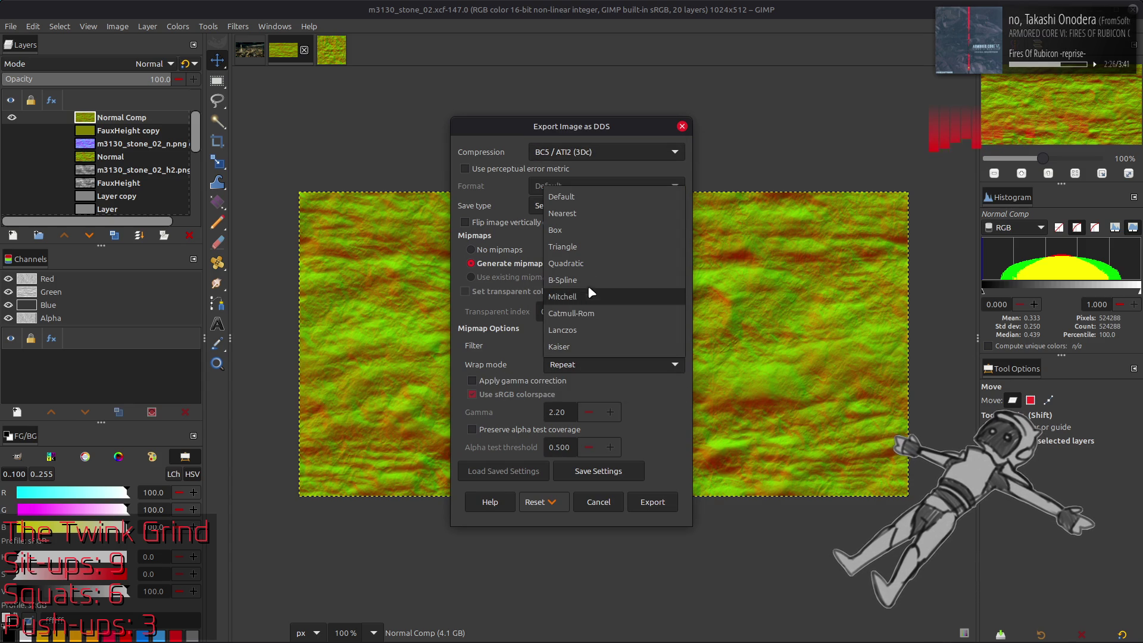
click(582, 313)
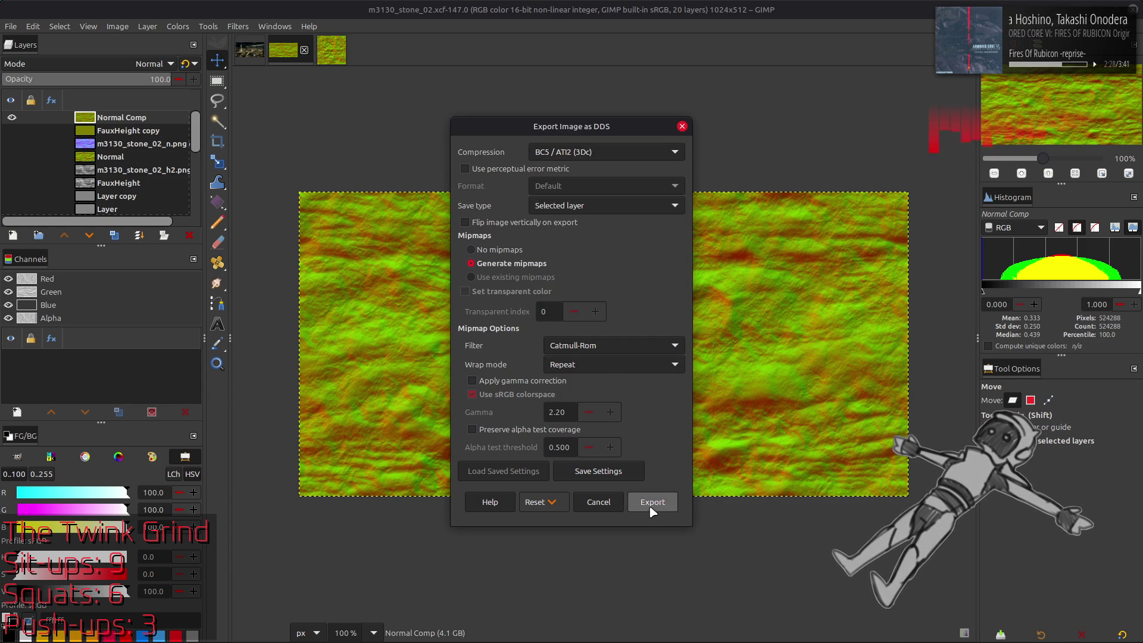
click(652, 502)
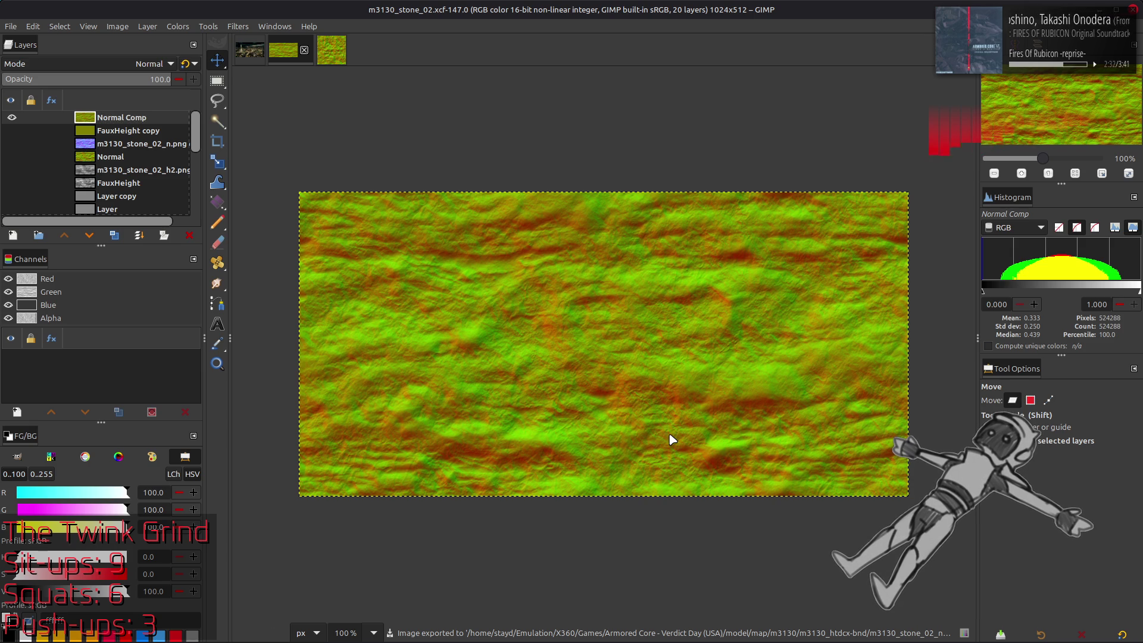
key(alt+Tab)
- In Blender, deselect everything and save m3130 meshes.blend
key(alt+Tab)
key(alt+Tab)
key(alt+Tab)
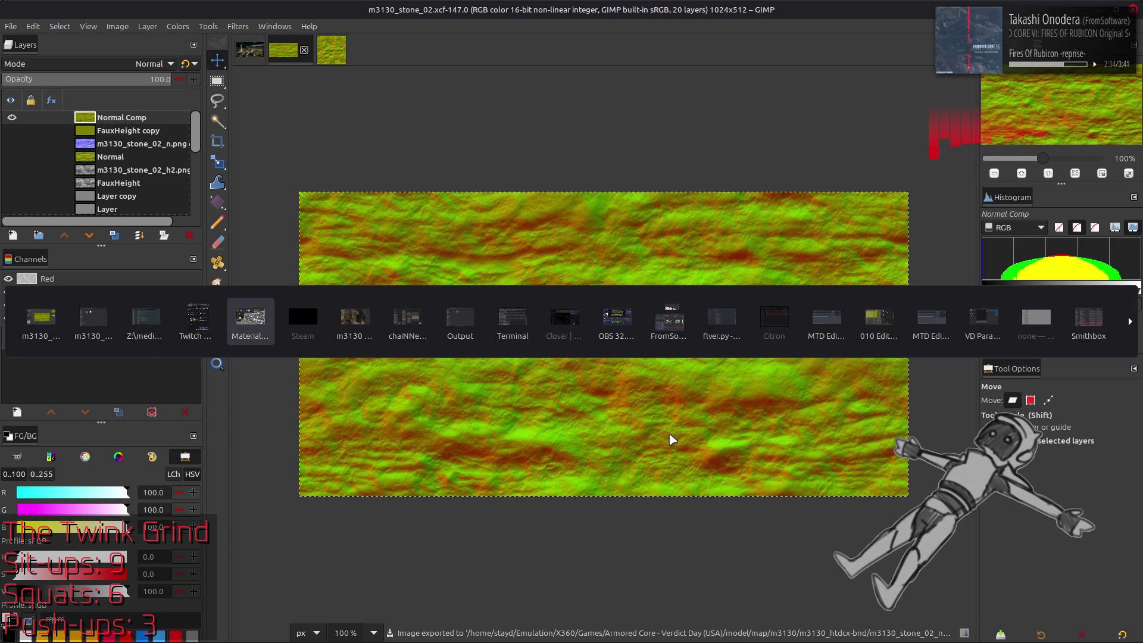
key(alt+Tab)
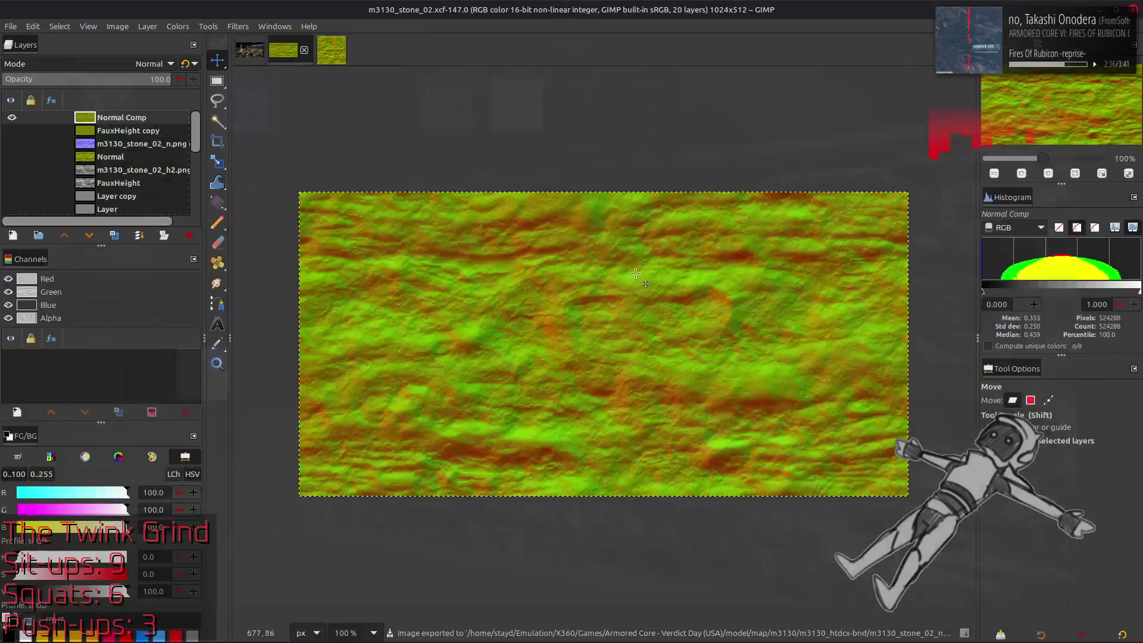
key(alt+Tab)
key(alt+Tab)
key(alt+Tab)
key(alt+Tab)
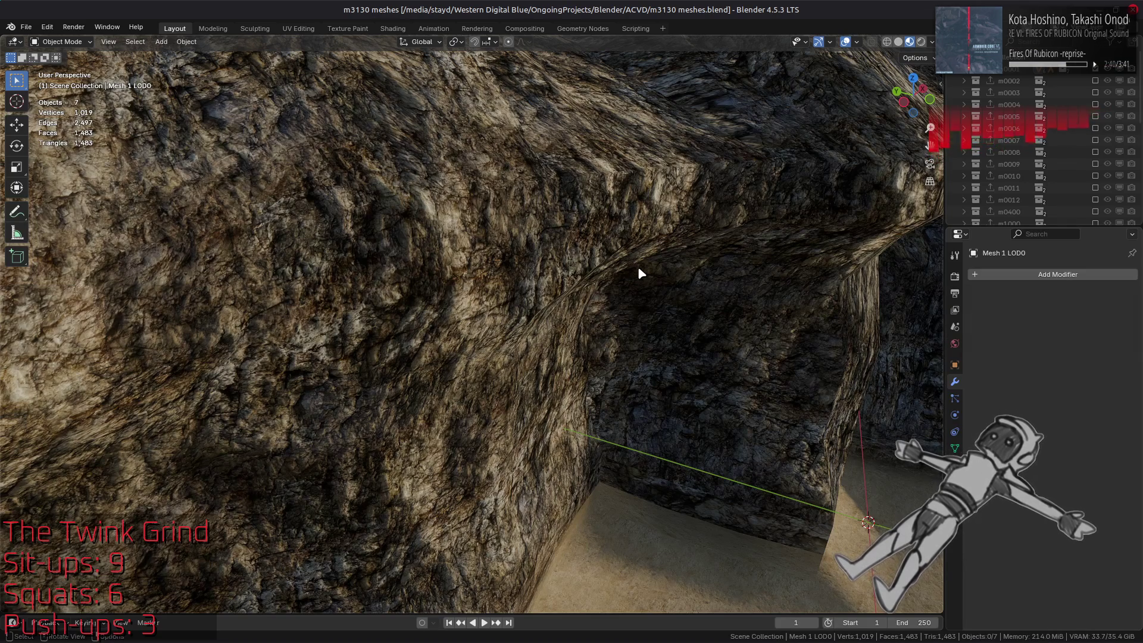
key(alt+a)
key(ctrl+s)
- Select the cave rock mesh in the Shading workspace, zoom to the wall and save
mouse_move(611, 247)
middle_down()
mouse_move(555, 414)
mouse_move(522, 361)
mouse_move(497, 408)
mouse_move(617, 339)
mouse_move(377, 442)
middle_up()
middle_drag(497, 340, 472, 365)
click(504, 175)
click(393, 29)
mouse_move(506, 324)
middle_down()
mouse_move(680, 236)
mouse_move(566, 254)
middle_up()
scroll(582, 264, up, 3)
scroll(581, 264, up, 2)
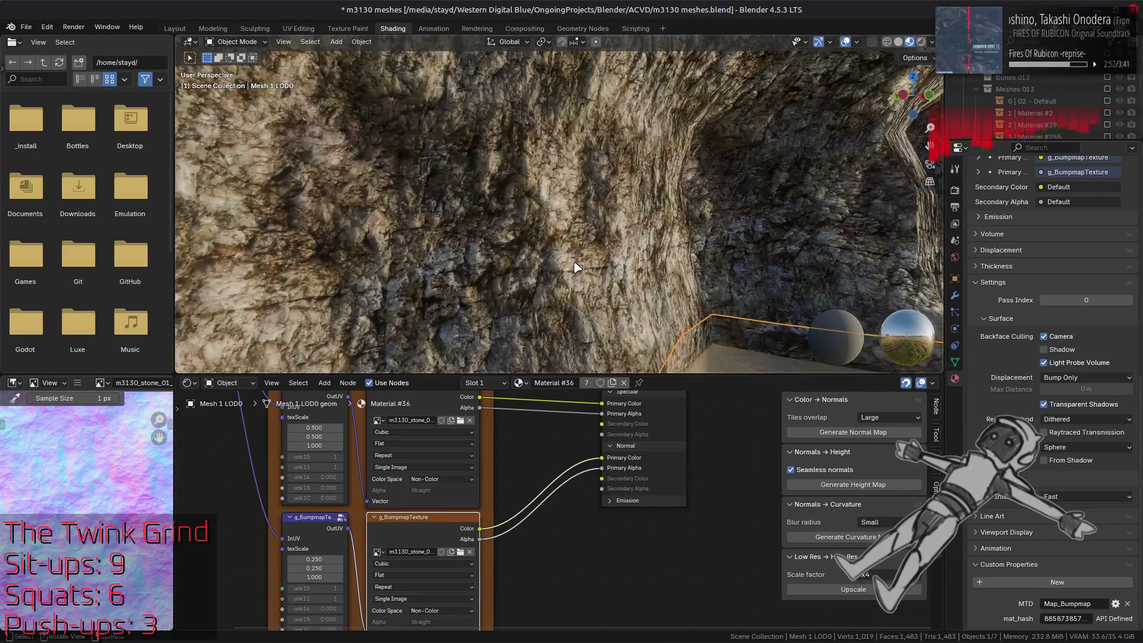
key(ctrl+s)
- Frame the rock wall and browse images for the diffuse texture node
middle_drag(648, 367, 645, 342)
middle_drag(567, 260, 560, 310)
shift+scroll(516, 494, up, 10)
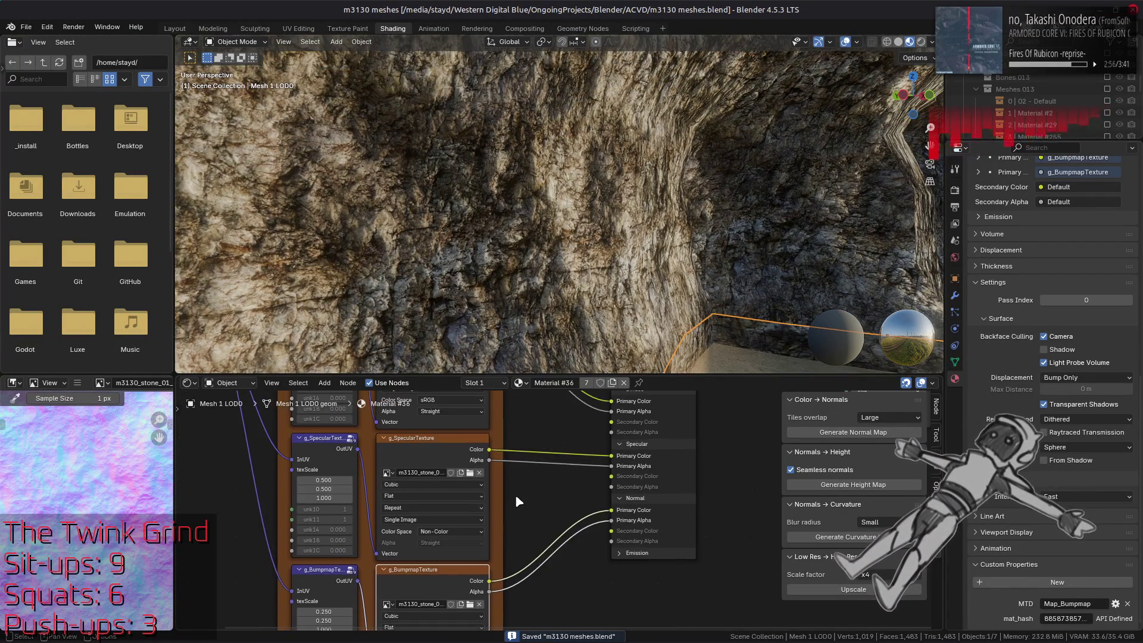
click(433, 437)
click(392, 465)
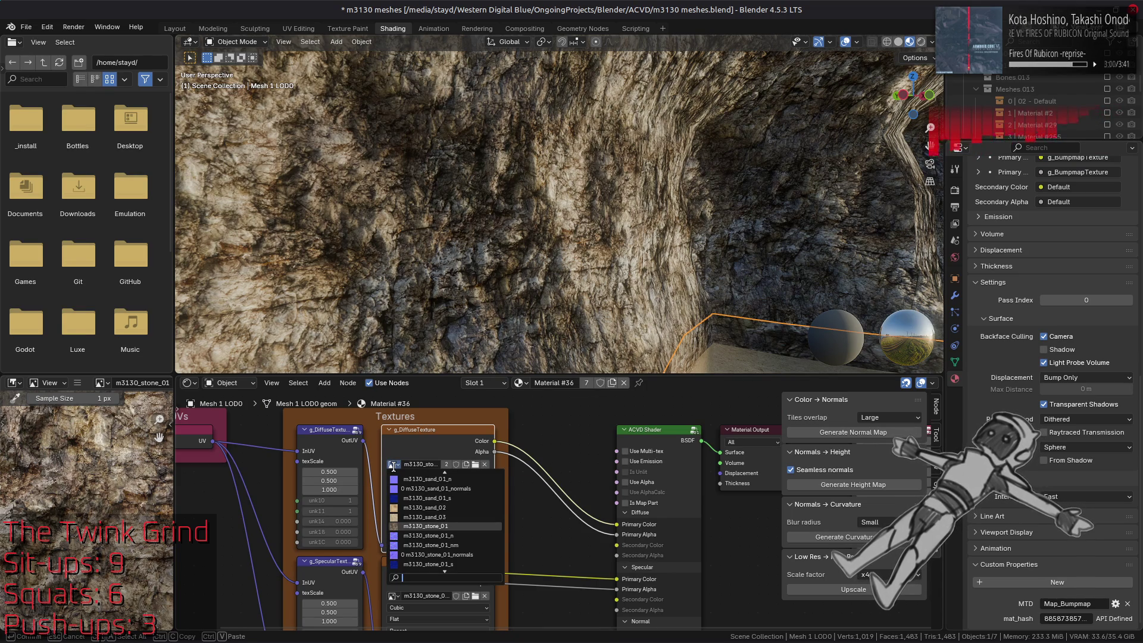
- Assign another m3130 stone image to the diffuse texture and remove the specular and bump-map links
scroll(464, 547, down, 5)
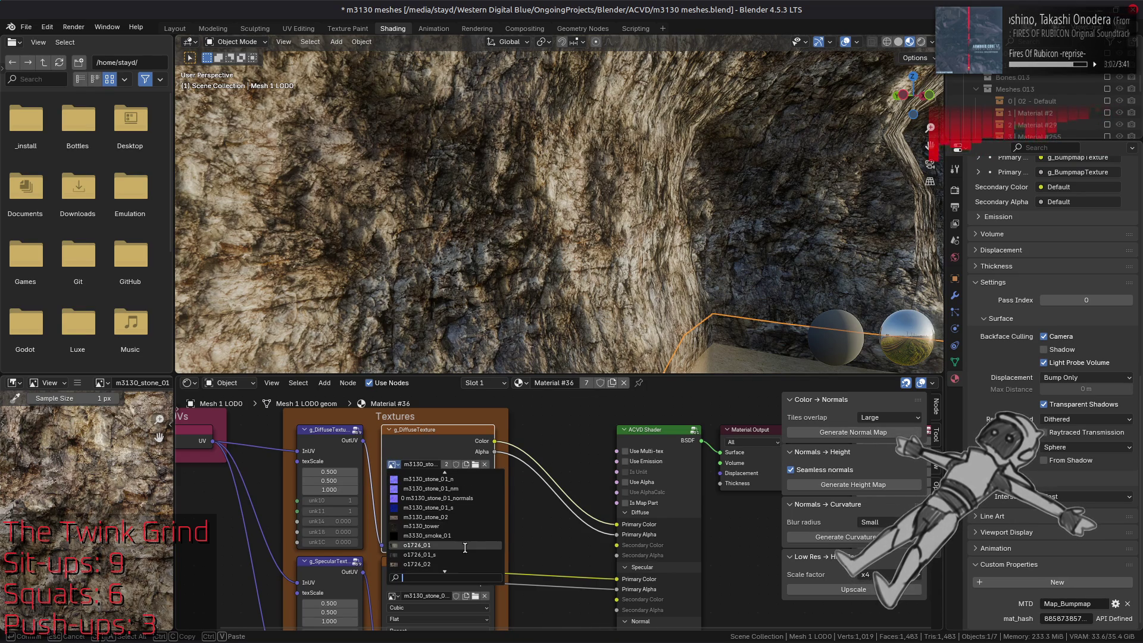
click(460, 517)
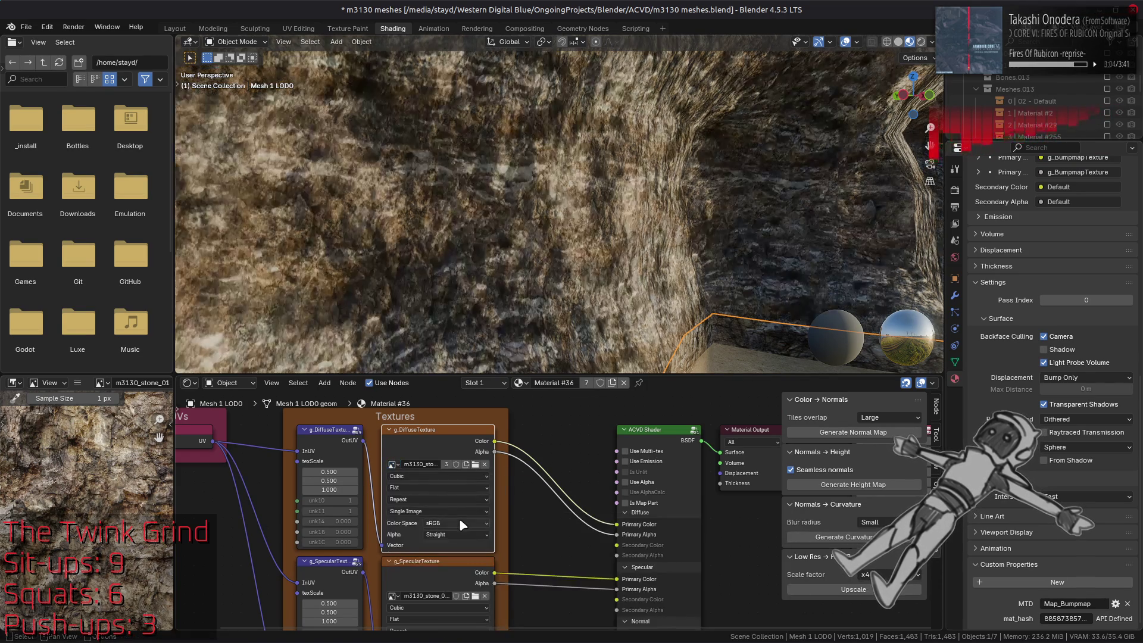
mouse_move(617, 578)
mouse_down()
mouse_move(584, 587)
mouse_move(595, 589)
mouse_up()
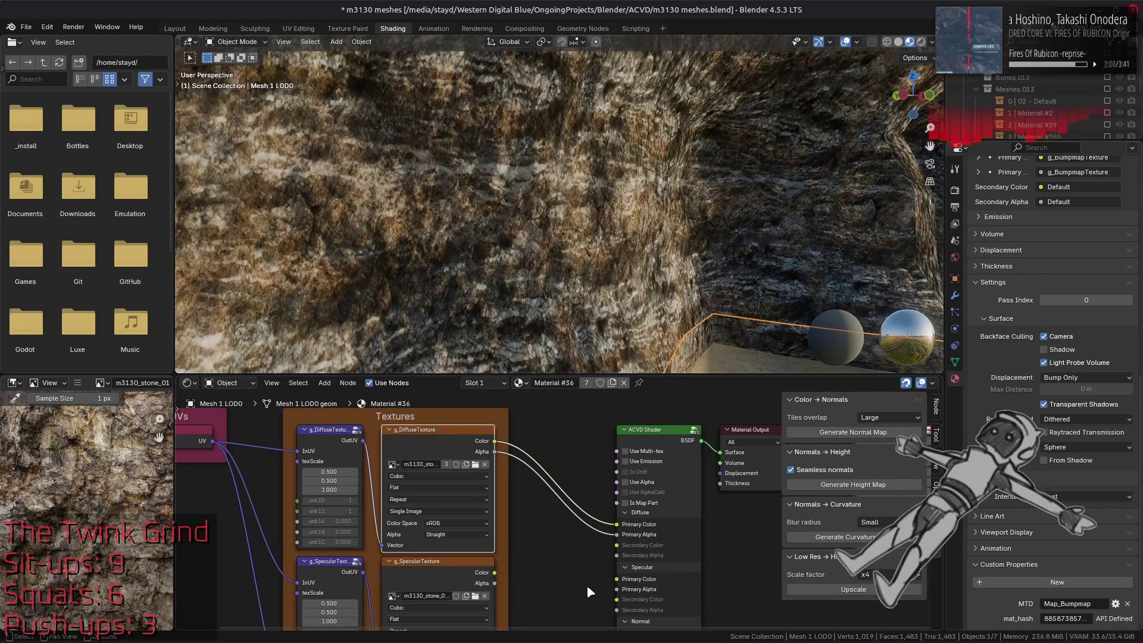
middle_drag(585, 584, 583, 464)
mouse_move(613, 524)
mouse_down()
mouse_move(592, 527)
mouse_move(608, 531)
mouse_up()
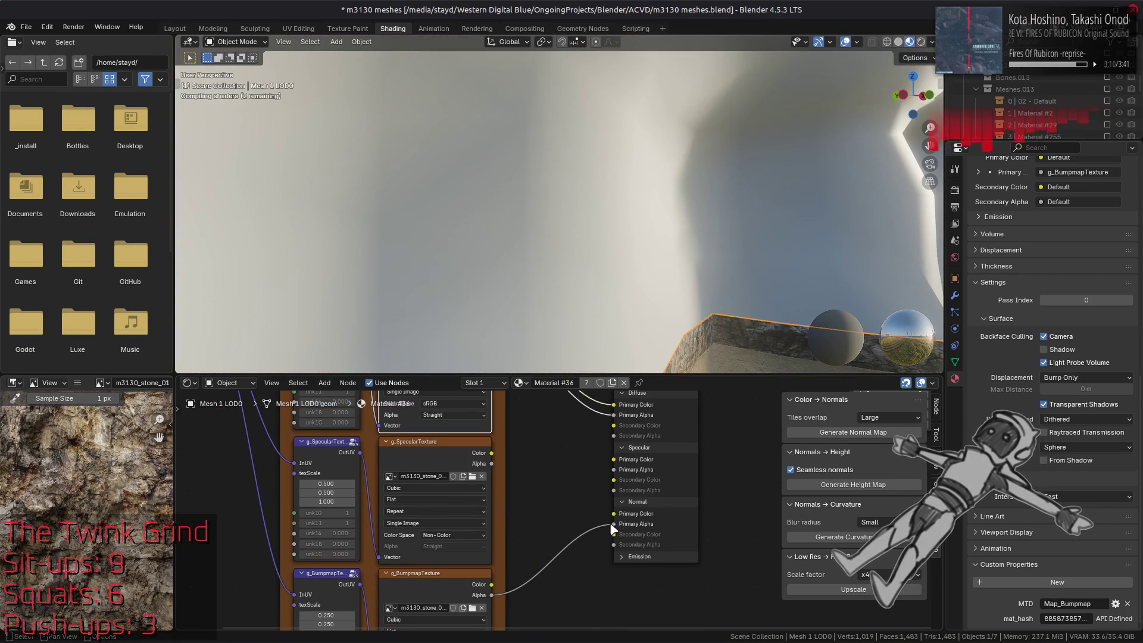
click(649, 527)
- Set g_DiffuseTexture's first texScale value to 0.250
middle_drag(542, 427, 555, 549)
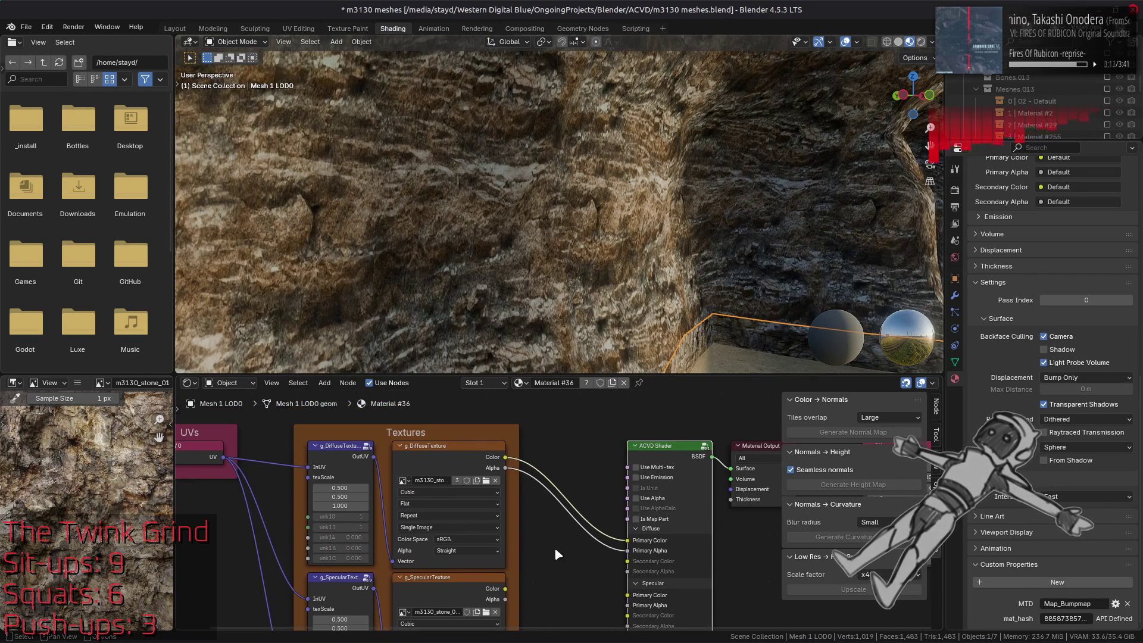
click(343, 486)
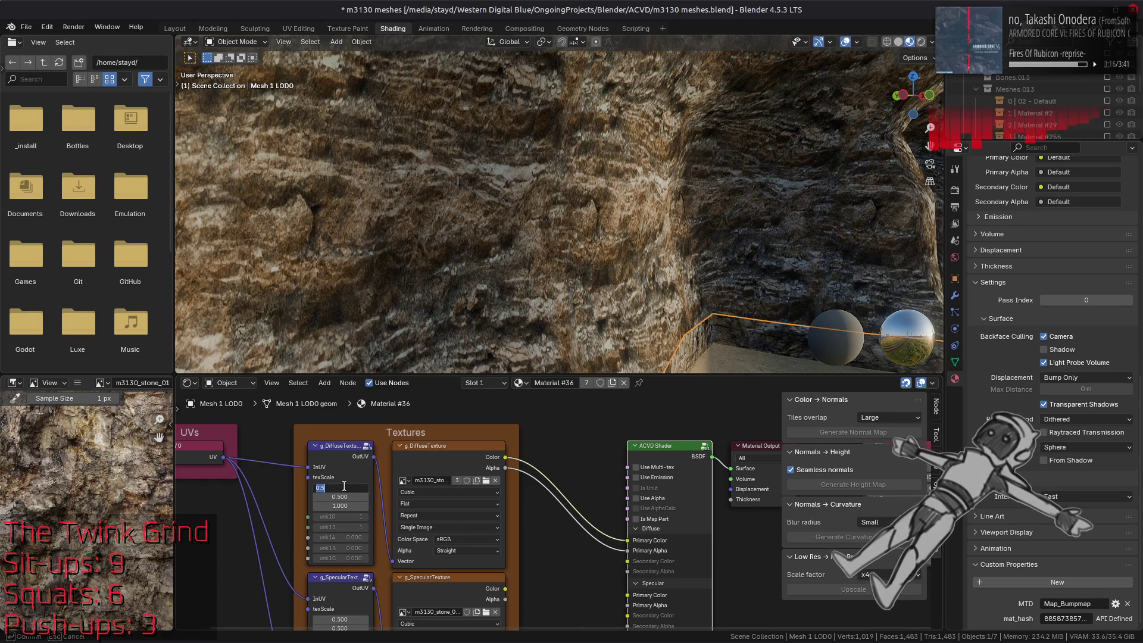
text(0.25)
key(Return)
- Connect g_BumpmapTexture's Color and Alpha to the shader's Normal Primary Color and Primary Alpha
mouse_move(480, 210)
middle_down()
mouse_move(503, 169)
mouse_move(554, 197)
middle_up()
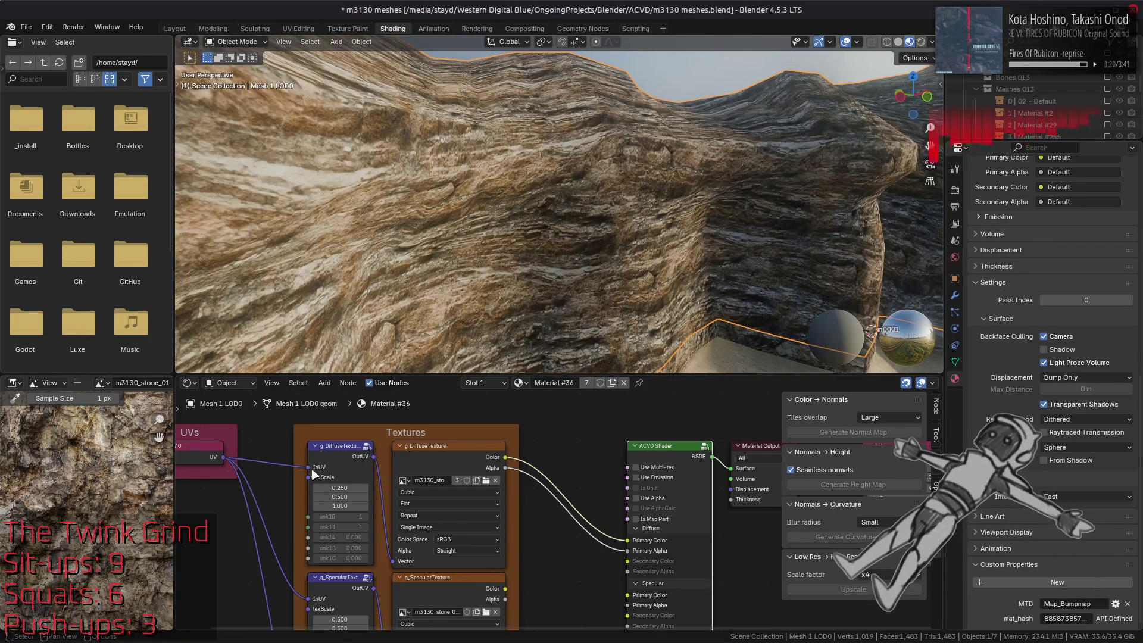
click(441, 465)
mouse_move(387, 244)
middle_down()
mouse_move(400, 235)
mouse_move(387, 216)
middle_up()
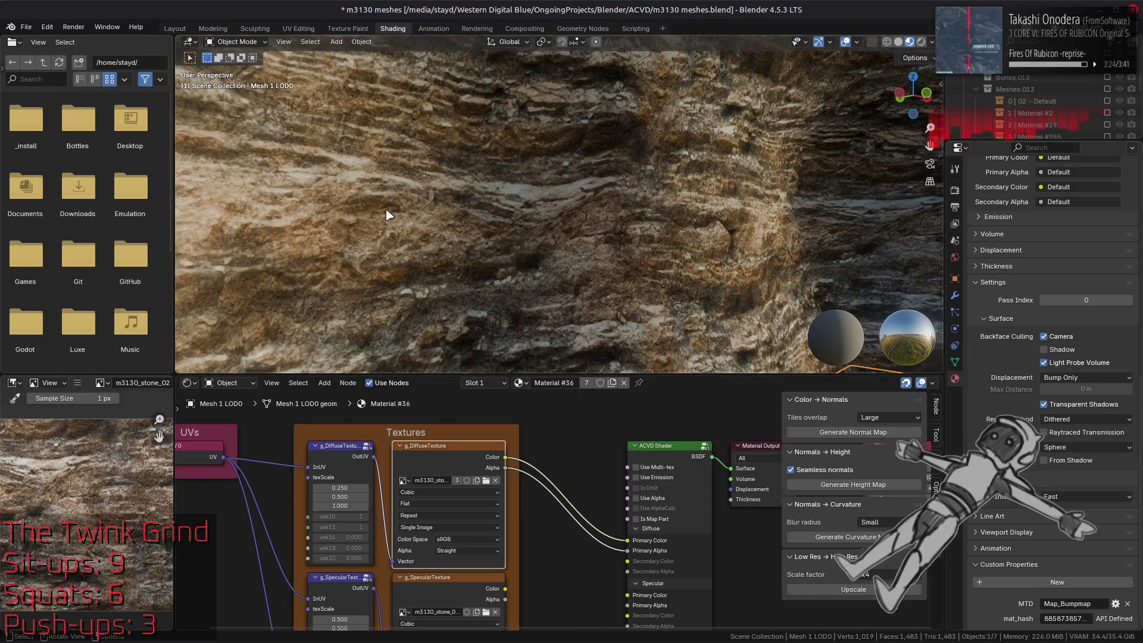
scroll(421, 251, up, 2)
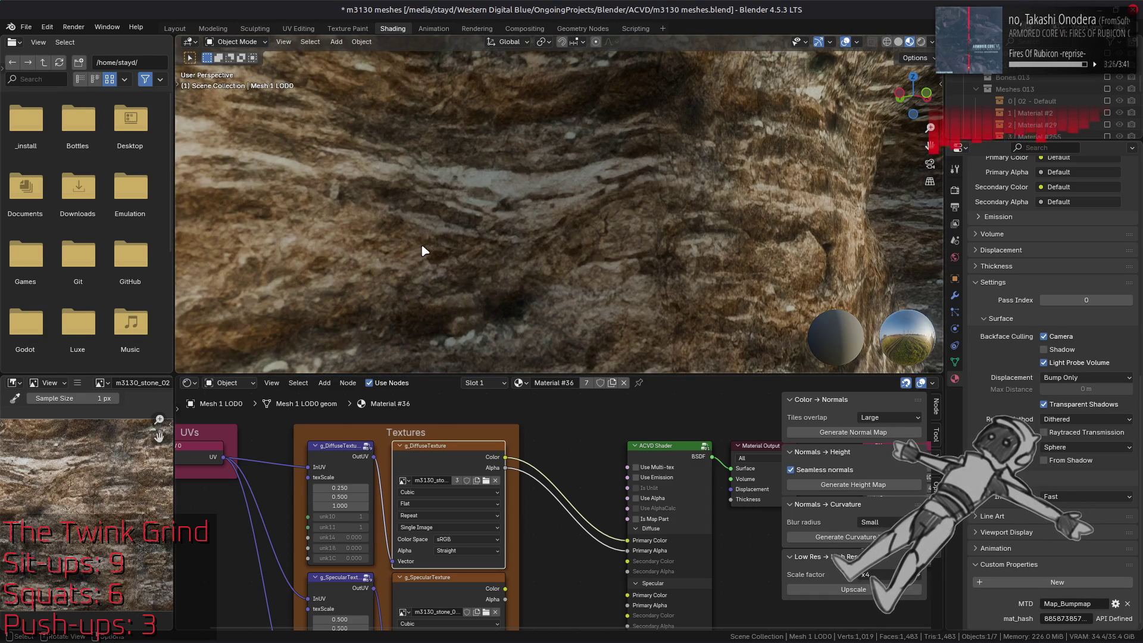
middle_drag(476, 504, 488, 506)
drag(481, 536, 603, 464)
drag(481, 547, 602, 474)
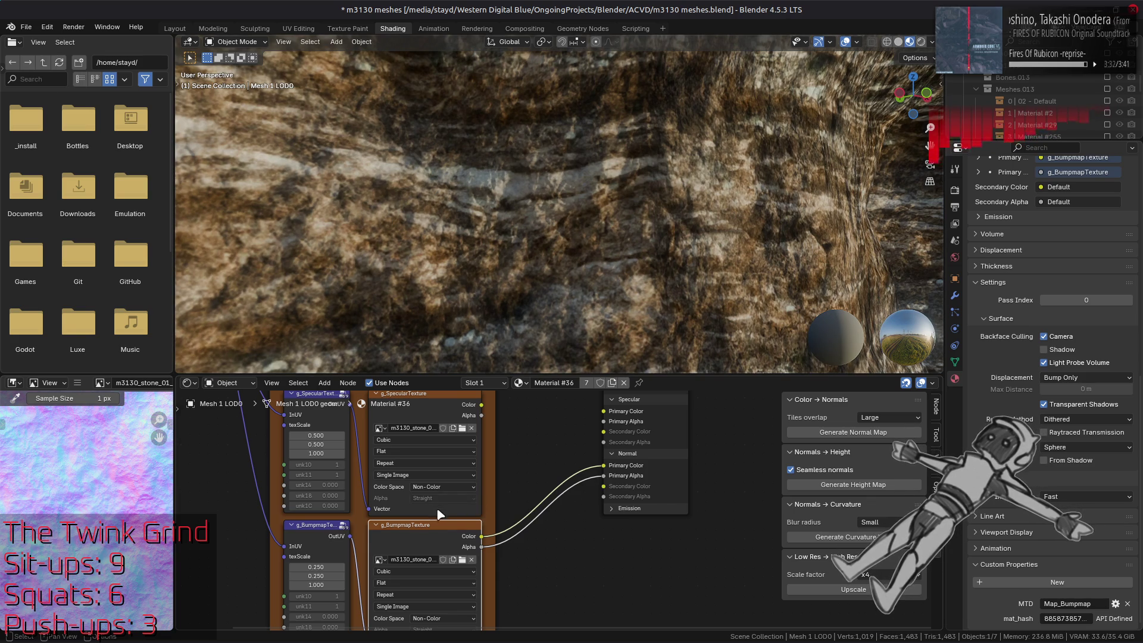
- Raise the bump-map UV node's second texScale from 0.250 to 0.500
click(319, 575)
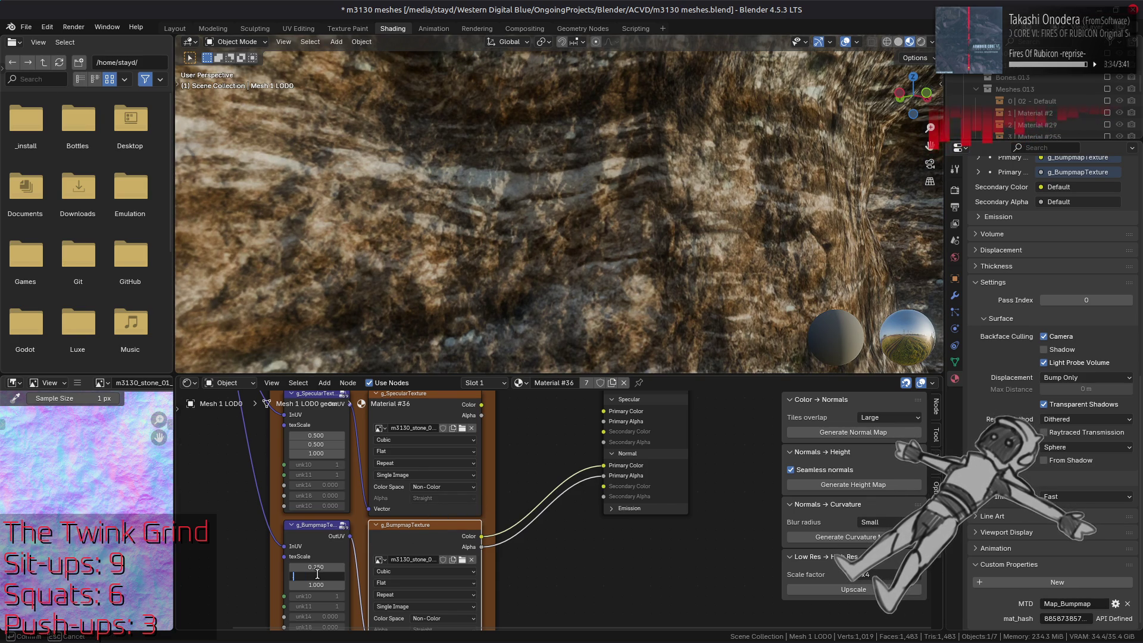
text(0.5)
key(Return)
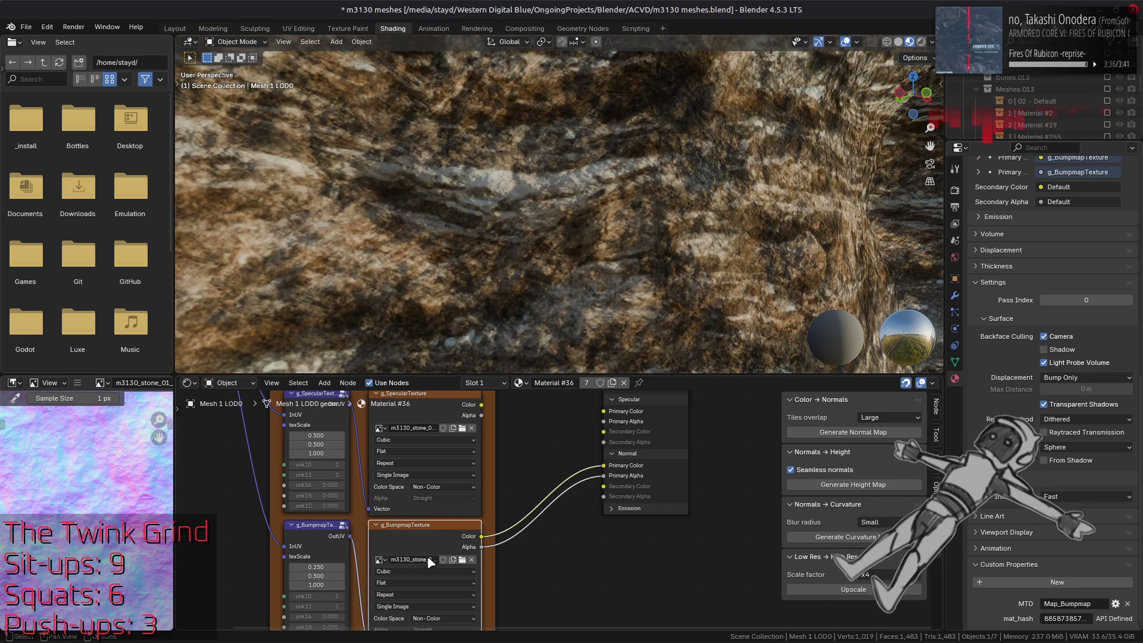
- Bring up the list of available images for the g_BumpmapTexture node
click(428, 558)
key(Escape)
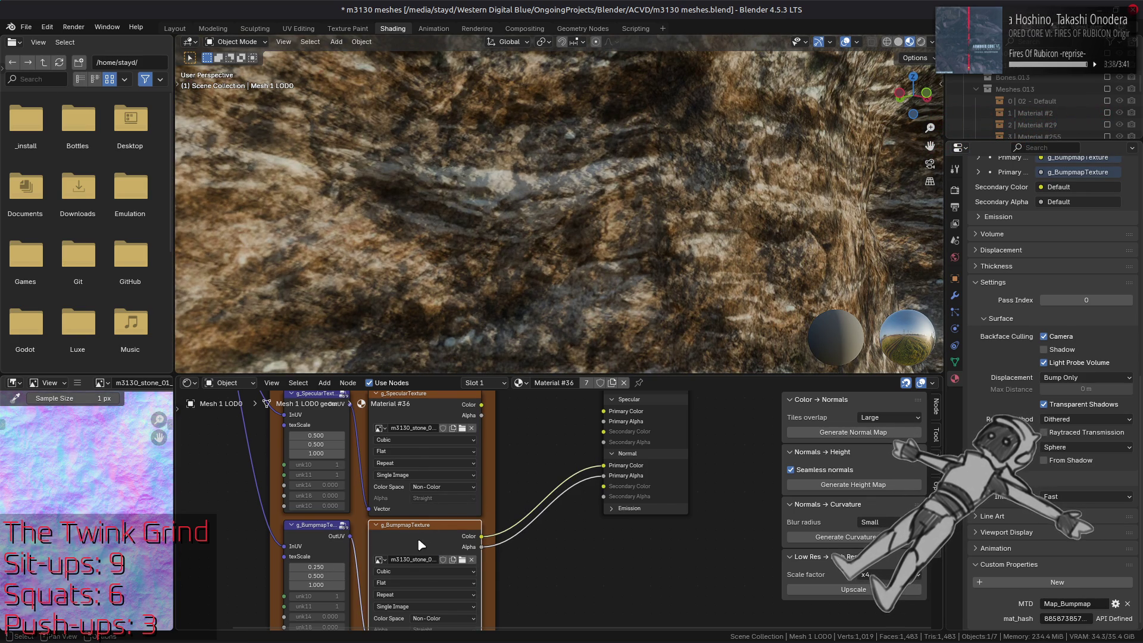
shift+scroll(404, 409, up, 5)
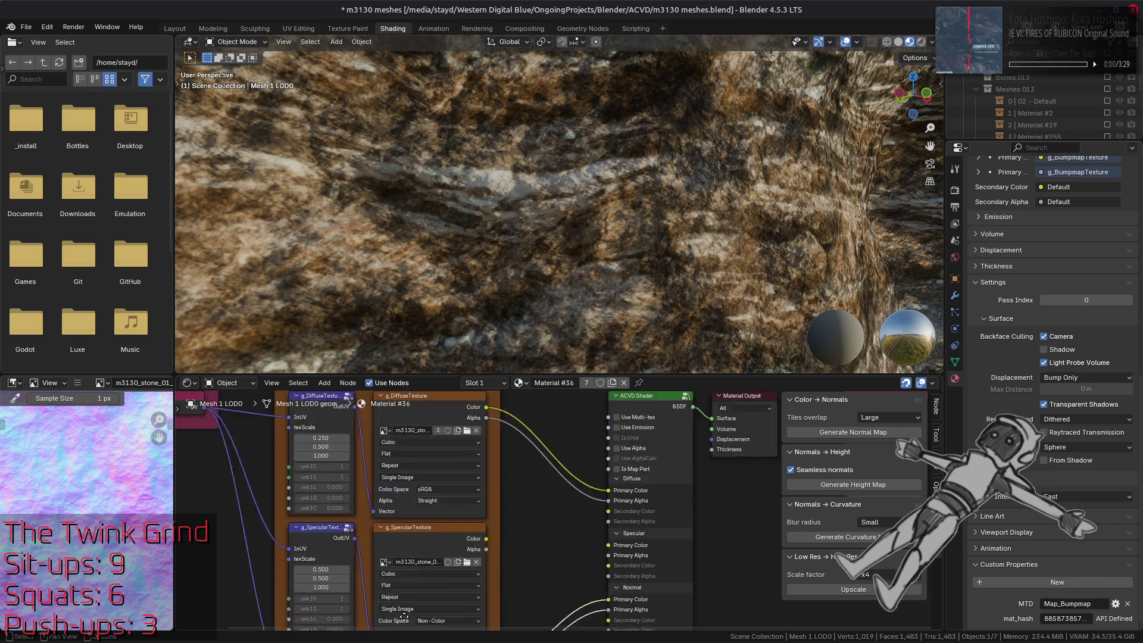
shift+scroll(509, 557, down, 6)
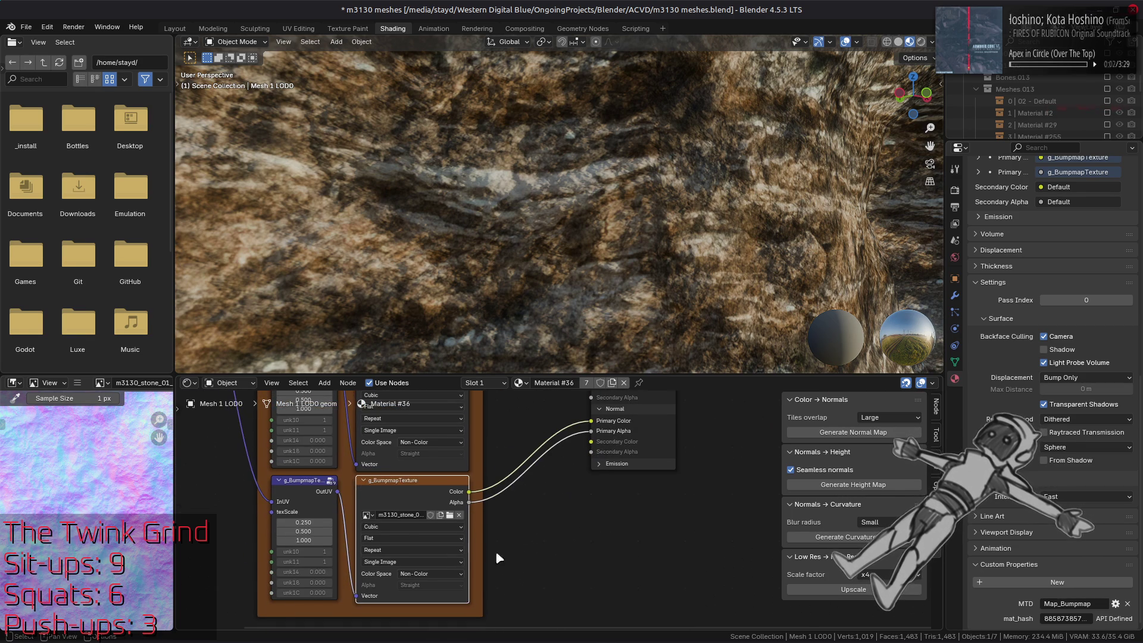
click(368, 516)
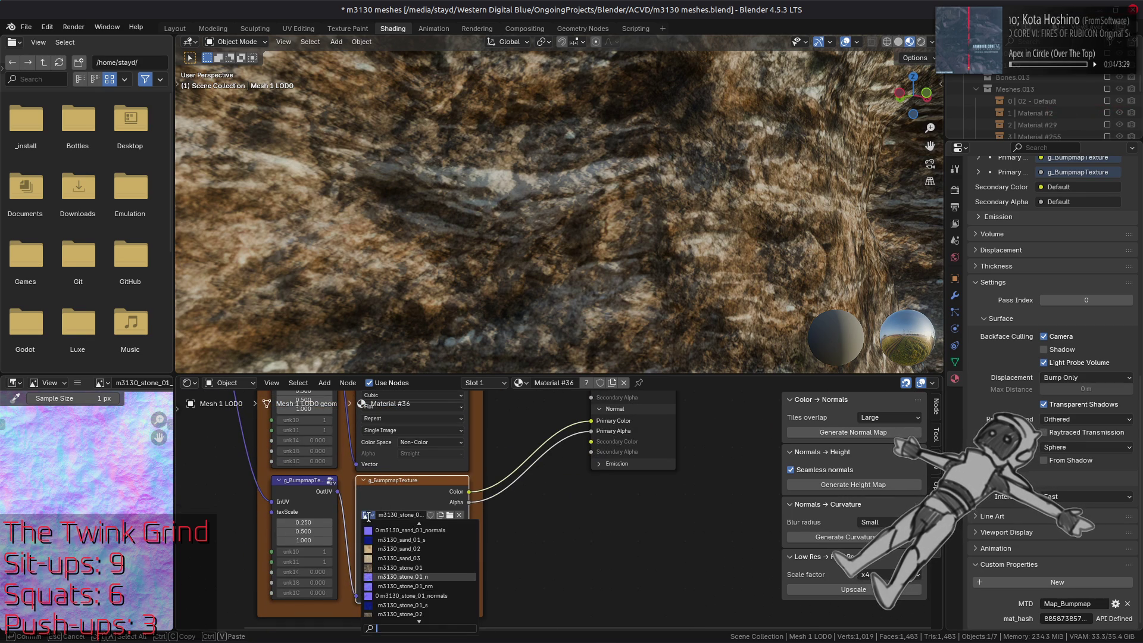
- Switch the g_BumpmapTexture node to an m3130_stone_02 image, keeping its name
click(424, 532)
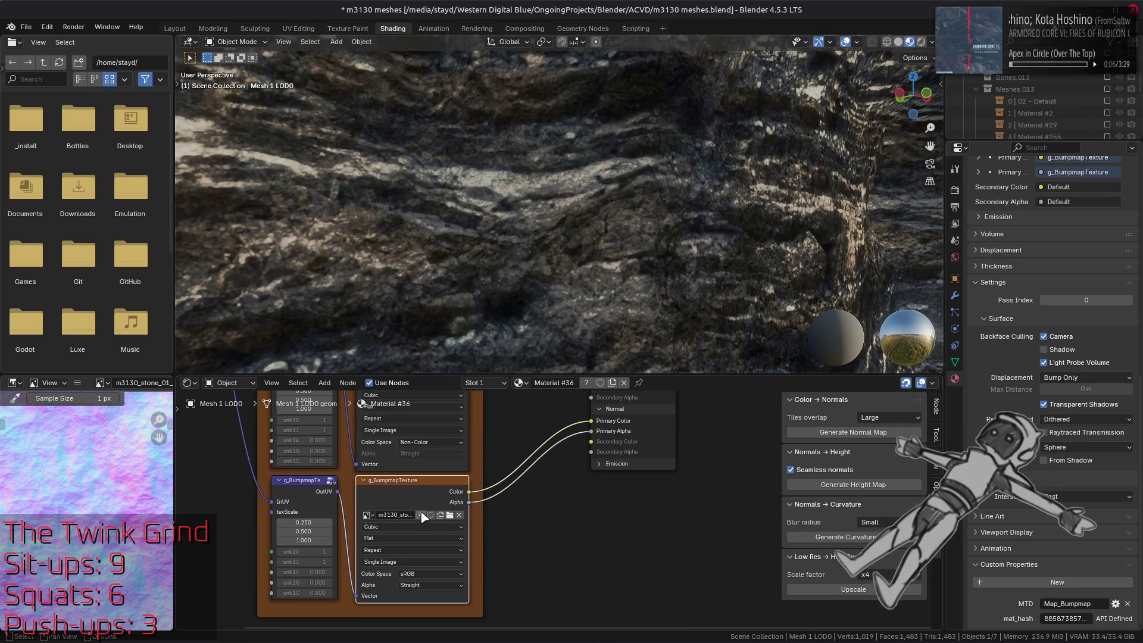
double_click(415, 516)
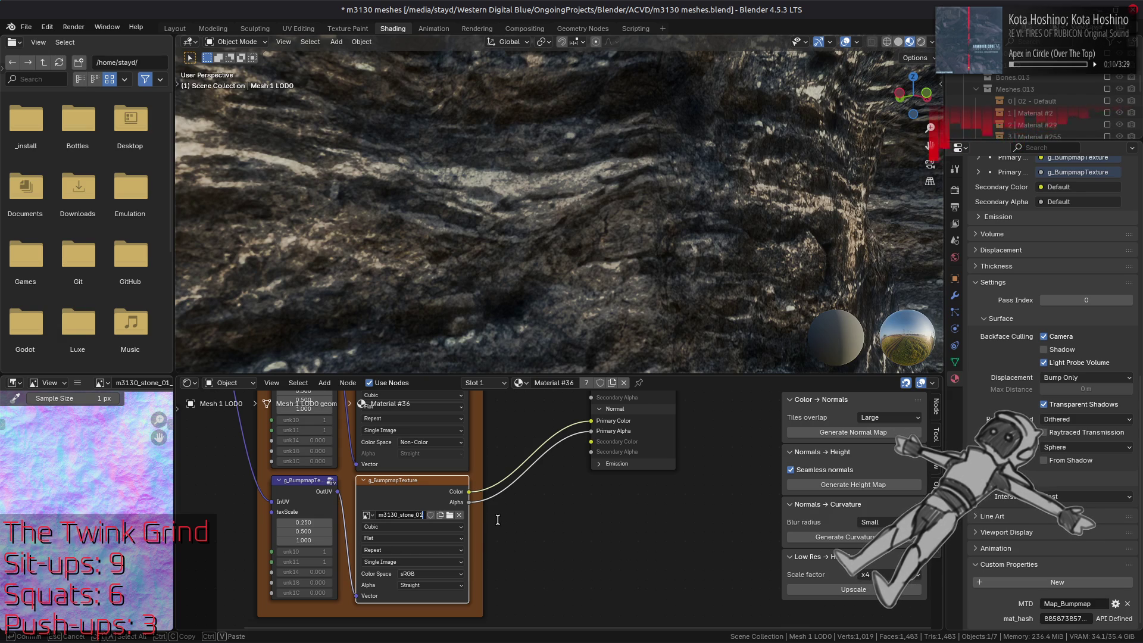
key(Escape)
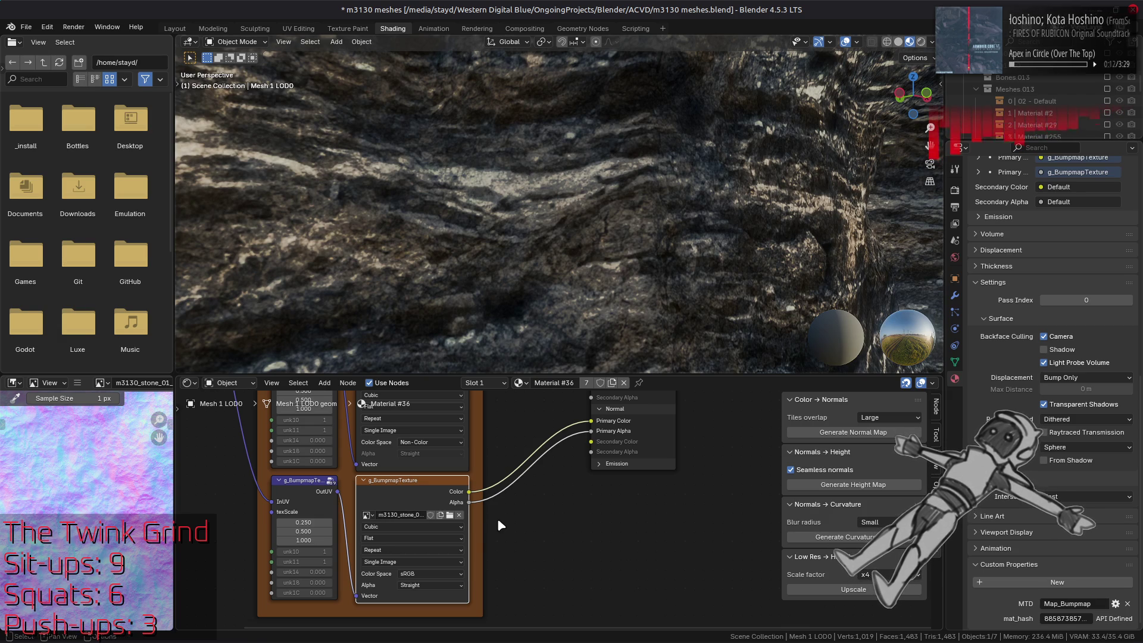
key(XF86AudioLowerVolume)
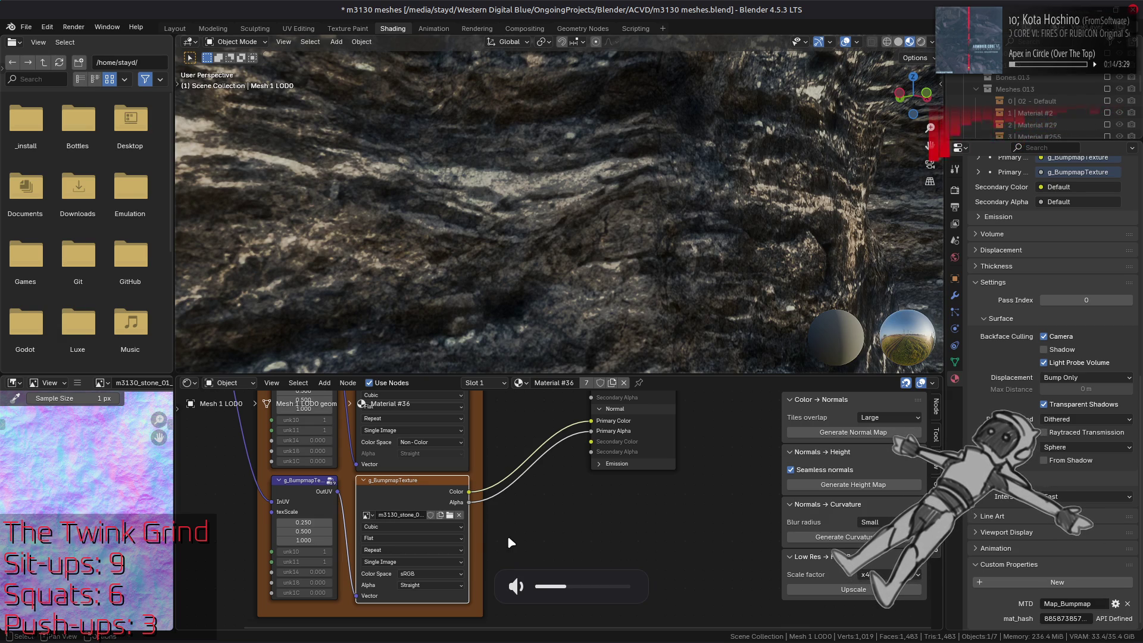
- Set the bump texture's colour space to Non-Color
click(443, 573)
click(510, 521)
click(78, 383)
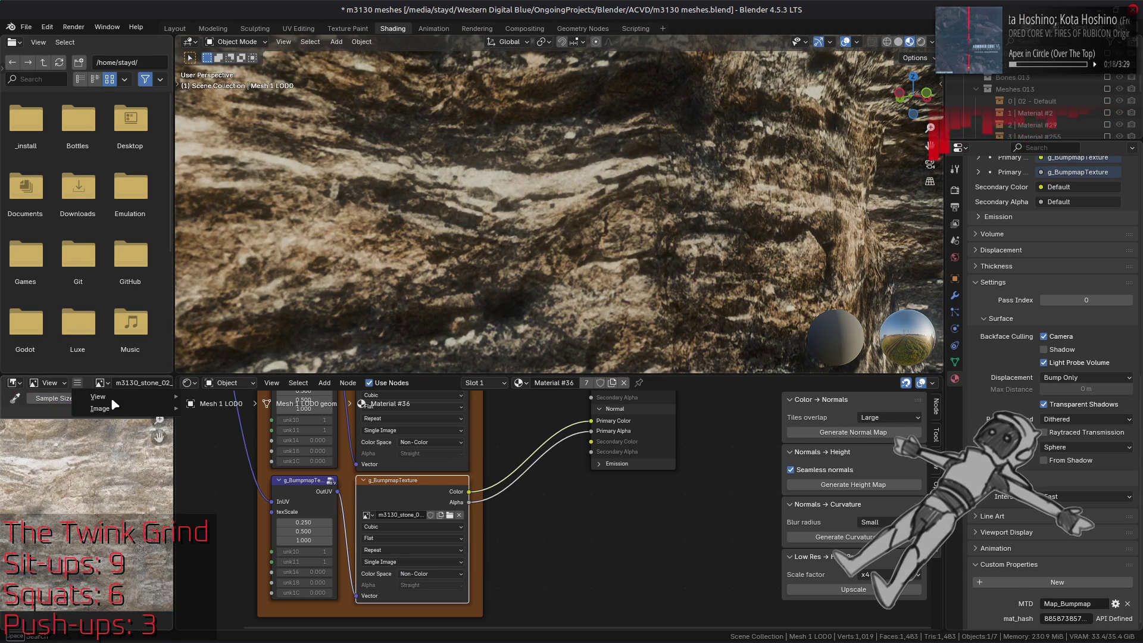
- Replace the bump image with the stone_02 normal-map DDS from the m3130_stone_02_n-tpf-dcx folder
mouse_move(89, 409)
click(241, 220)
click(315, 405)
click(443, 109)
scroll(551, 344, down, 5)
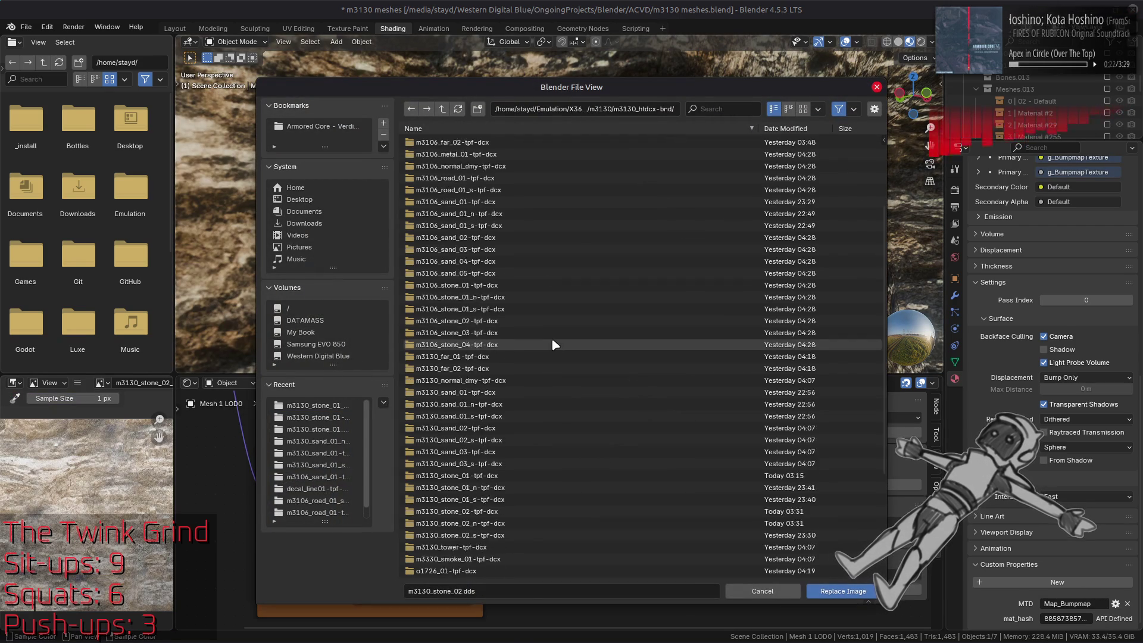
click(522, 480)
double_click(523, 480)
double_click(488, 143)
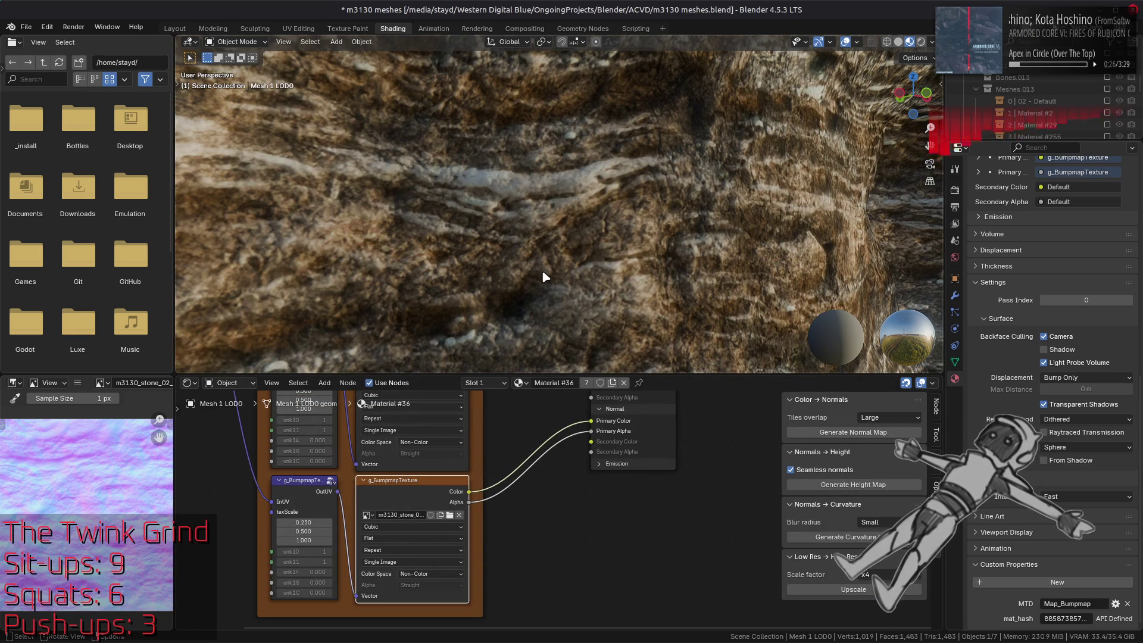
scroll(544, 230, down, 3)
scroll(551, 214, up, 3)
mouse_move(550, 214)
middle_down()
mouse_move(541, 235)
mouse_move(558, 267)
mouse_move(558, 241)
mouse_move(554, 307)
mouse_move(533, 189)
middle_up()
- In GIMP, toggle visibility between Normal Comp and Normal, ending with Normal Comp active
key(alt+Tab)
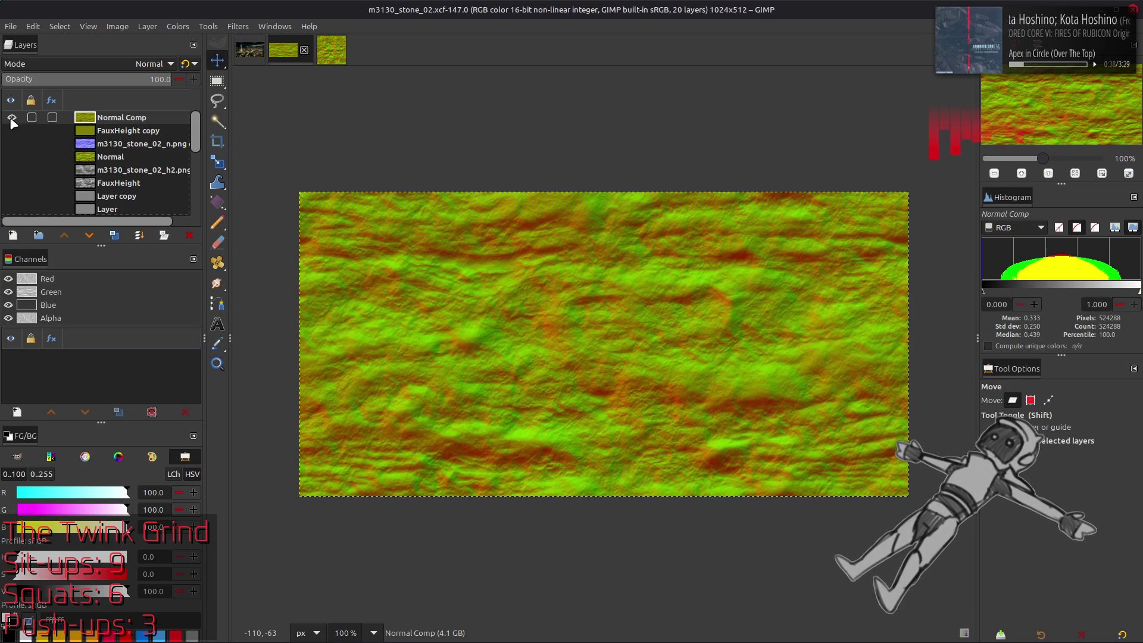
click(12, 117)
click(12, 157)
click(113, 156)
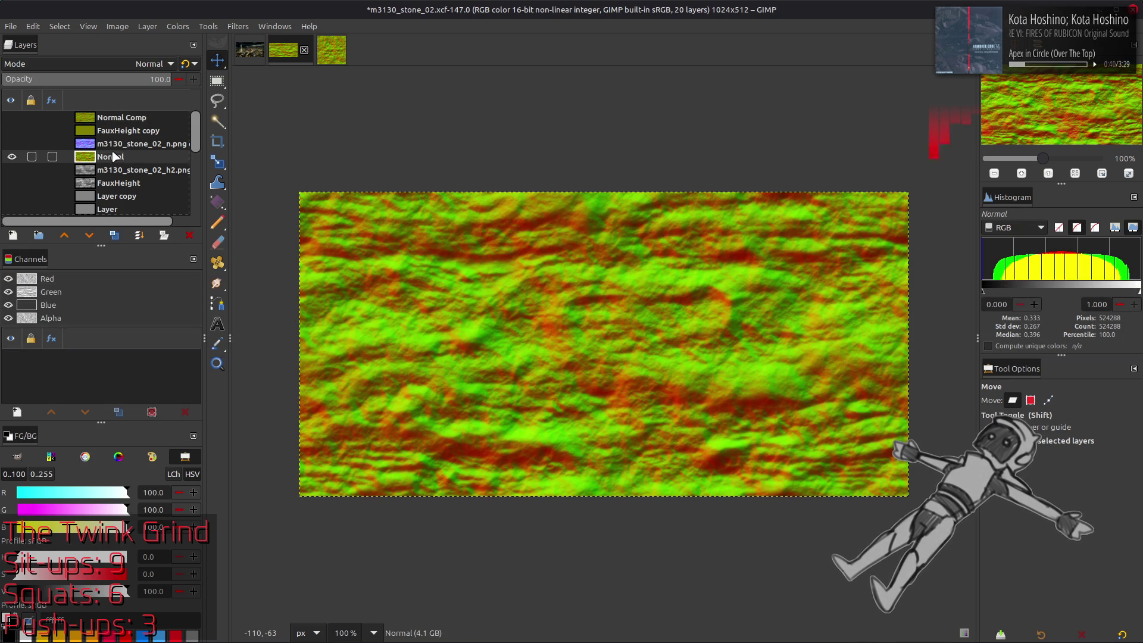
click(88, 119)
click(12, 118)
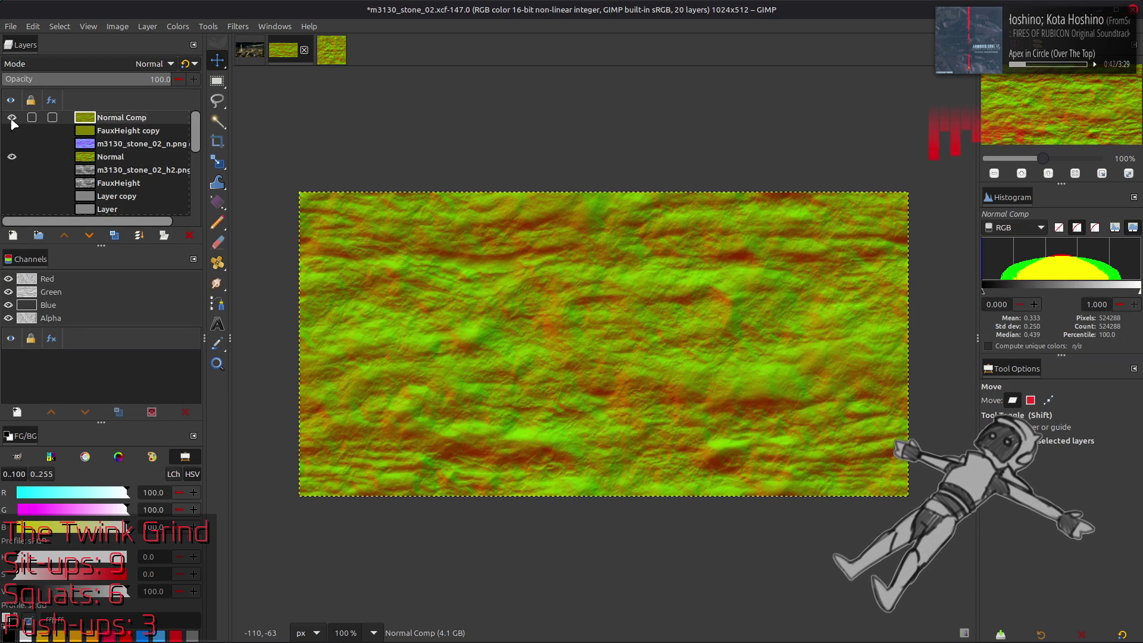
- Try a Soft light duplicate of Normal Comp, then delete the copy
click(114, 235)
click(152, 63)
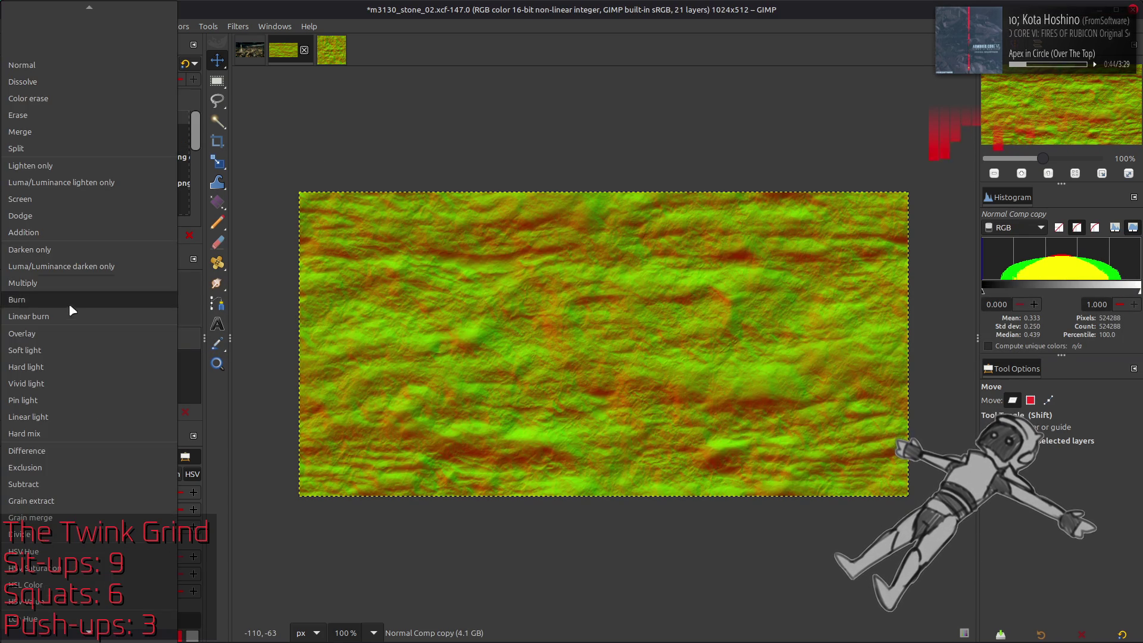
click(66, 355)
right_click(108, 117)
click(128, 279)
- Hide Normal Comp, compare detail at 200% zoom, and re-export the normal map to DDS
click(12, 118)
key(2)
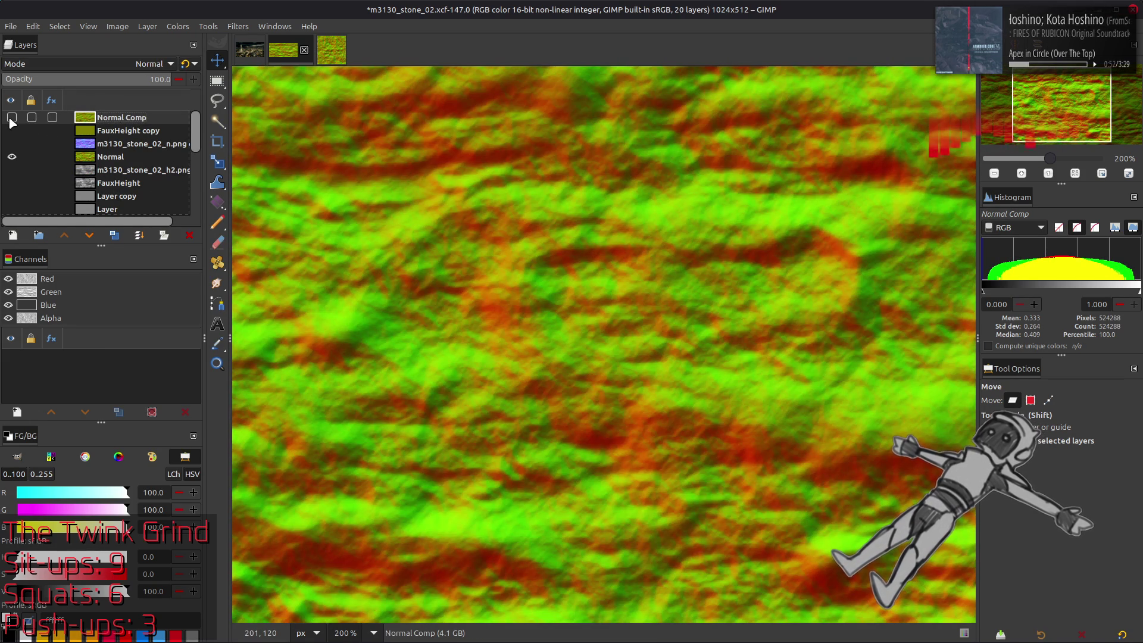
click(12, 117)
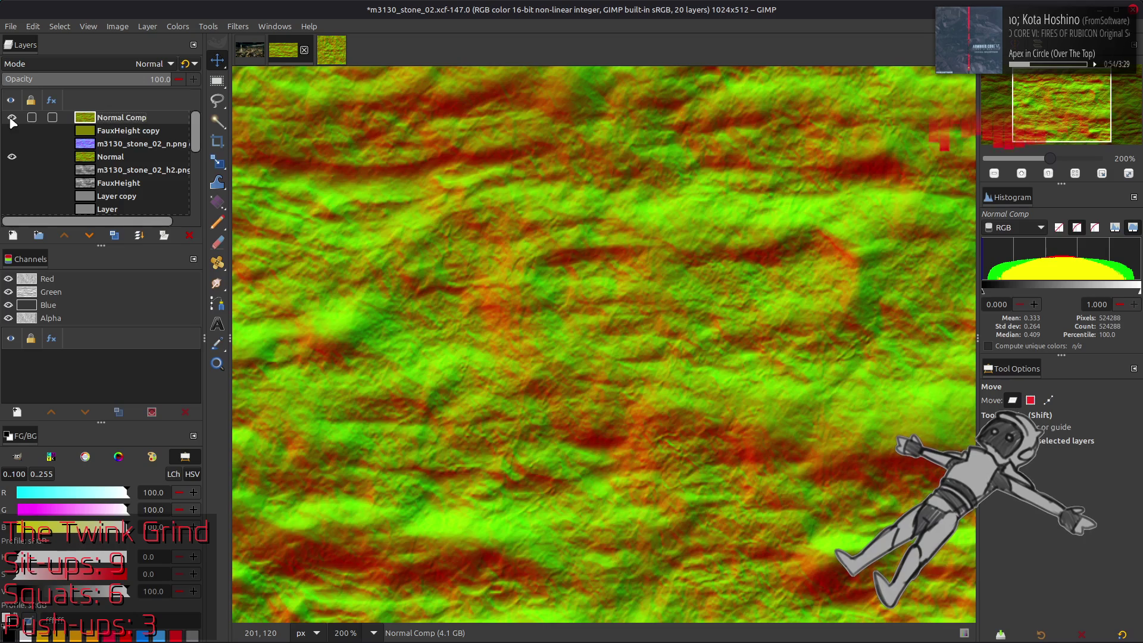
key(ctrl+z)
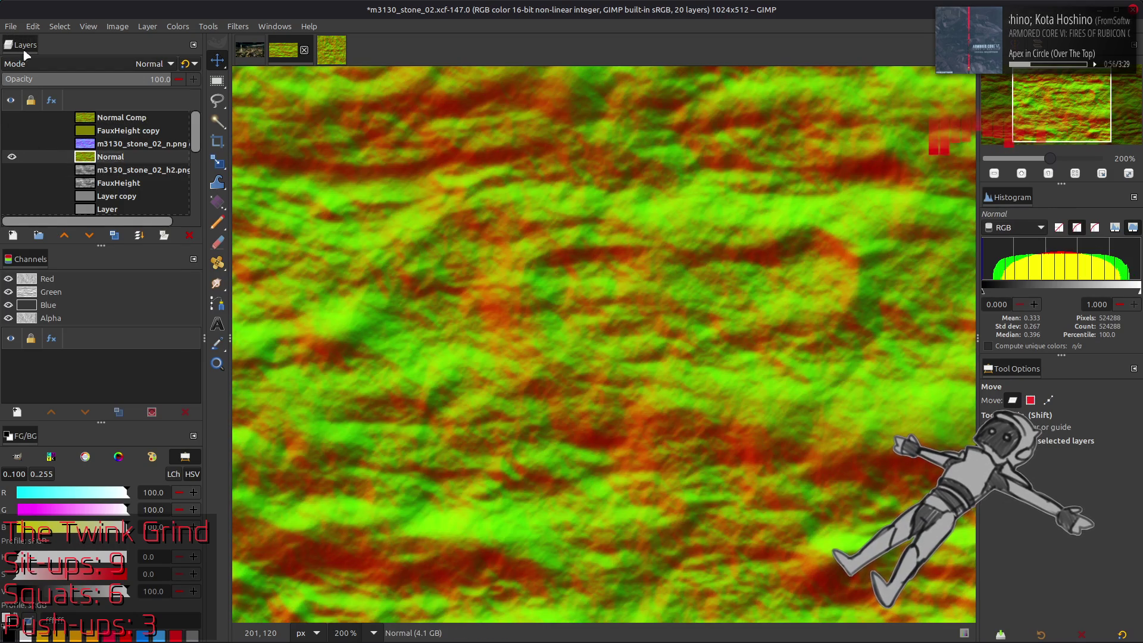
click(10, 27)
click(90, 216)
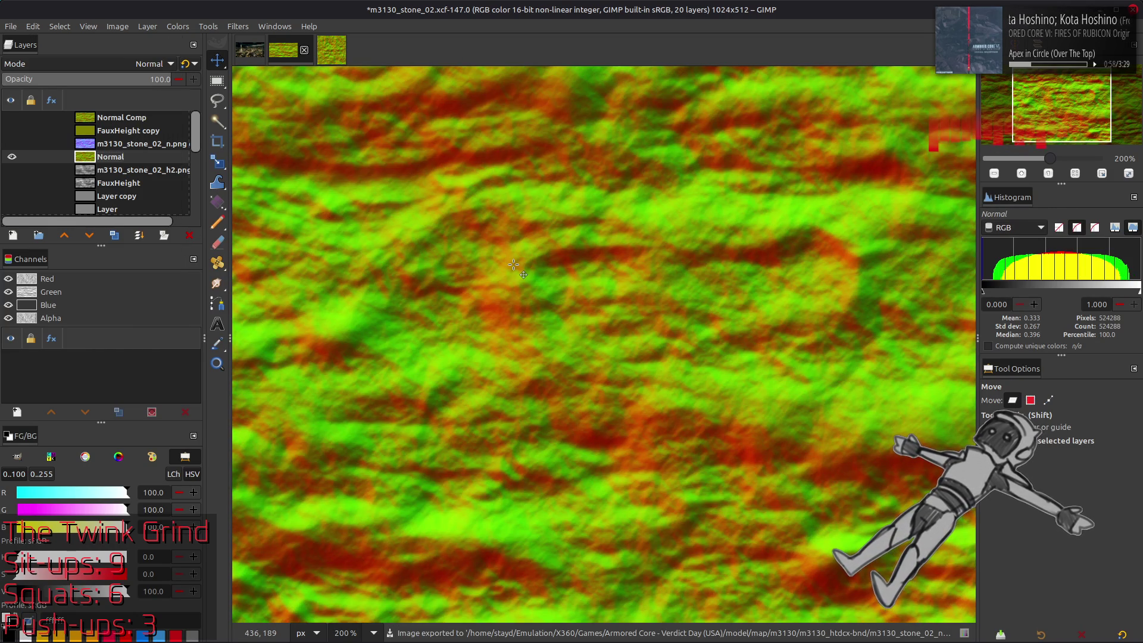
key(alt+Tab)
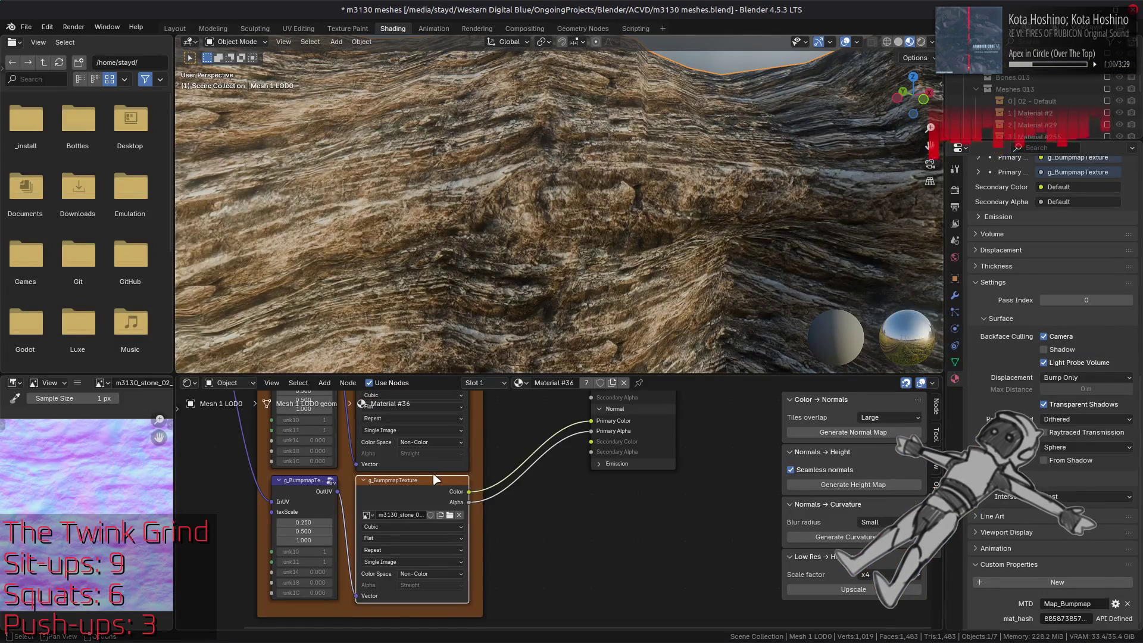
- Select the g_BumpmapTexture node and orbit and zoom around the cave rock to check the new normal map
click(413, 474)
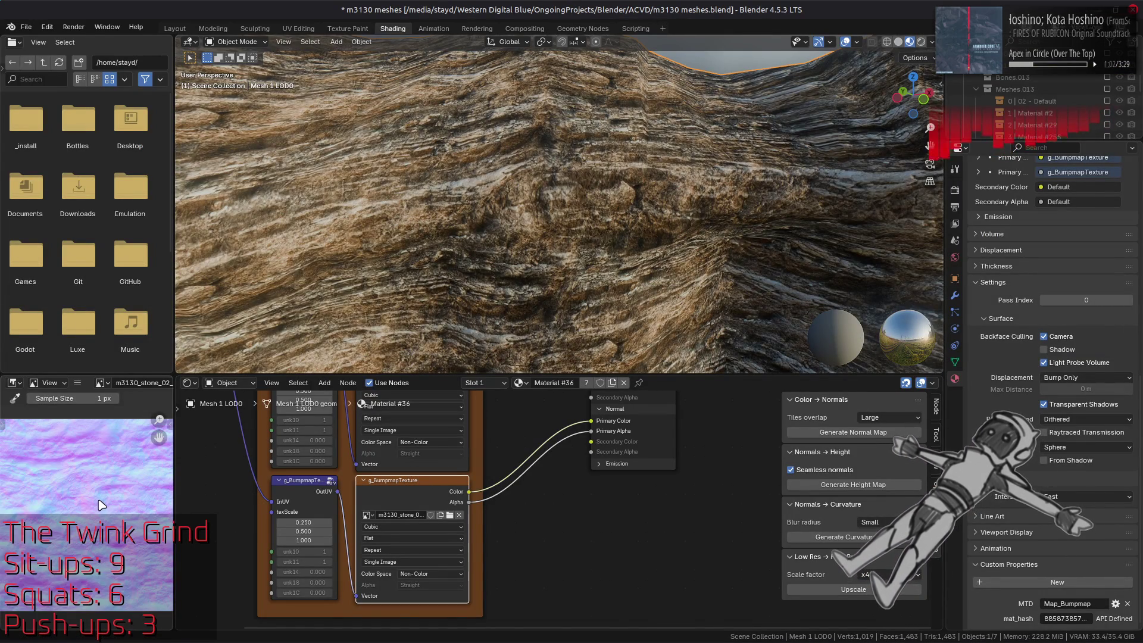
mouse_move(597, 198)
middle_down()
mouse_move(553, 190)
mouse_move(586, 230)
mouse_move(563, 198)
mouse_move(523, 224)
mouse_move(518, 238)
mouse_move(554, 247)
mouse_move(544, 288)
middle_up()
scroll(585, 224, down, 5)
scroll(554, 278, up, 4)
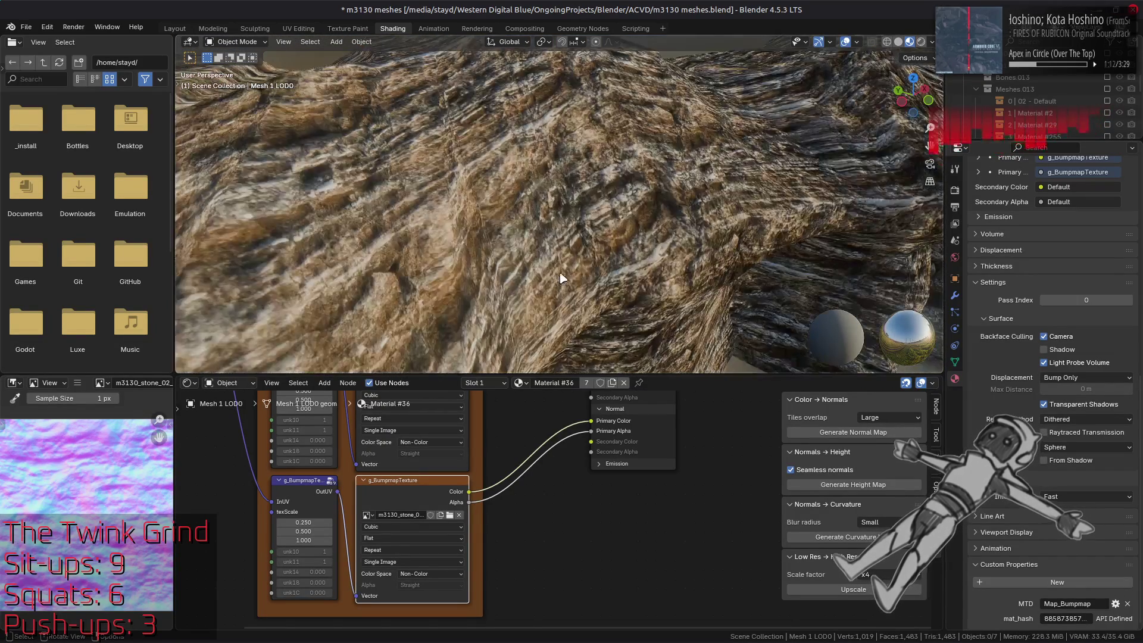
key(alt+Tab)
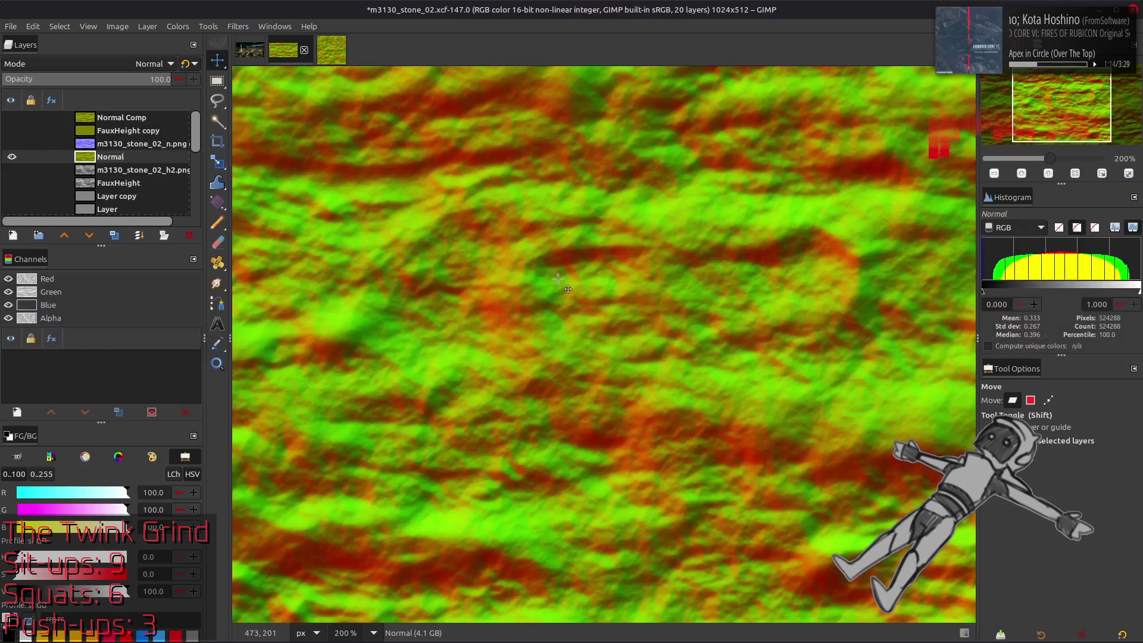
- Show and select Normal Comp, then re-export to m3130_stone_02_n.dds
click(12, 117)
click(119, 117)
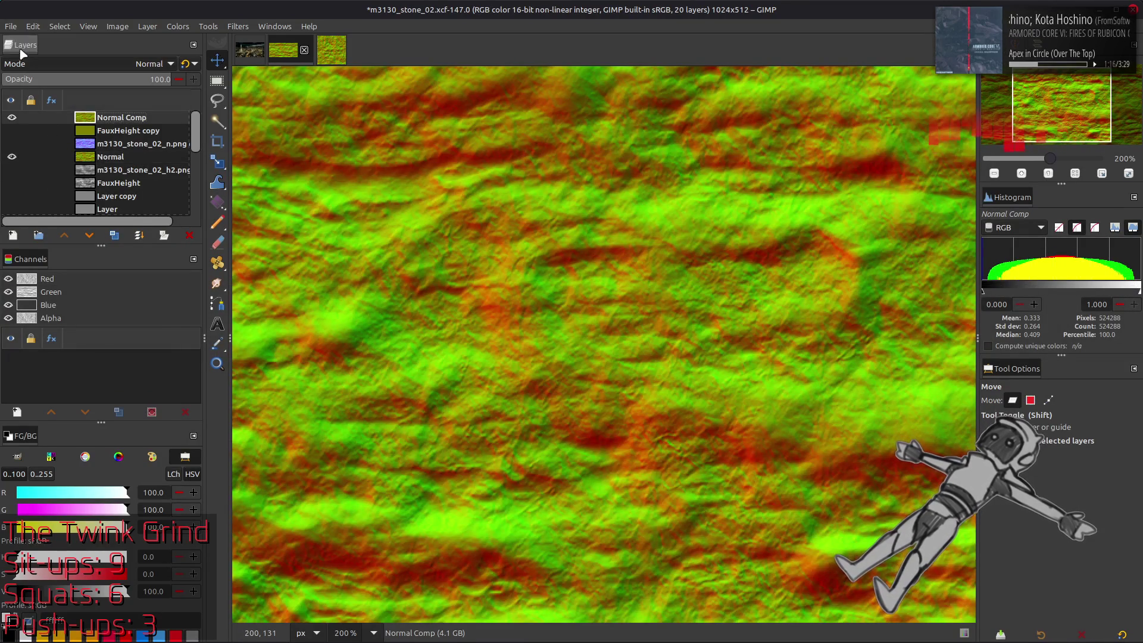
click(11, 27)
click(78, 216)
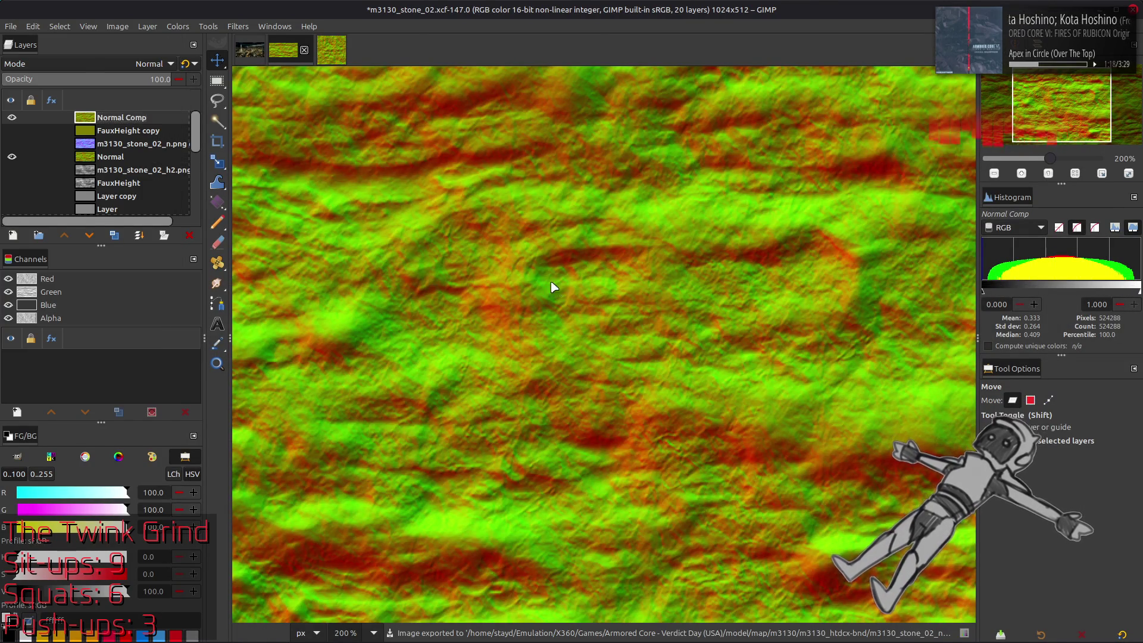
- Check the updated rock terrain in Blender
key(alt+Tab)
mouse_move(509, 253)
middle_down()
mouse_move(510, 178)
mouse_move(503, 232)
mouse_move(504, 210)
mouse_move(548, 209)
mouse_move(551, 229)
middle_up()
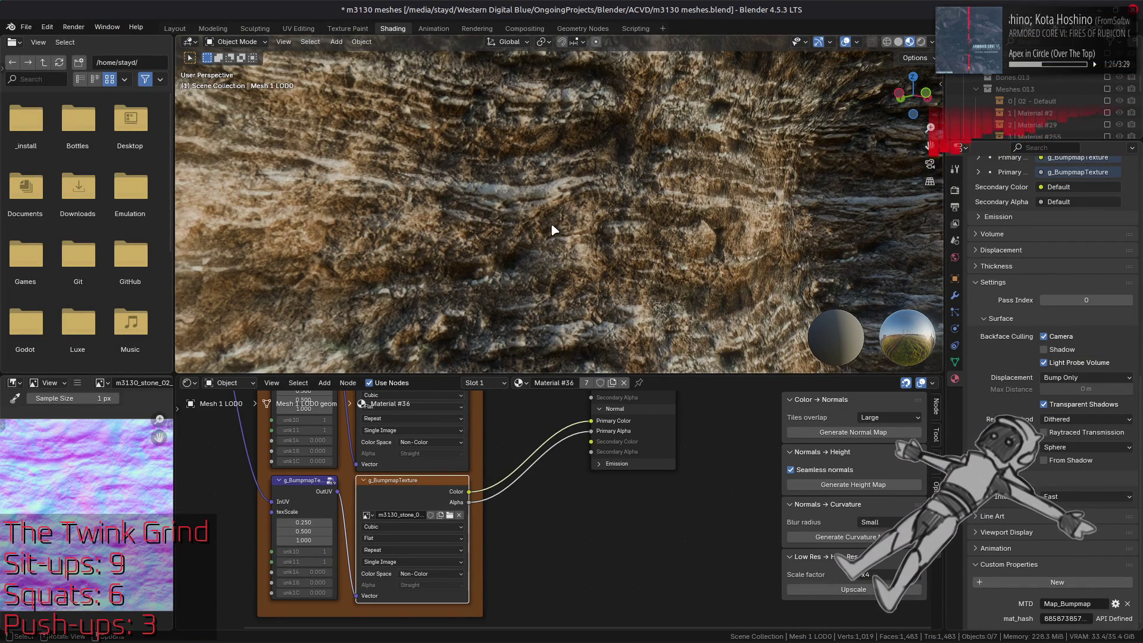
key(alt+Tab)
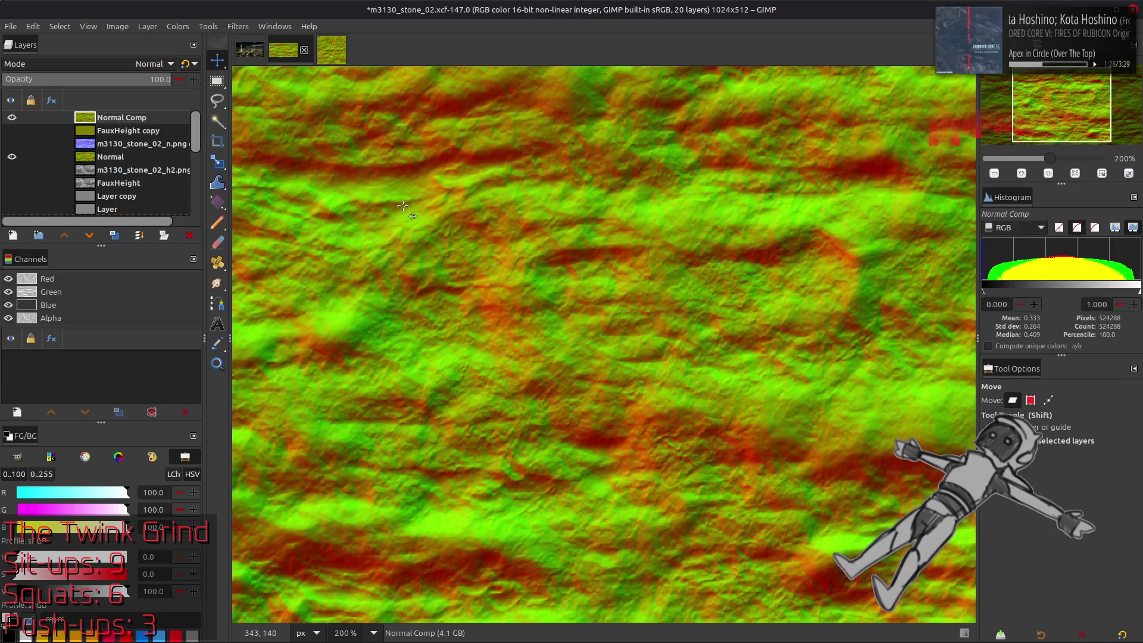
- Rename the Normal Comp layer to Normal Alt and hide it
double_click(135, 117)
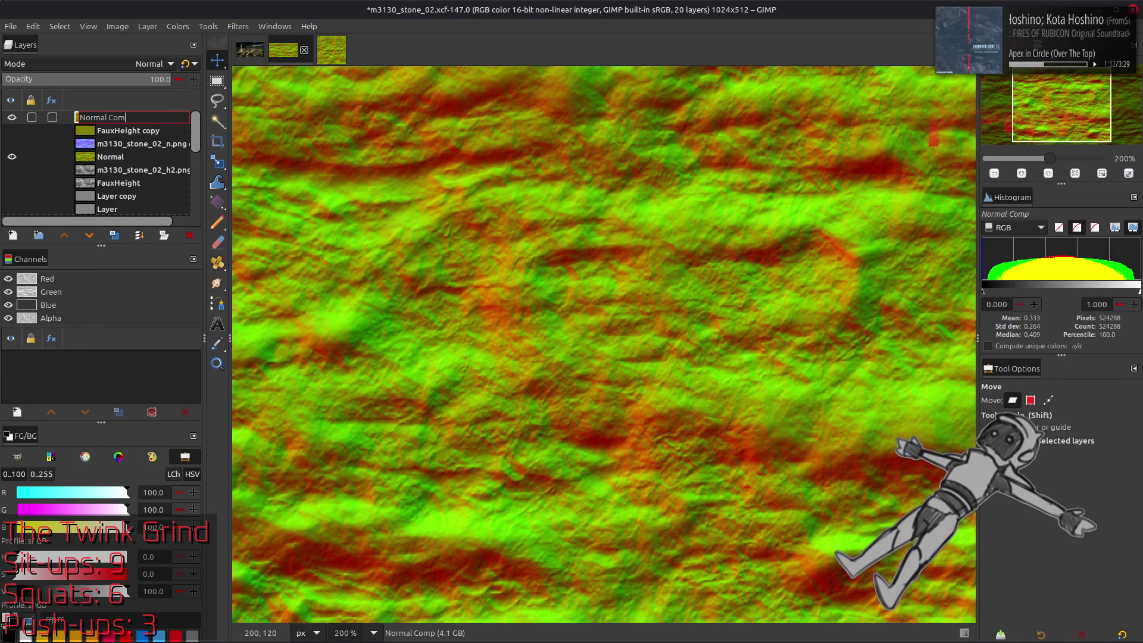
text(Alt)
key(Return)
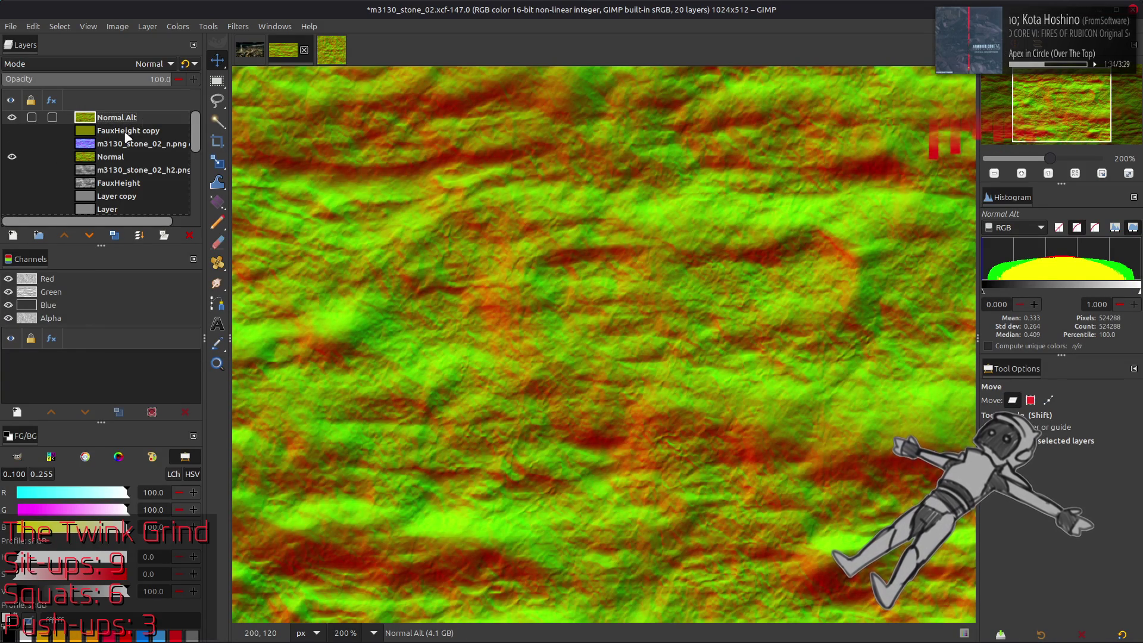
click(11, 118)
- Duplicate the Normal layer twice and apply a G'MIC Gaussian blur of amplitude 5 to the top copy
click(119, 158)
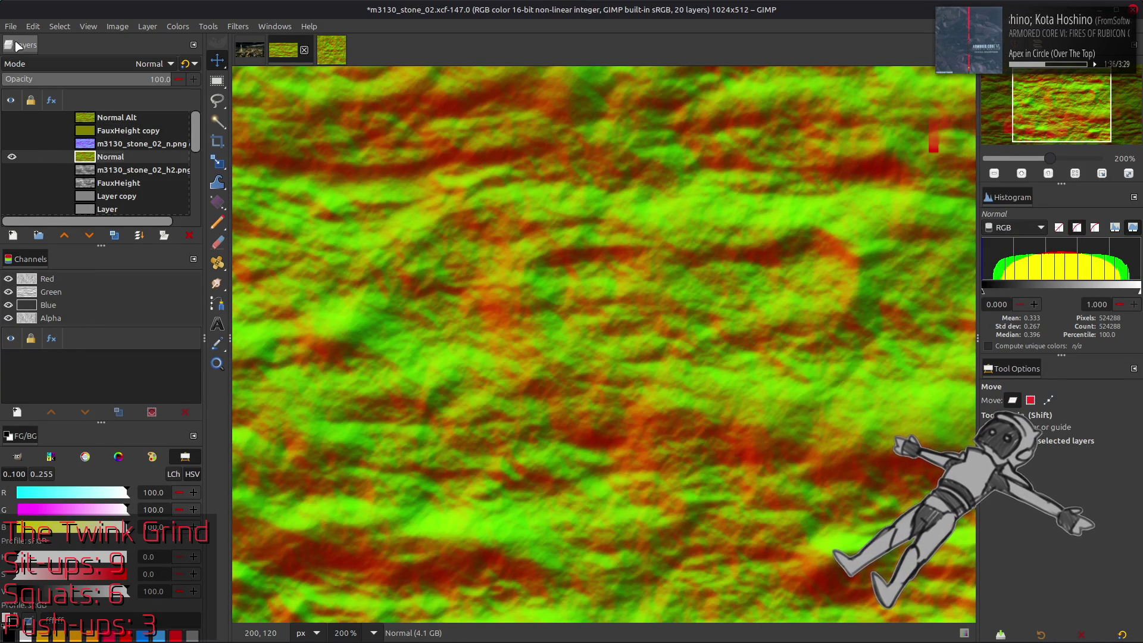
double_click(117, 236)
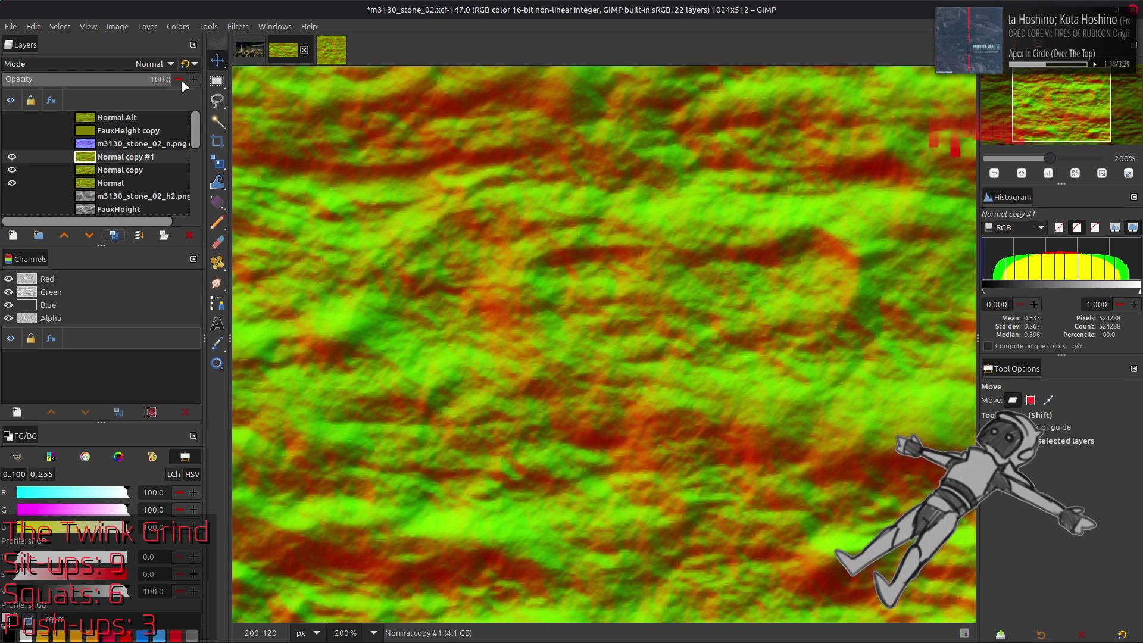
click(238, 26)
click(307, 322)
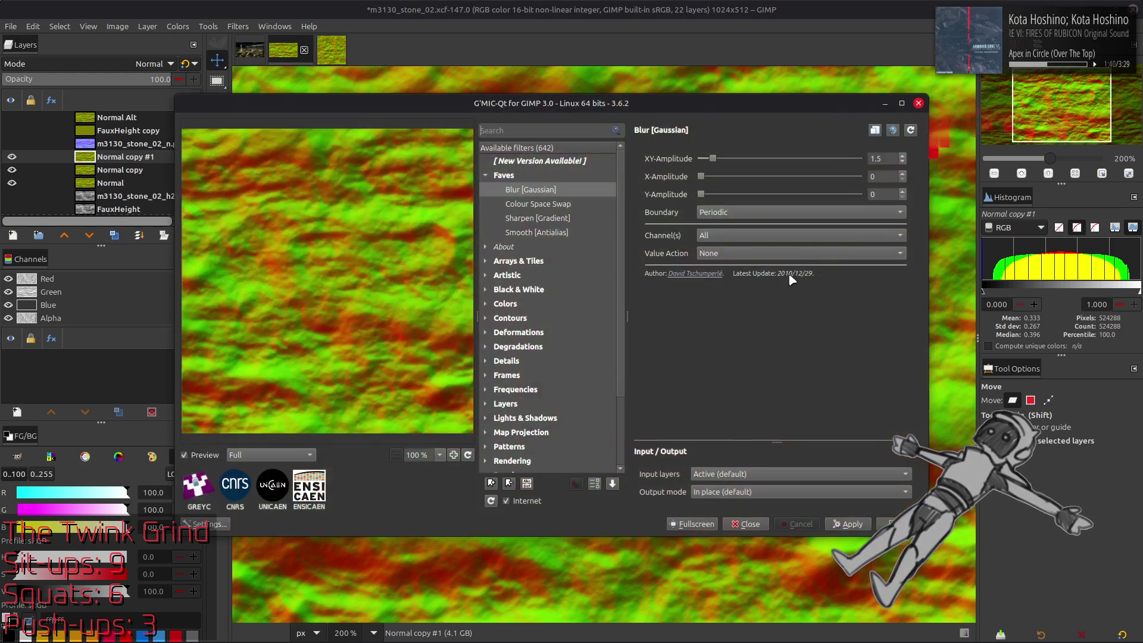
drag(895, 155, 836, 160)
text(5)
click(895, 524)
- Grain-extract the blurred copy, merge it down, set Grain merge, and merge into Normal
click(149, 64)
click(92, 293)
right_click(118, 161)
click(149, 306)
click(149, 63)
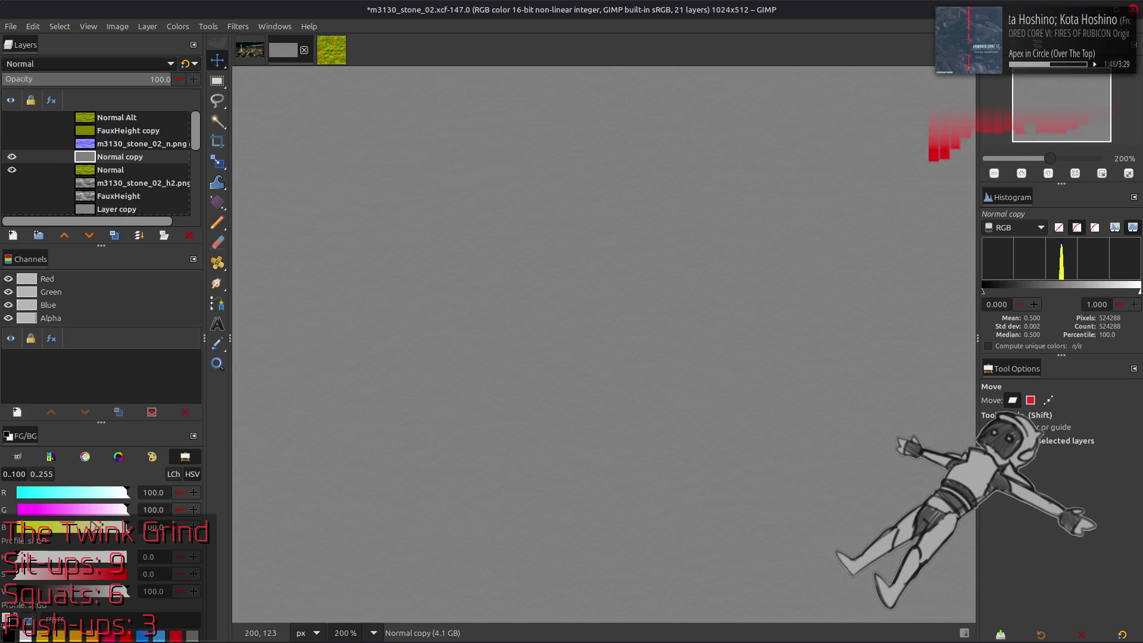
click(92, 526)
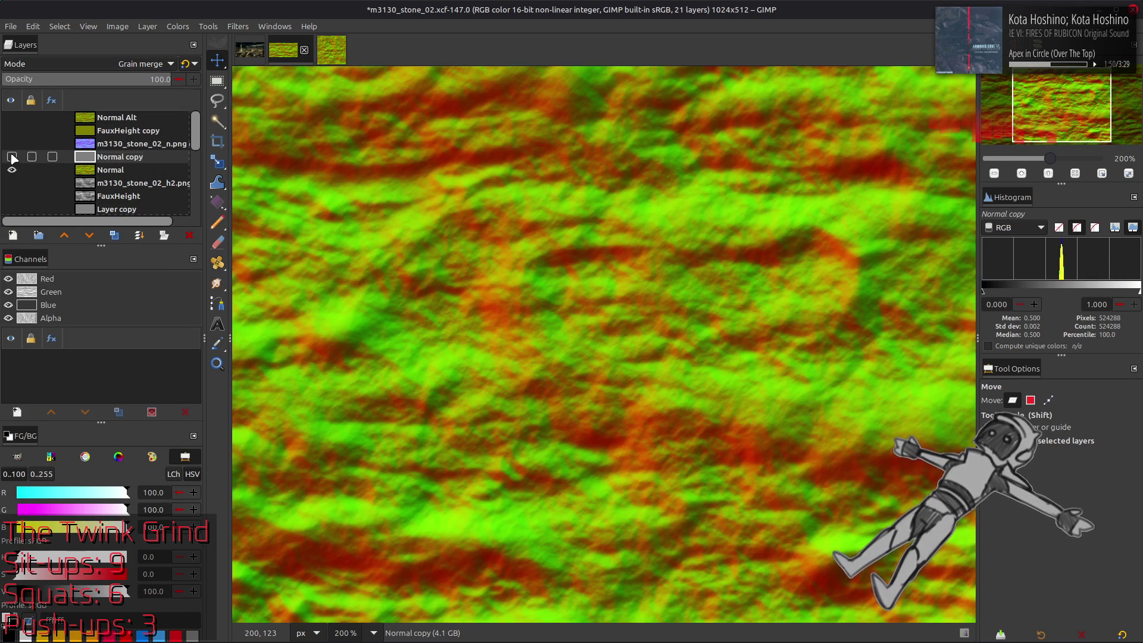
right_click(120, 161)
click(89, 220)
- Re-export the normal map, save m3130_stone_02.xcf, and bring Blender to the front
key(ctrl+e)
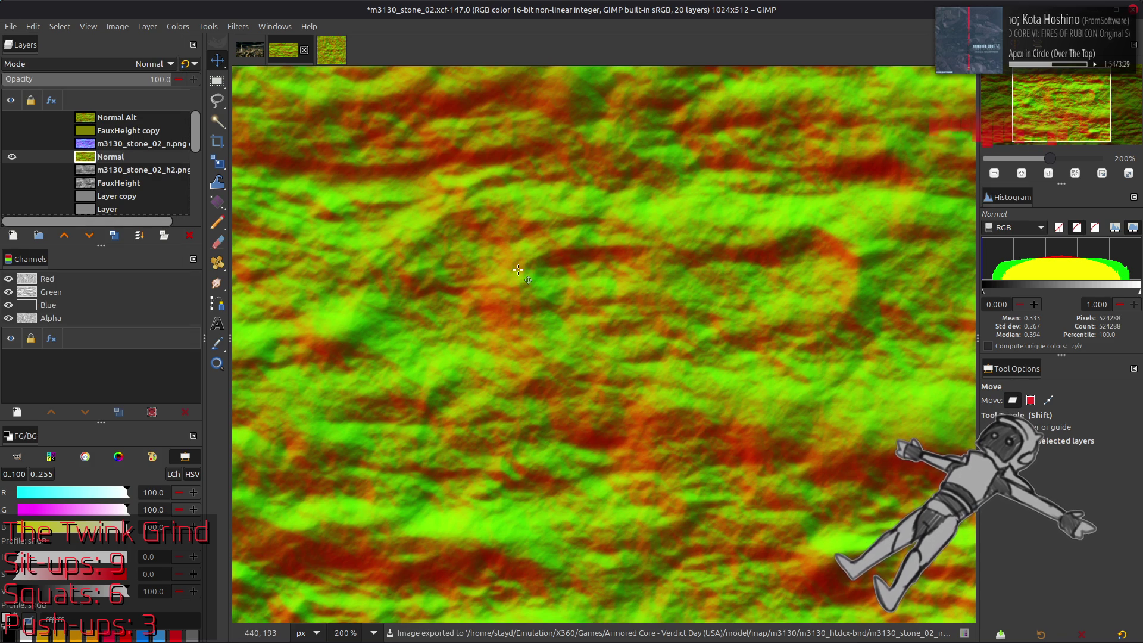
key(ctrl+s)
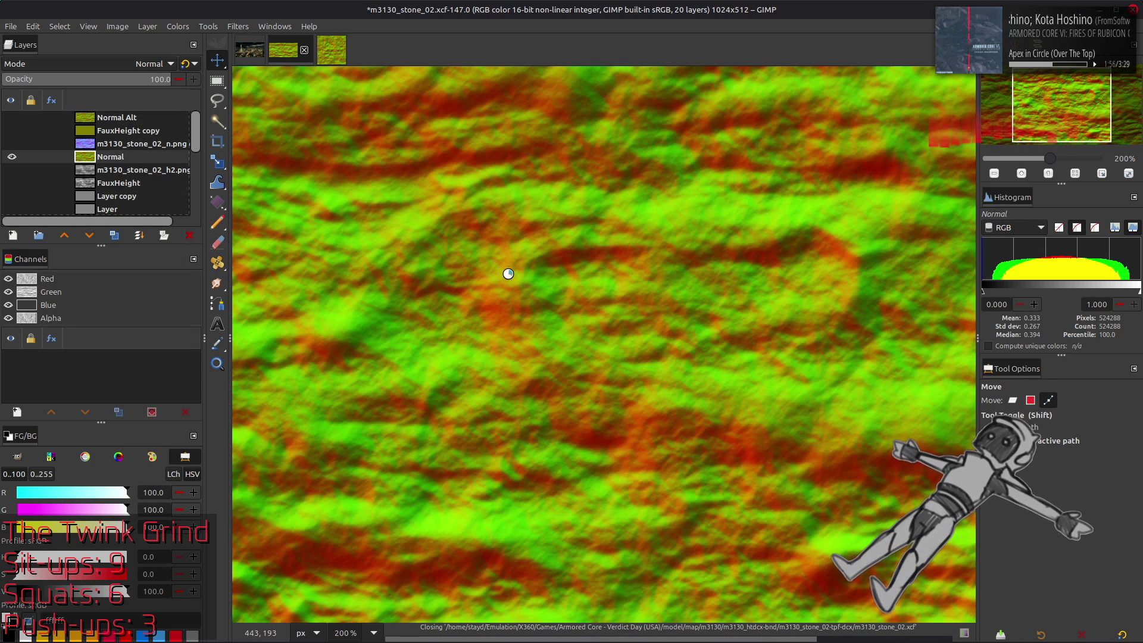
key(alt+Tab)
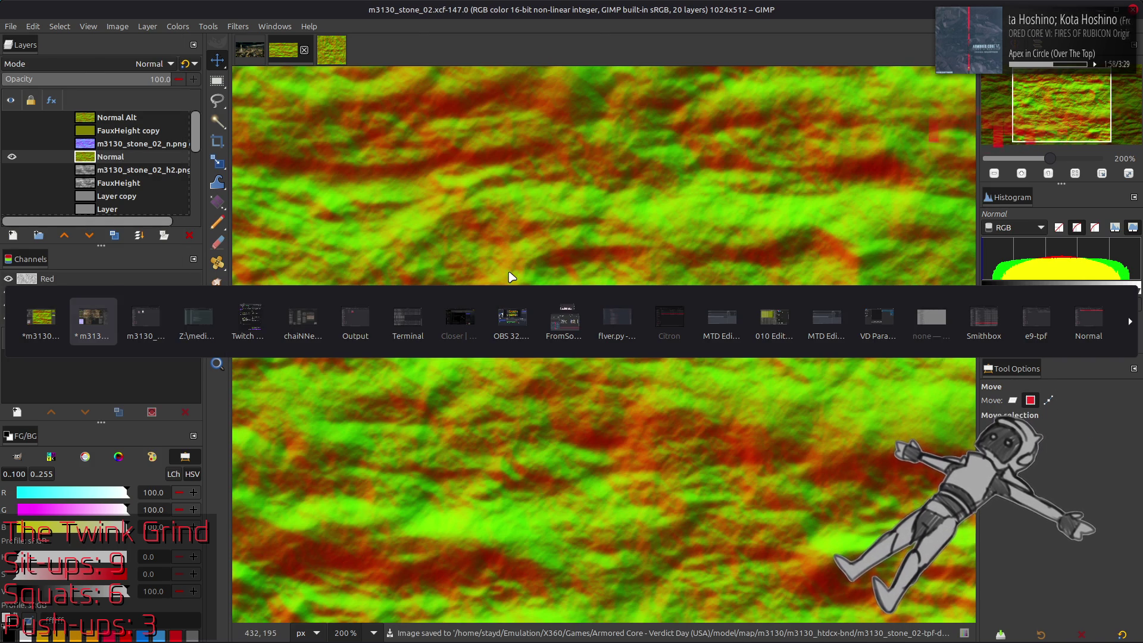
key(alt+r)
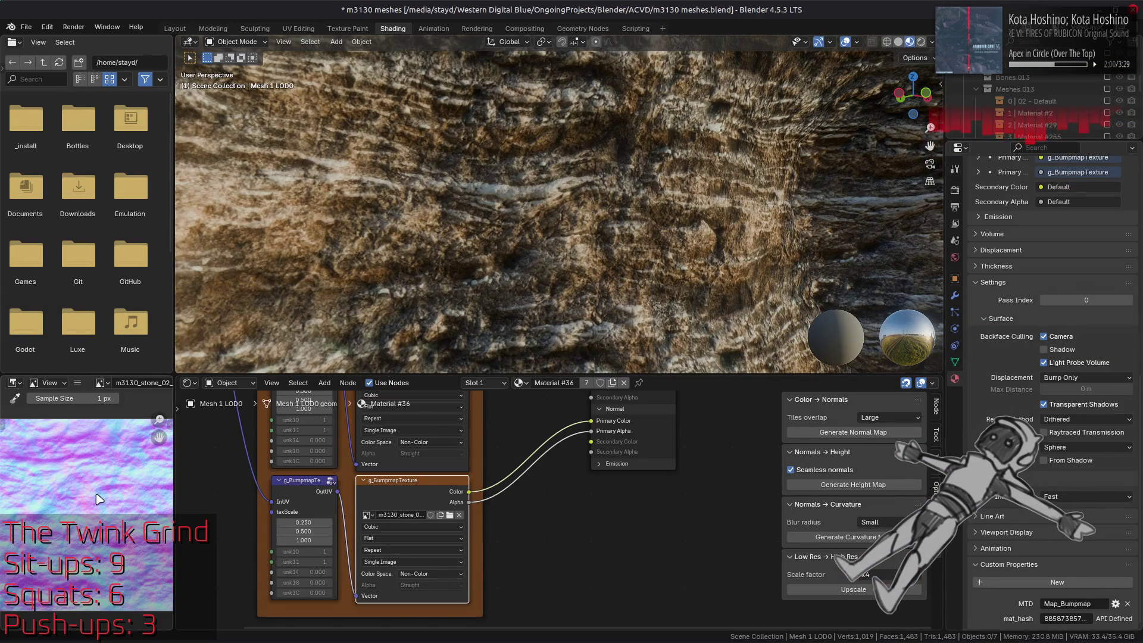
- Orbit out to the canyon walls and undo back through the material edits to compare the rock
middle_drag(443, 204, 482, 239)
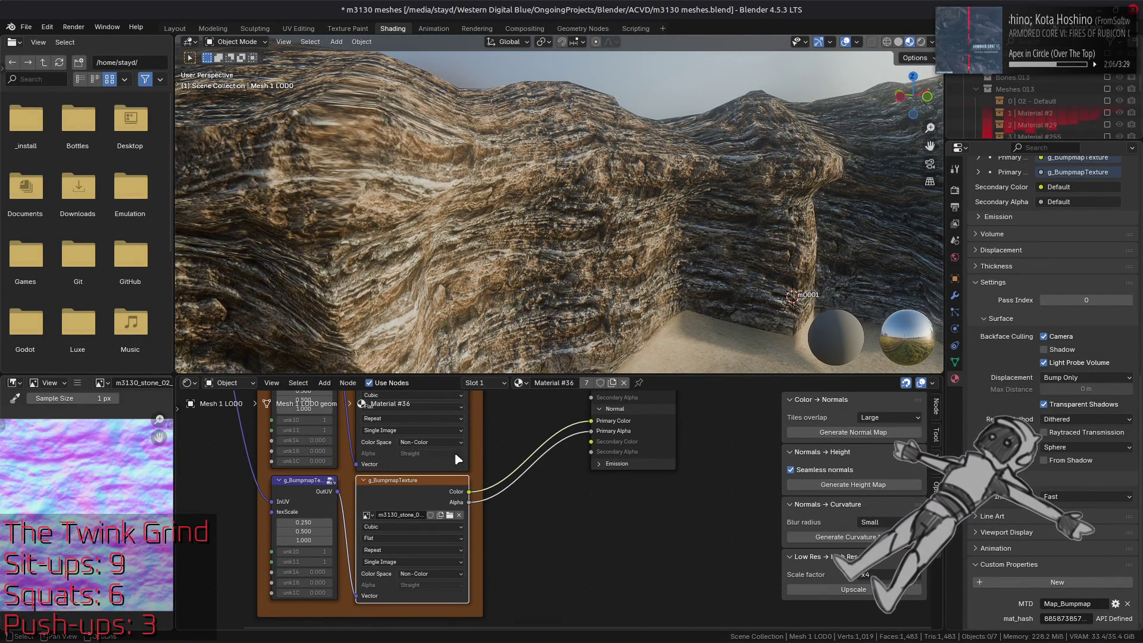
key(ctrl+z)
key(ctrl+z)
key(ctrl+z)
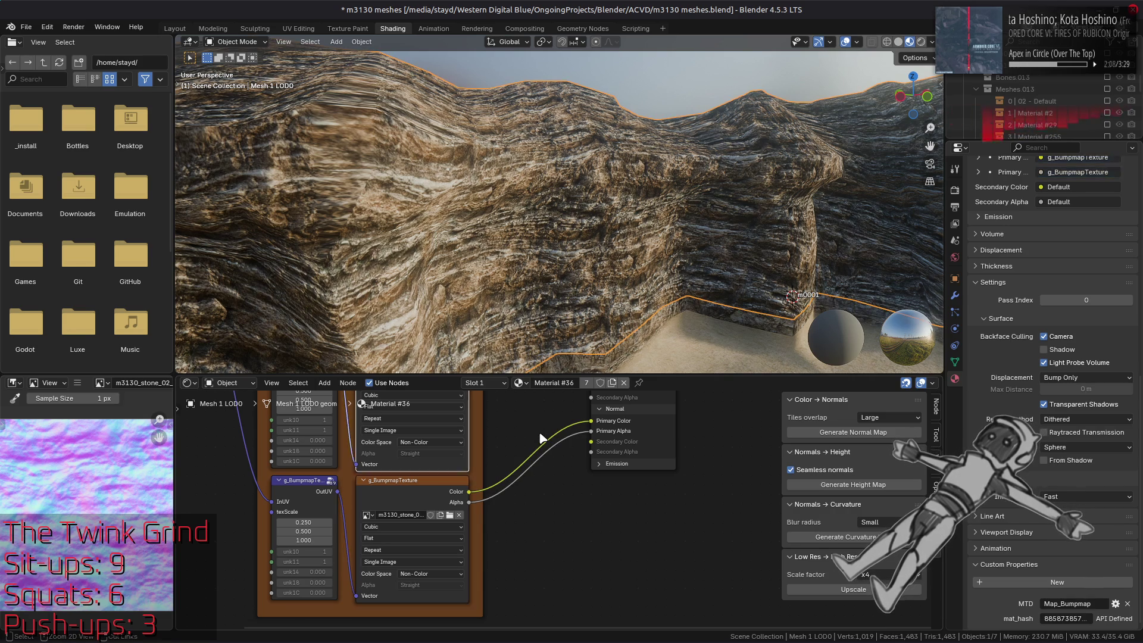
key(ctrl+z)
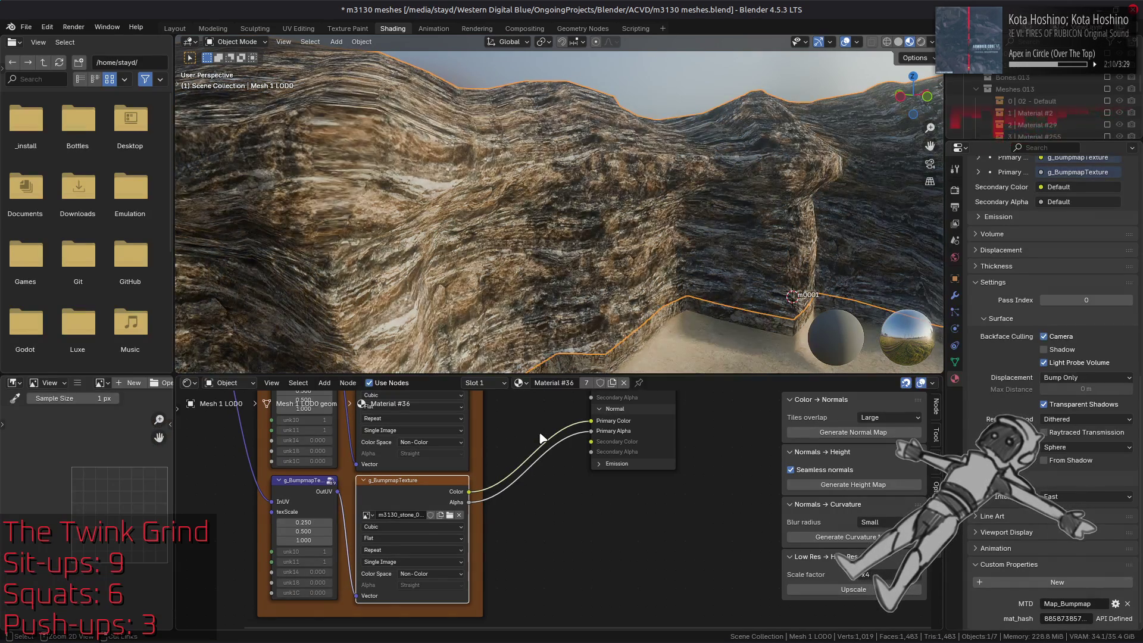
key(ctrl+z)
key(ctrl+z)
key(ctrl+z)
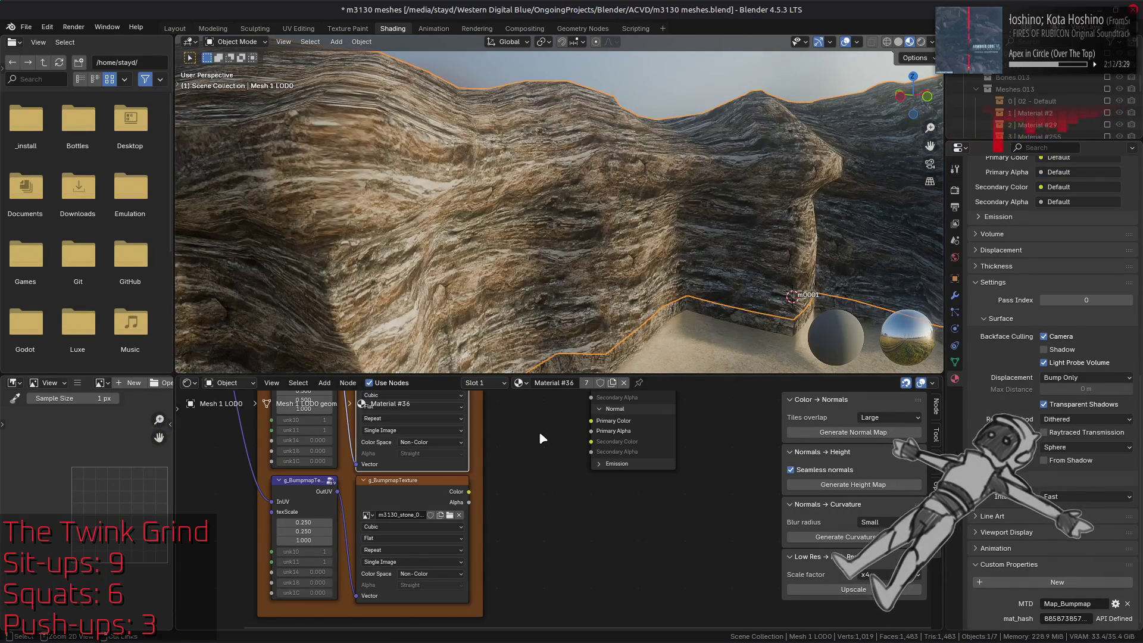
key(ctrl+z)
key(ctrl+z)
key(ctrl+z)
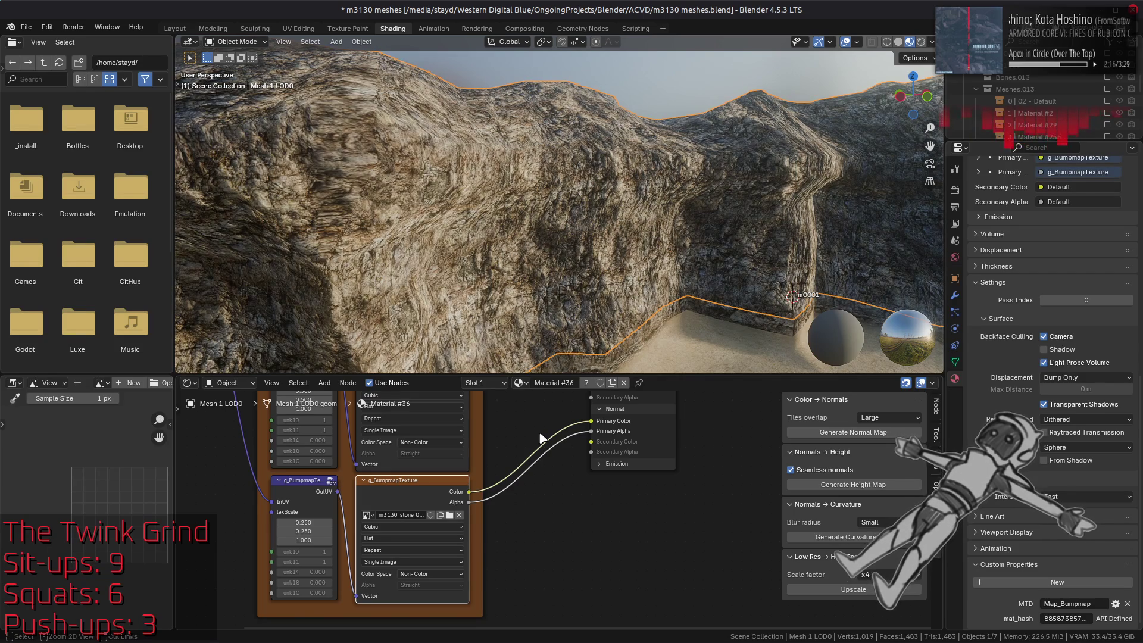
- Redo to refresh the rock texture, select the g_BumpmapTexture node, and save m3130 meshes.blend
key(ctrl+z)
key(ctrl+shift+z)
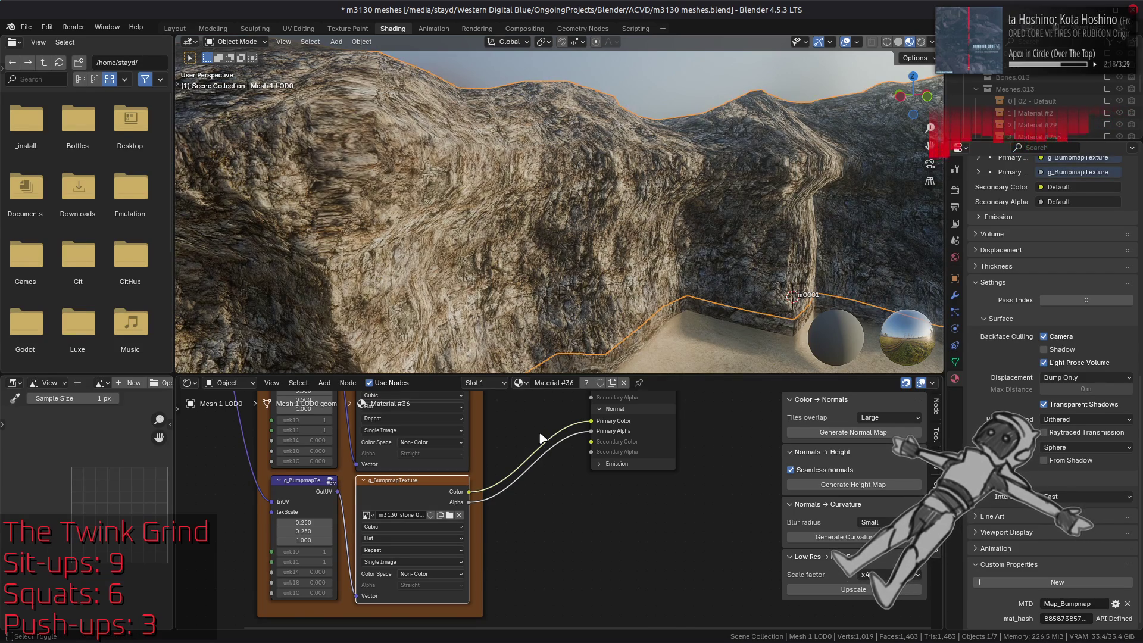
key(ctrl+shift+z)
key(ctrl+shift+z)
key(ctrl+shift+z)
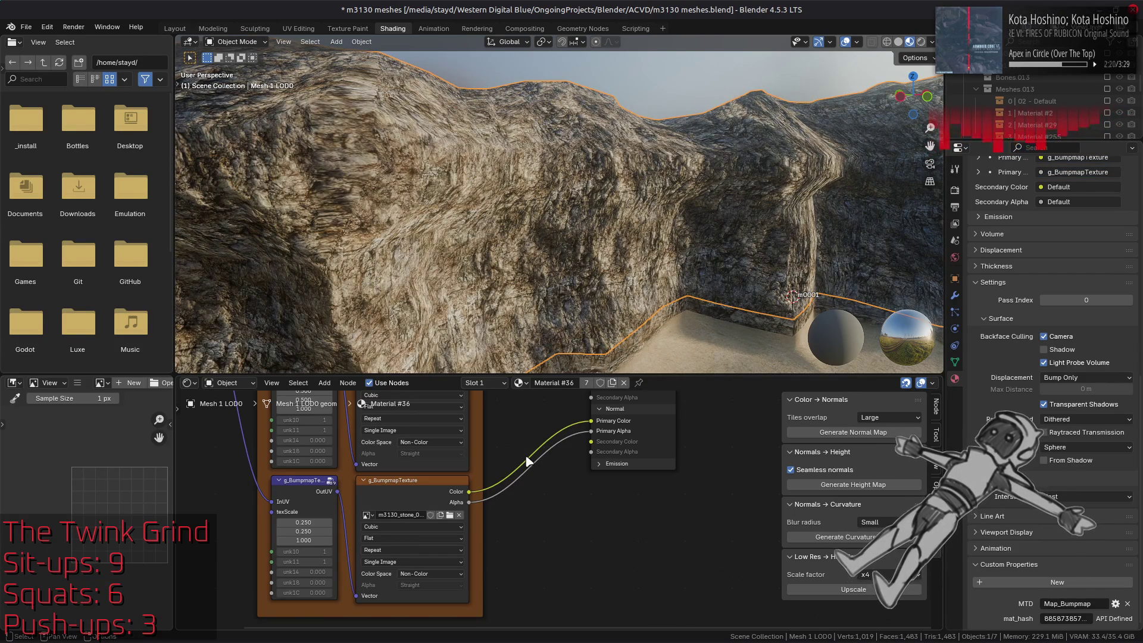
click(440, 485)
key(ctrl+s)
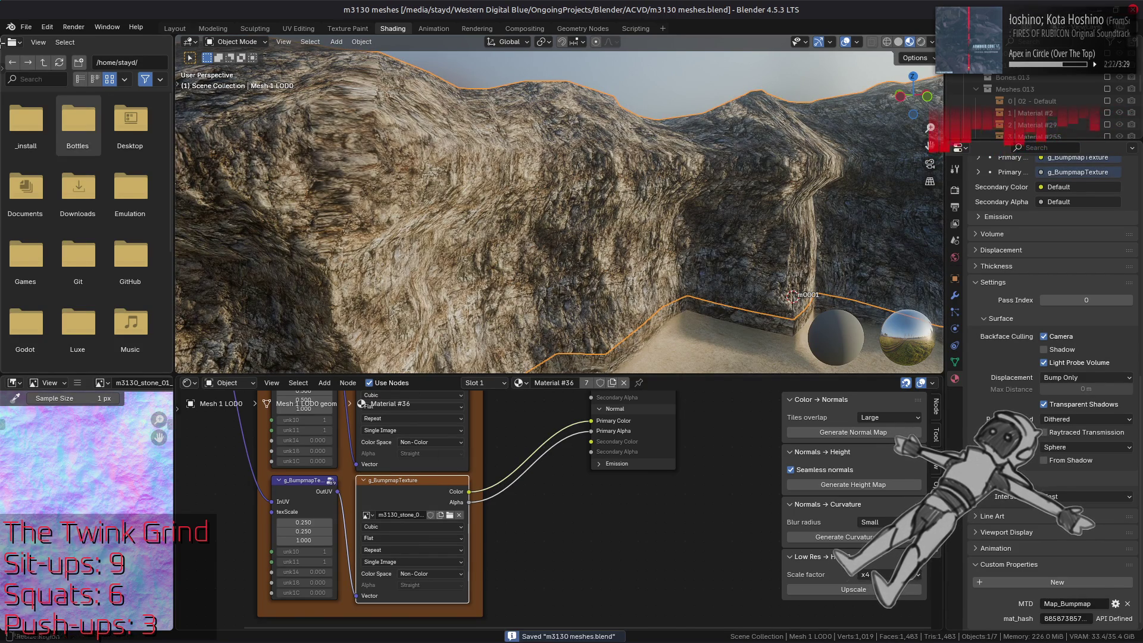
- Purge the 3 unused data-blocks through File > Clean Up > Purge Unused Data
click(26, 27)
mouse_move(119, 247)
click(166, 248)
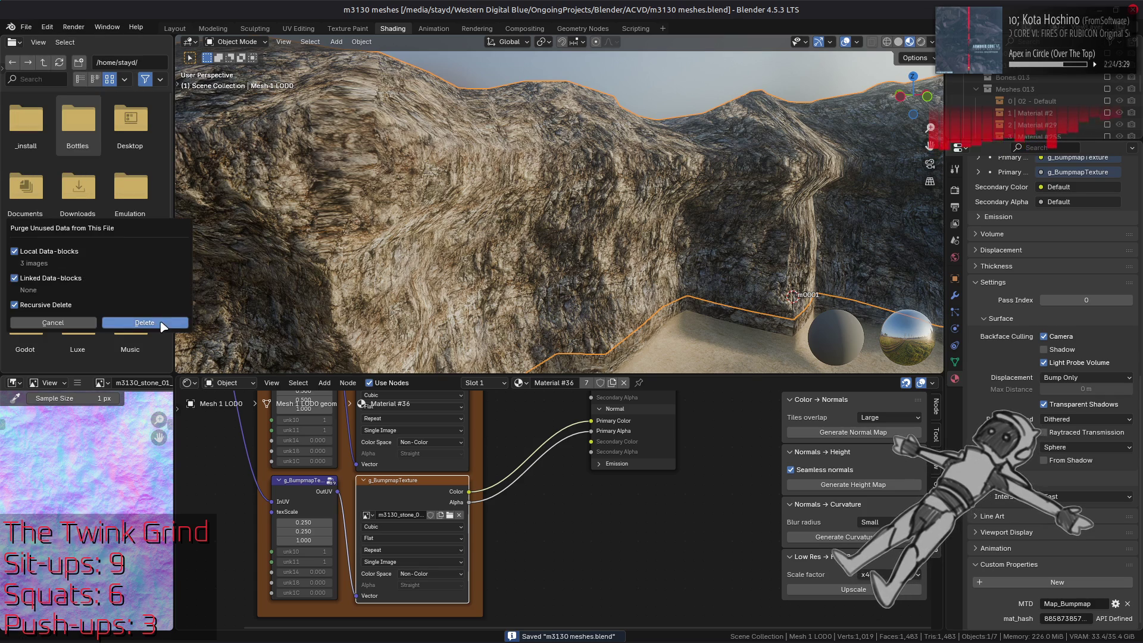
click(146, 324)
- Inspect the Specular and g_DiffuseTexture nodes' images, then save the .blend
middle_drag(583, 216, 554, 262)
scroll(554, 262, up, 5)
shift+scroll(516, 444, up, 8)
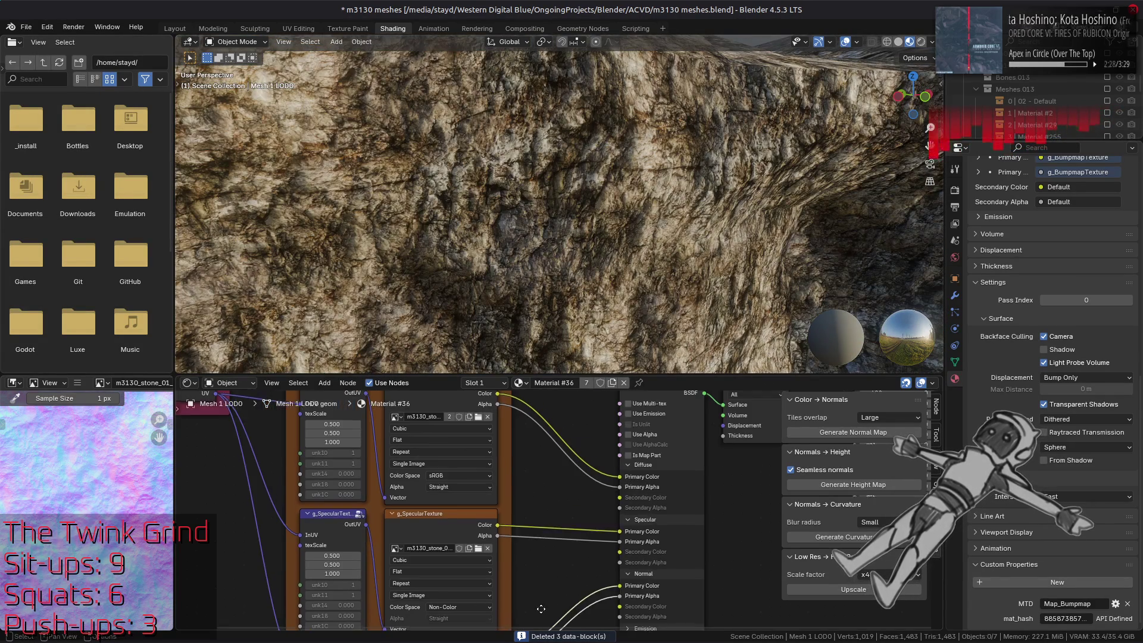
click(420, 588)
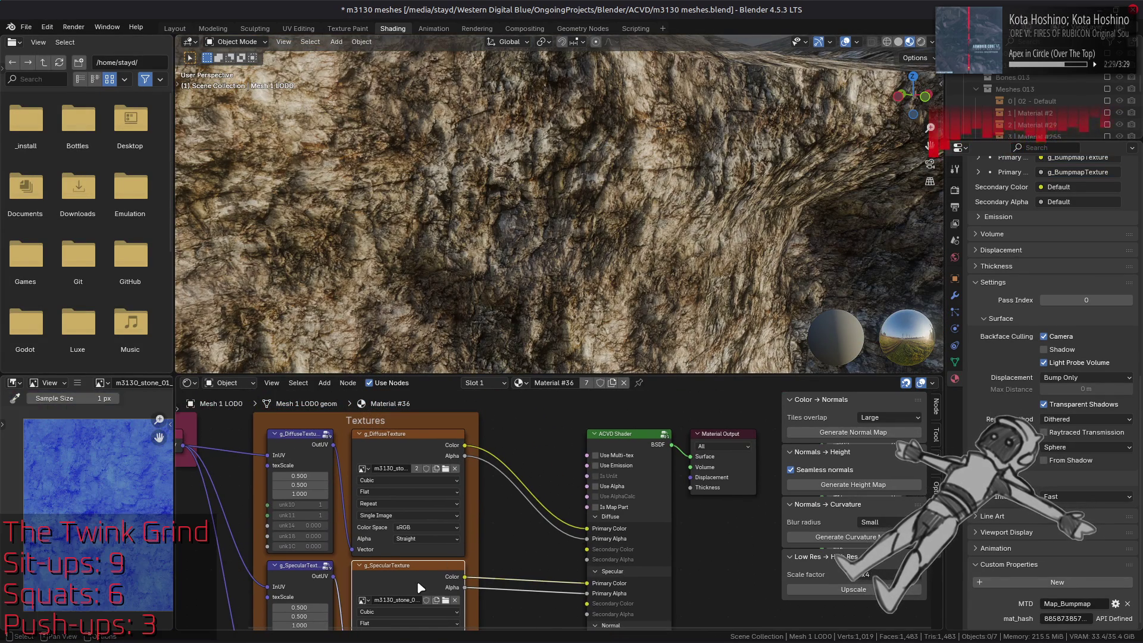
click(405, 458)
key(ctrl+s)
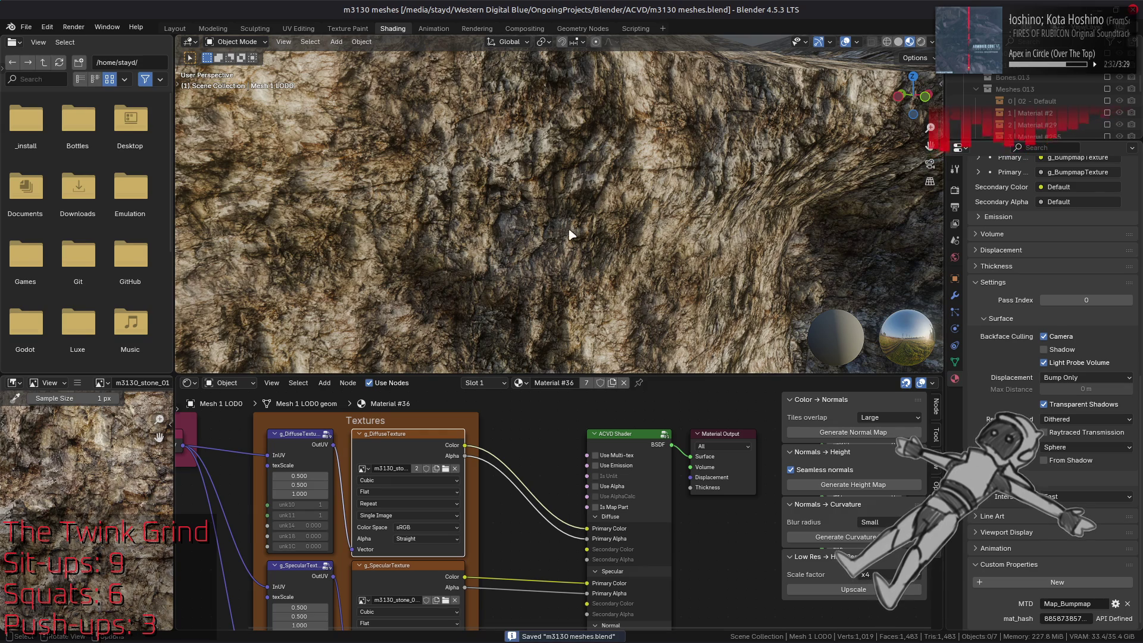
- Check the g_SpecularTexture and g_BumpmapTexture nodes, then select the Mesh 3 LOD0 wall
scroll(572, 238, down, 2)
click(408, 578)
shift+scroll(387, 595, down, 5)
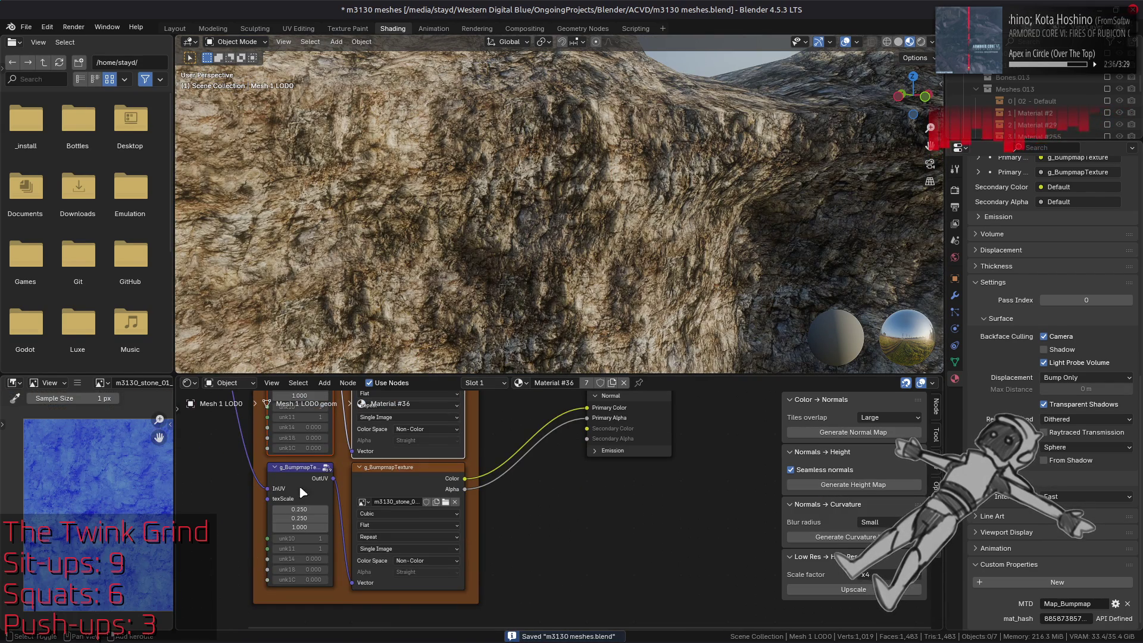
click(391, 476)
right_click(391, 477)
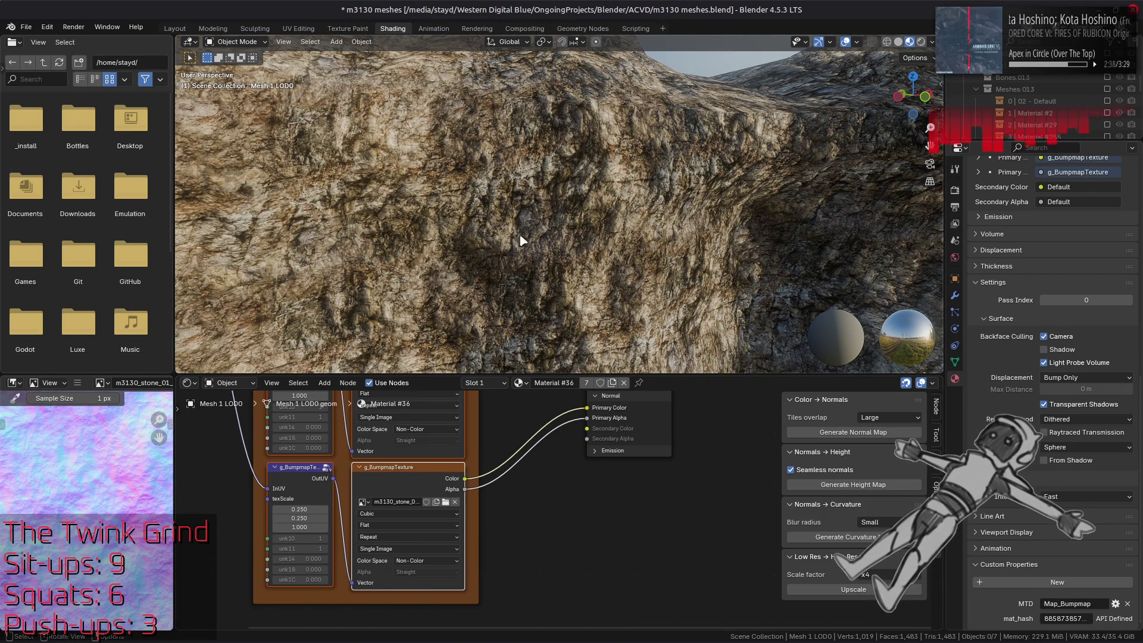
mouse_move(554, 190)
middle_down()
mouse_move(558, 116)
mouse_move(536, 158)
mouse_move(538, 230)
middle_up()
click(554, 219)
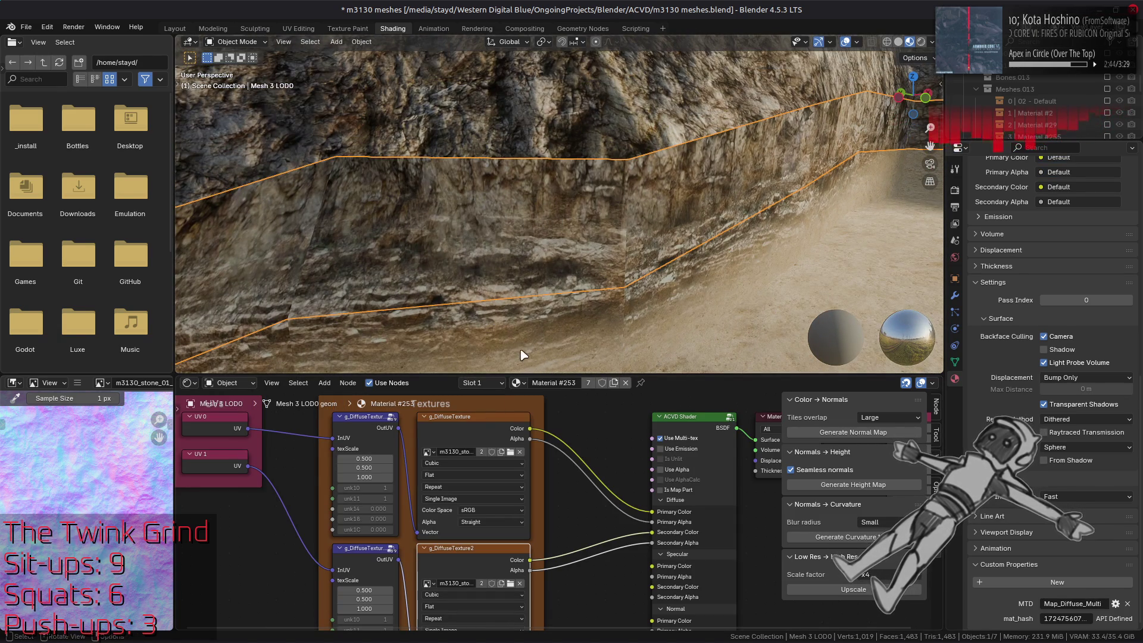
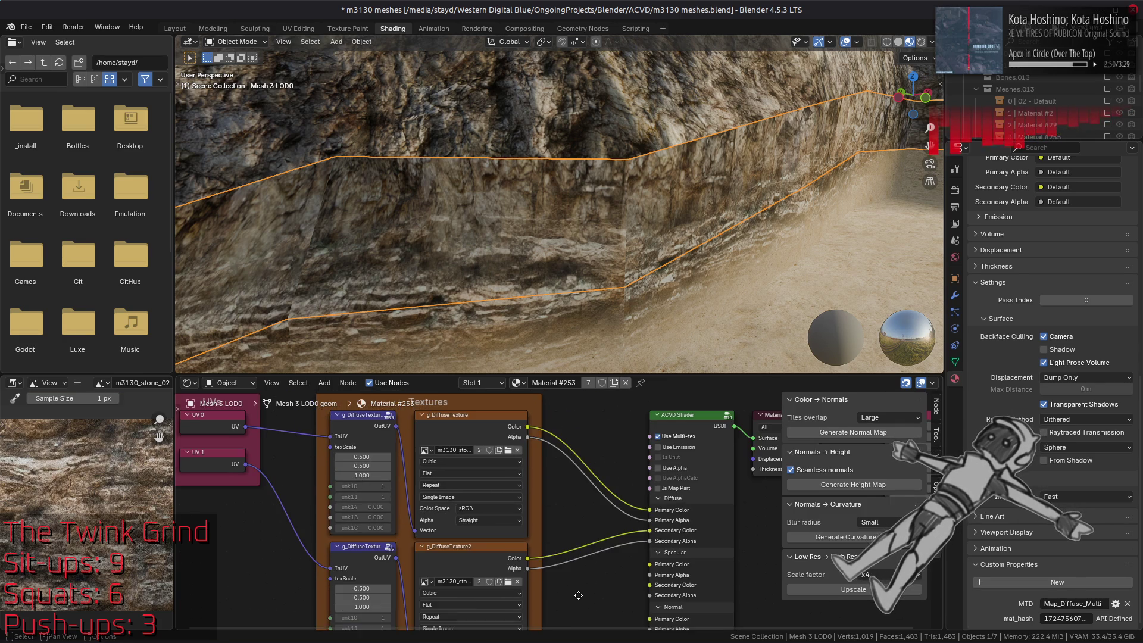
- Paste the copied g_SpecularTexture and g_BumpmapTexture nodes into the Textures frame
middle_drag(579, 595, 577, 462)
right_click(547, 472)
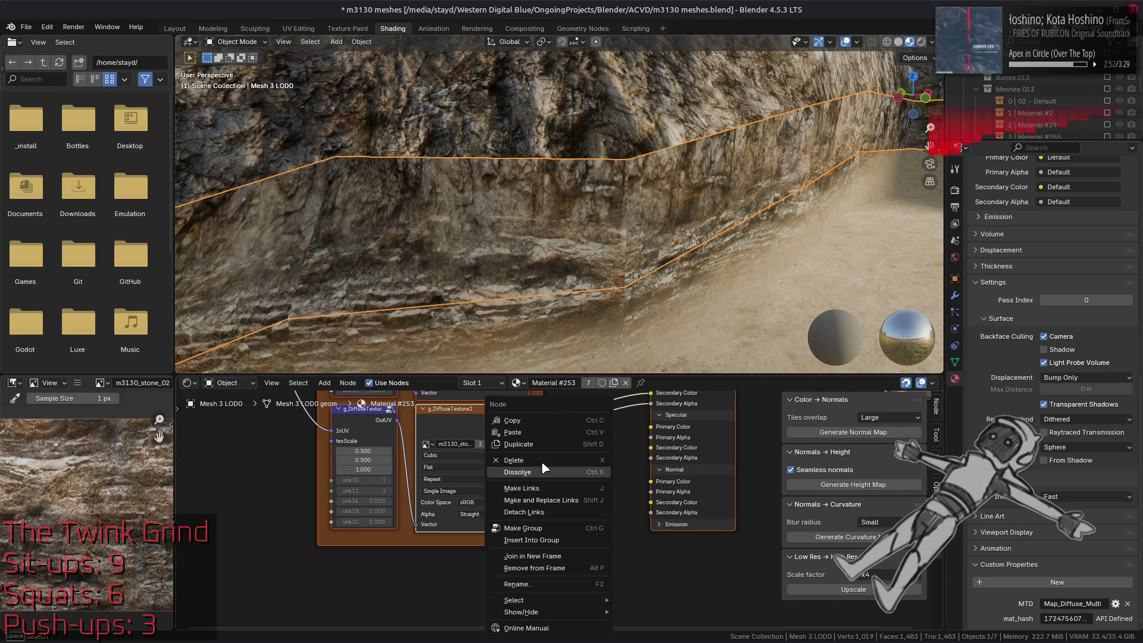
click(539, 432)
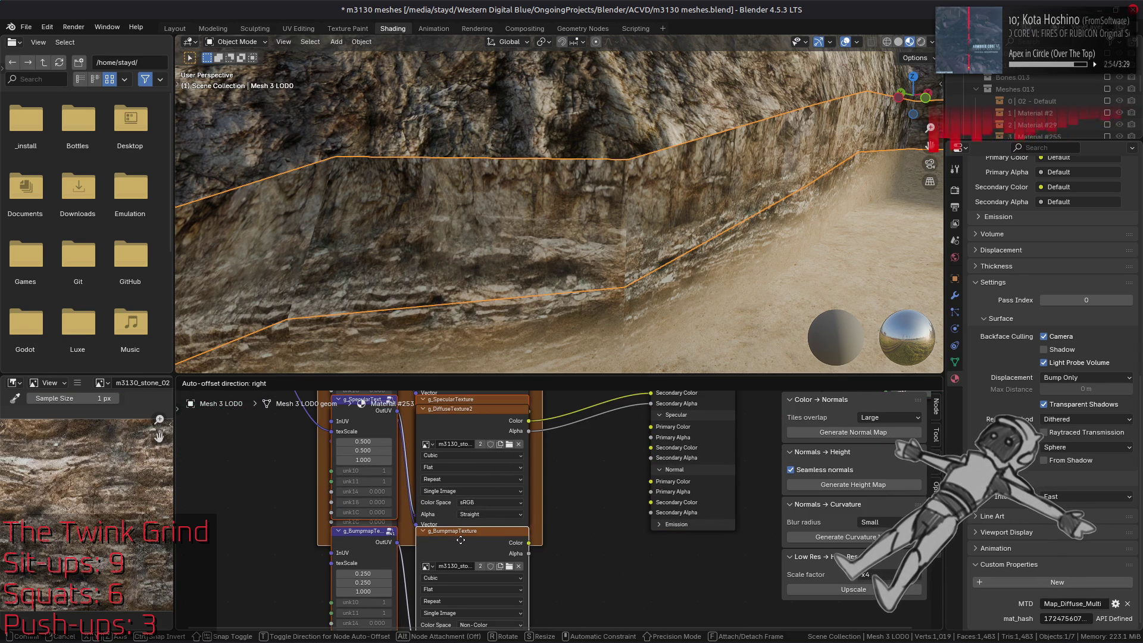
key(shift+d)
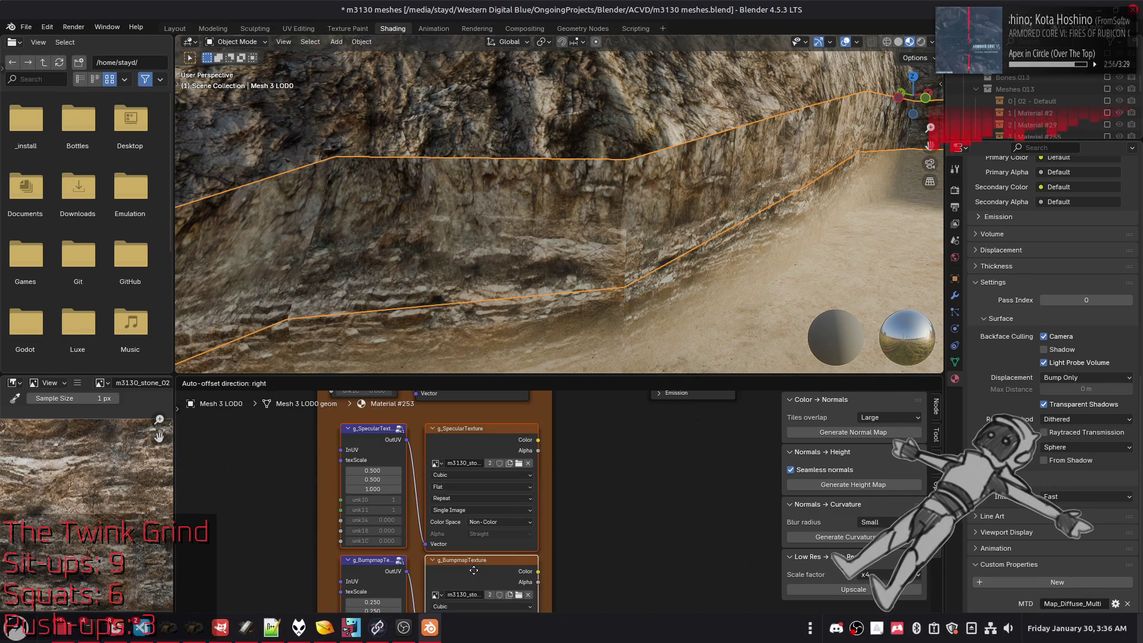
click(285, 435)
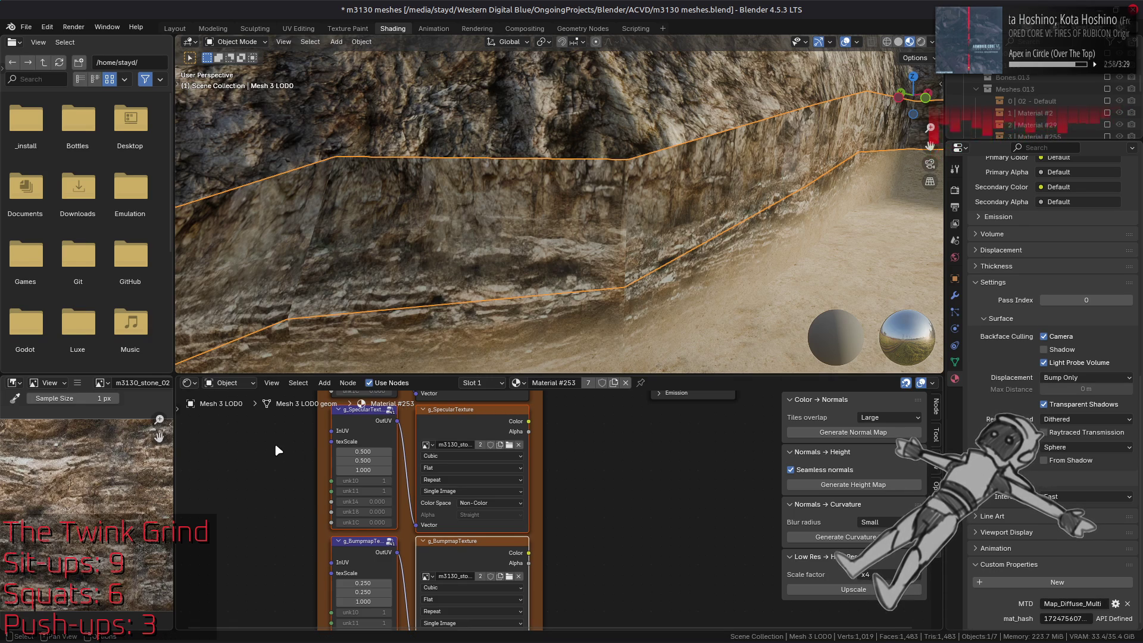
- Link g_BumpmapTexture Color and Alpha to the ACVD Shader's Normal Primary Color and Alpha
drag(275, 511, 381, 553)
click(422, 553)
mouse_move(481, 548)
middle_down()
mouse_move(464, 640)
mouse_move(398, 436)
mouse_move(421, 567)
middle_up()
mouse_move(316, 444)
mouse_down()
mouse_move(342, 624)
mouse_move(363, 624)
mouse_move(384, 533)
mouse_move(359, 465)
mouse_move(347, 636)
mouse_move(383, 482)
mouse_up()
key(Escape)
click(555, 455)
mouse_move(579, 473)
mouse_down()
mouse_move(465, 288)
mouse_move(454, 477)
mouse_move(540, 516)
mouse_up()
shift+scroll(481, 562, down, 10)
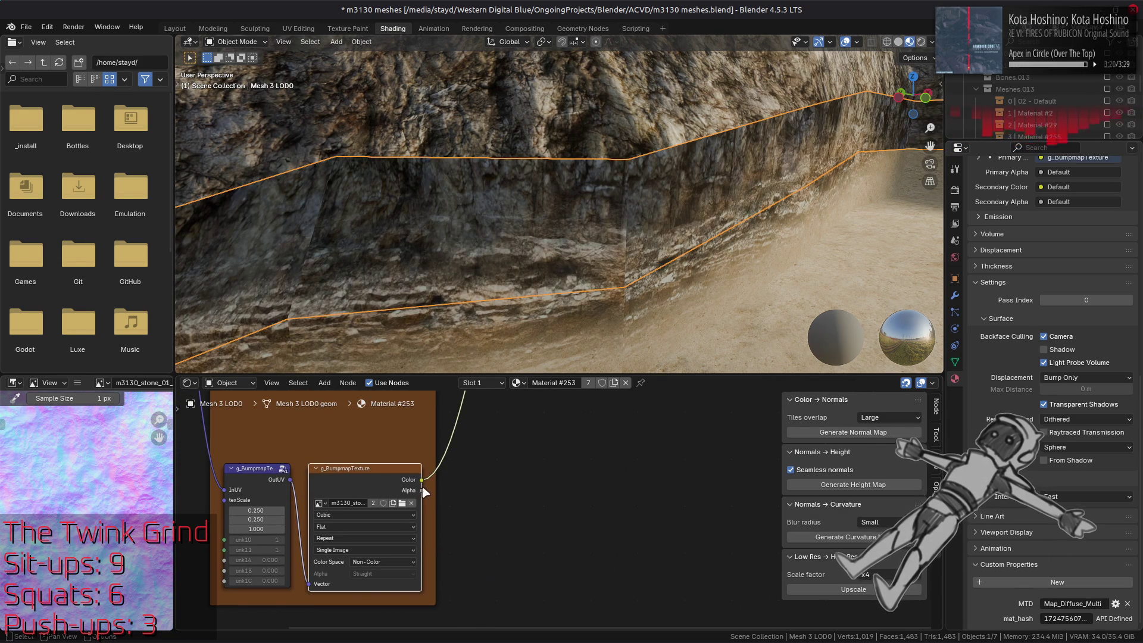
shift+scroll(519, 390, down, 5)
mouse_move(542, 240)
mouse_down()
mouse_move(517, 387)
mouse_move(476, 458)
mouse_move(543, 518)
mouse_up()
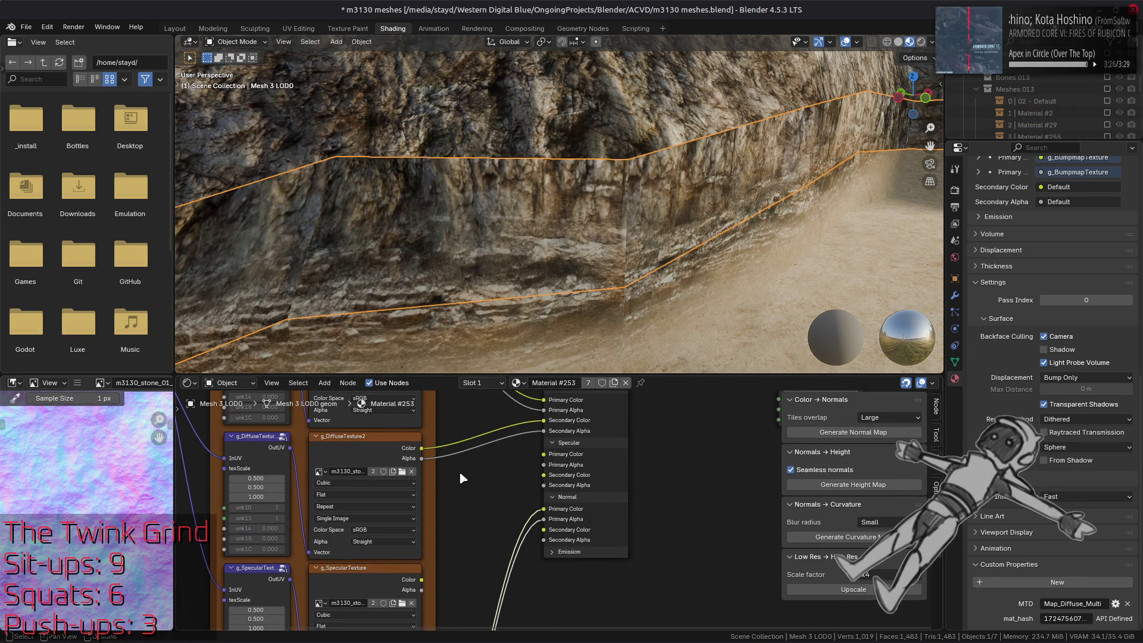
- Link g_SpecularTexture Color and Alpha to the shader's Specular Primary Color and Alpha
key(ctrl+z)
key(ctrl+shift+z)
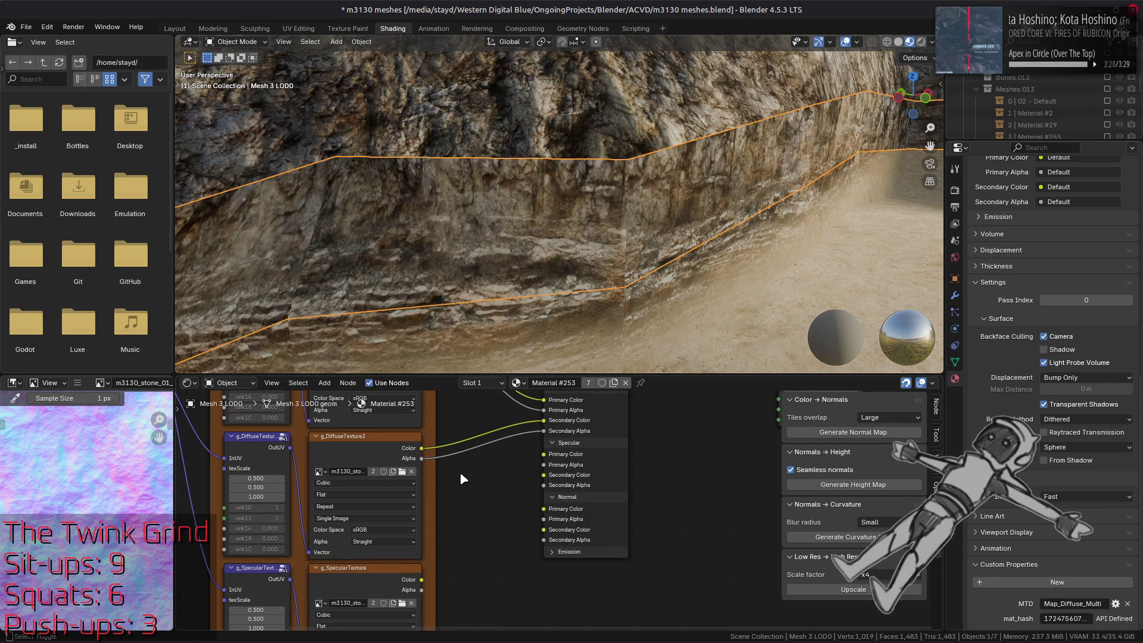
click(405, 576)
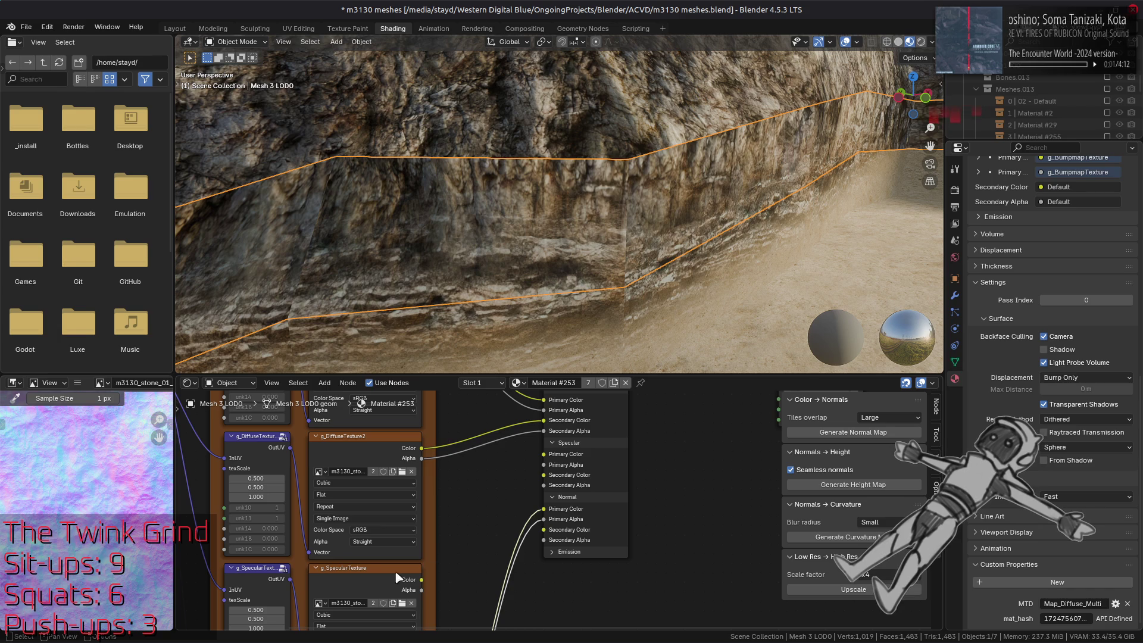
mouse_move(421, 579)
mouse_down()
mouse_move(505, 469)
mouse_move(544, 453)
mouse_up()
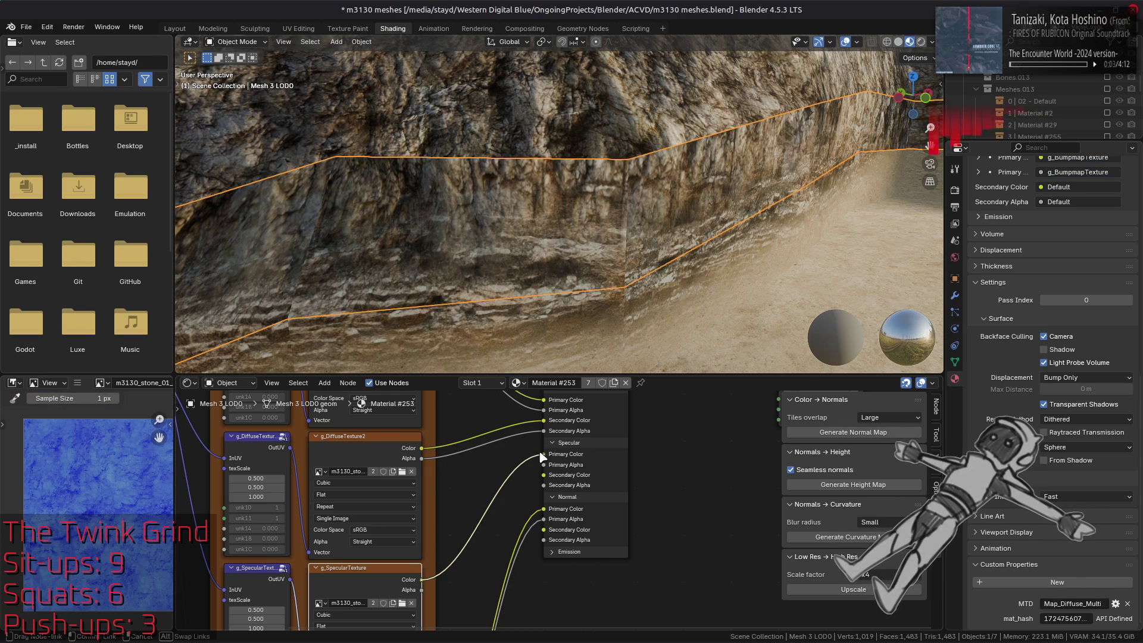
drag(422, 591, 531, 472)
- Duplicate the g_SpecularTexture node pair with Shift+D
mouse_move(352, 431)
middle_down()
mouse_move(435, 478)
mouse_move(462, 566)
middle_up()
click(431, 494)
click(460, 532)
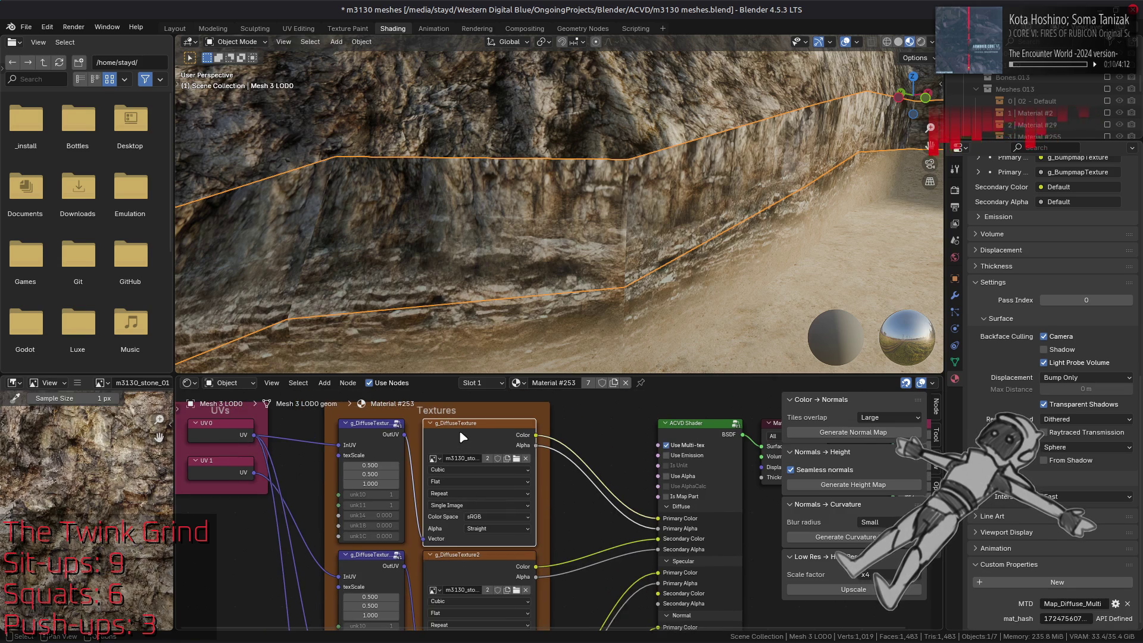
click(458, 578)
shift+scroll(463, 573, down, 5)
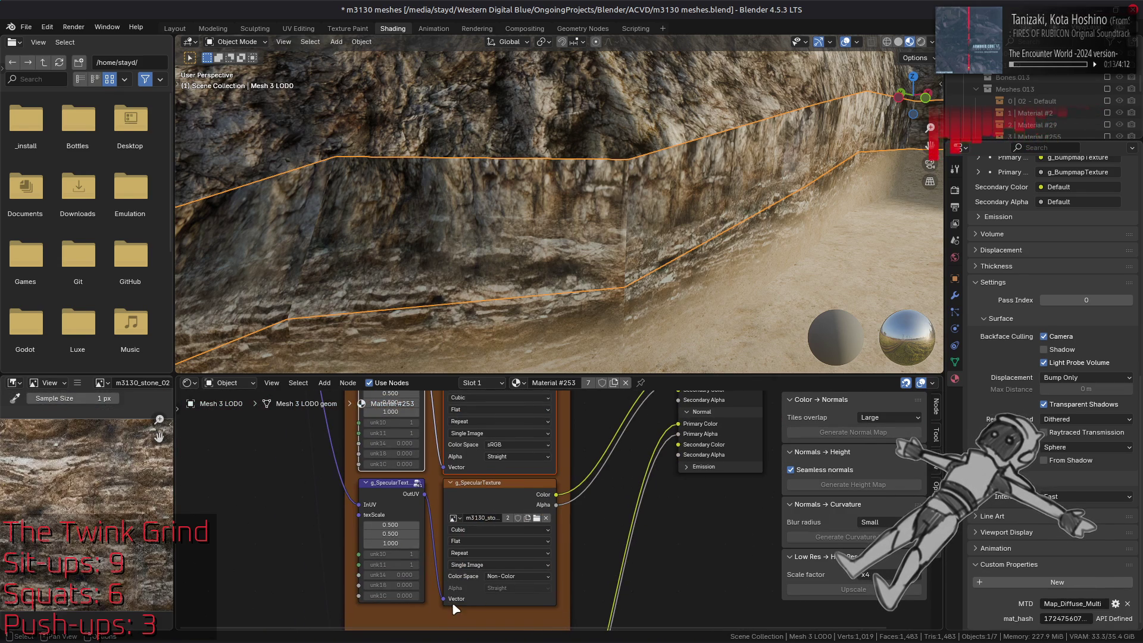
click(470, 491)
middle_drag(517, 476, 521, 459)
key(shift+d)
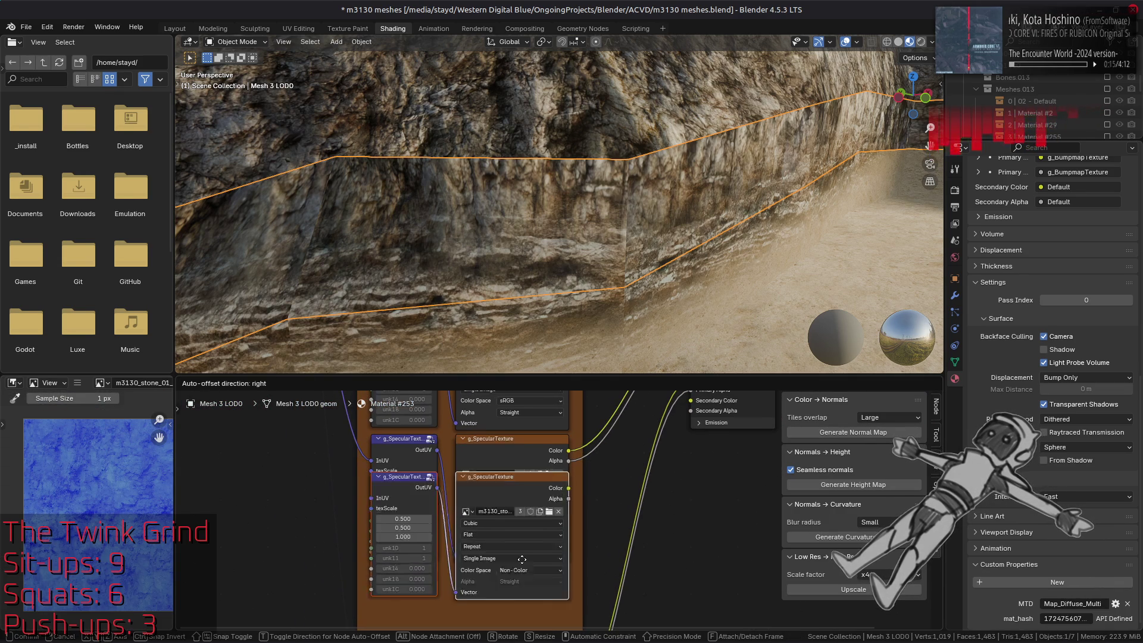
click(516, 588)
key(ctrl+z)
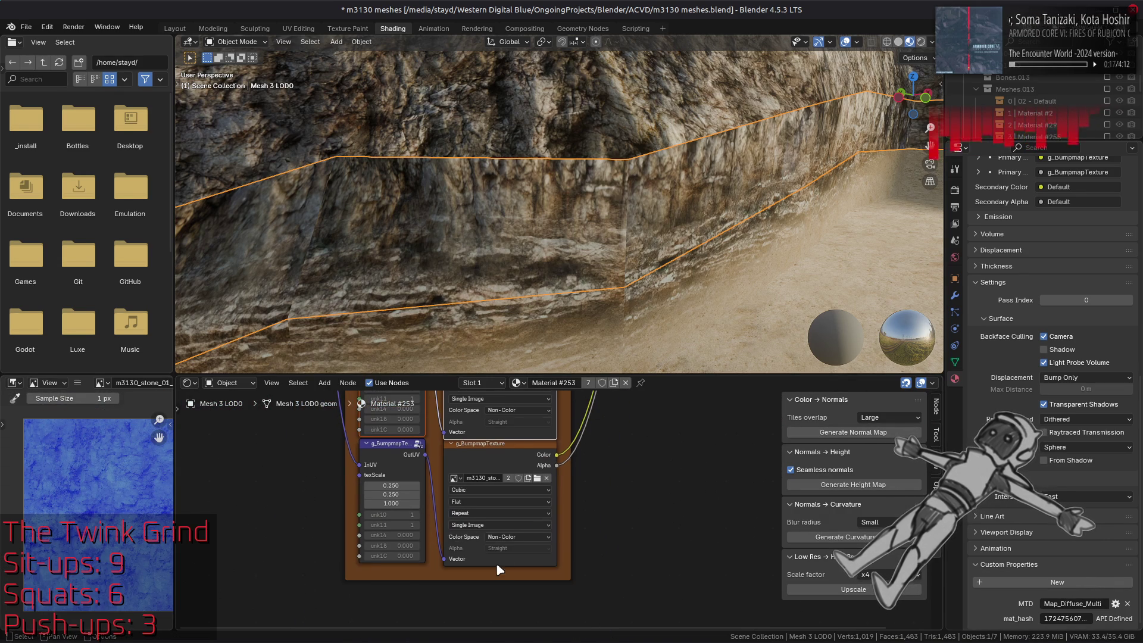
- Duplicate the g_BumpmapTexture node pair with Shift+D
click(496, 459)
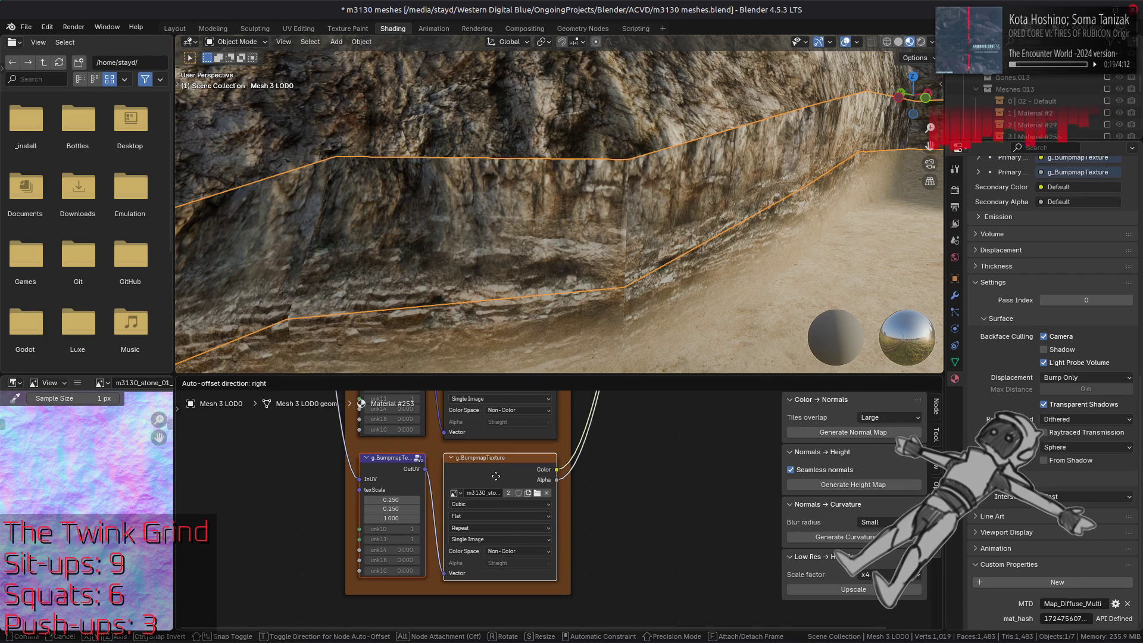
key(shift+d)
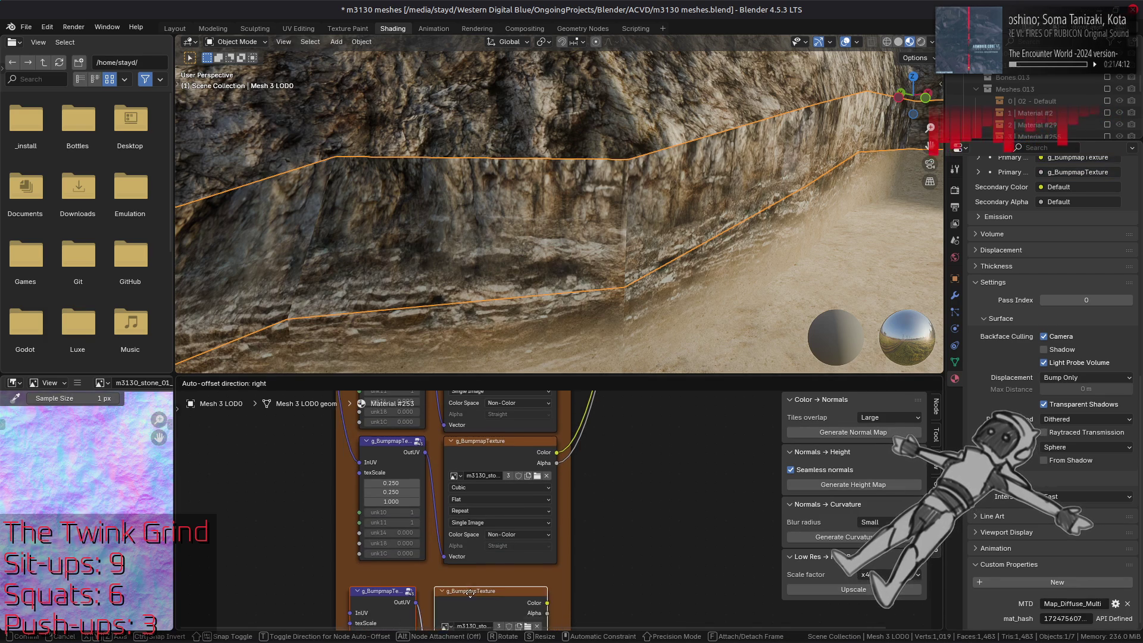
key(Escape)
key(ctrl+z)
shift+scroll(339, 453, up, 10)
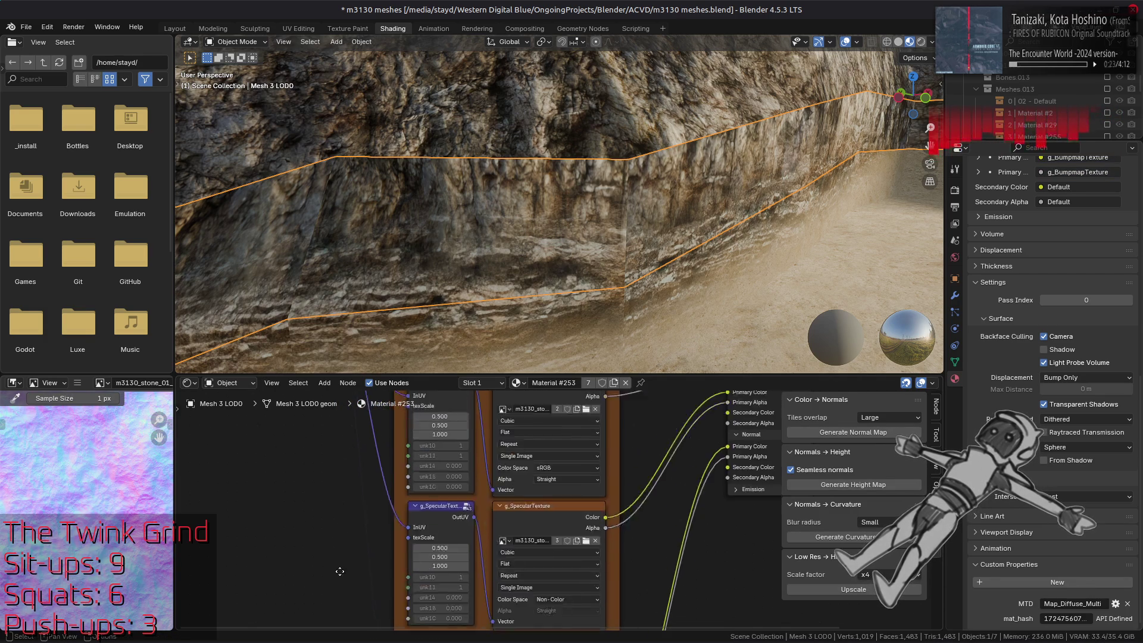
- Connect UV 1 to the InUV sockets of the copied specular and bumpmap nodes
mouse_move(323, 480)
mouse_down()
mouse_move(338, 640)
mouse_move(370, 565)
mouse_move(410, 566)
mouse_up()
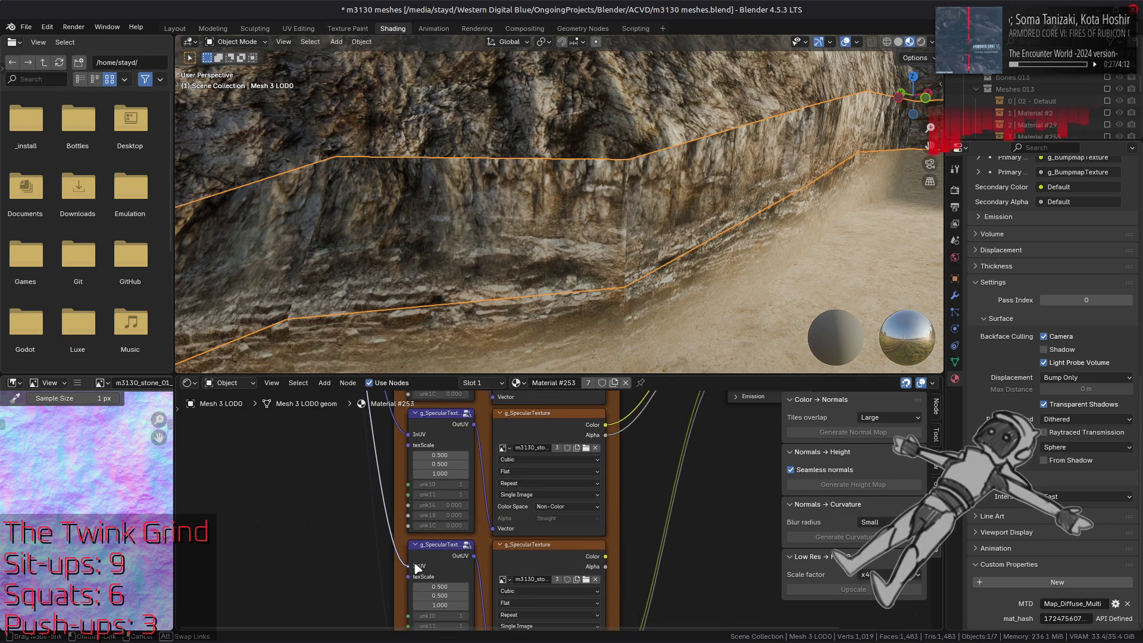
shift+scroll(311, 446, up, 5)
mouse_move(304, 430)
mouse_down()
mouse_move(313, 640)
mouse_move(388, 501)
mouse_up()
shift+scroll(466, 569, up, 4)
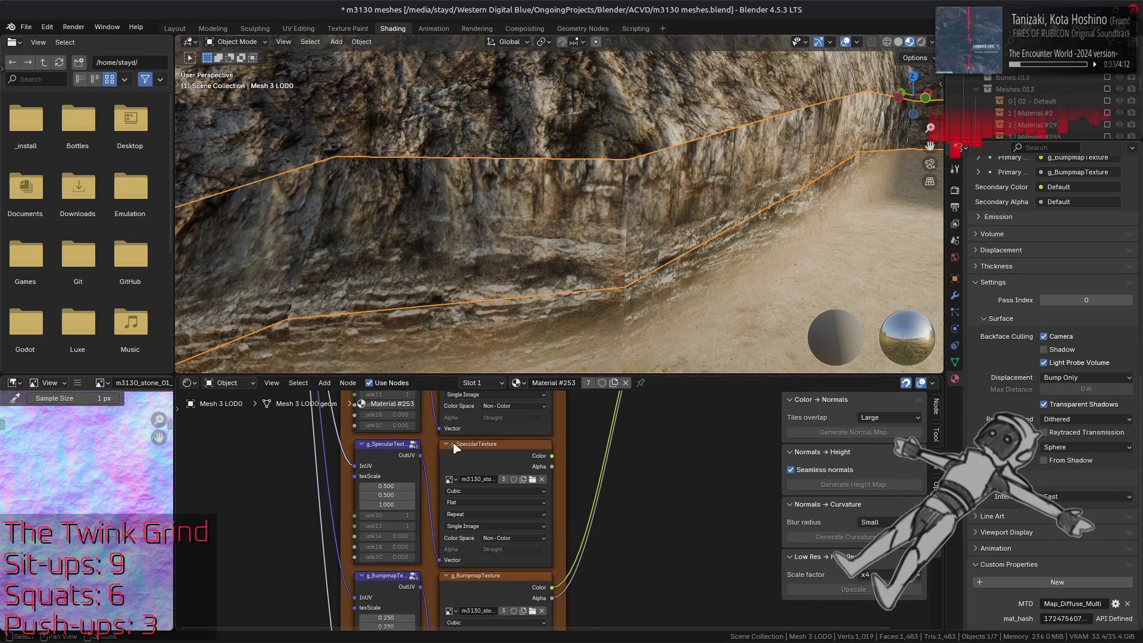
click(468, 454)
- Set the copied specular image node's Name and Label to g_SpecularTexture2
click(936, 435)
click(936, 408)
click(899, 418)
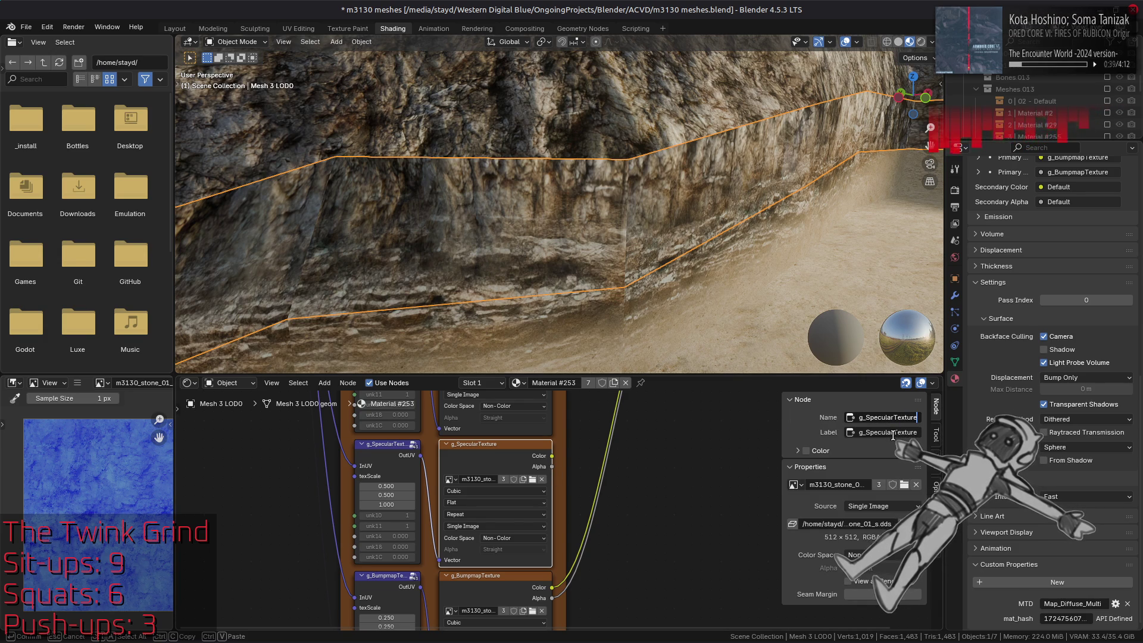
key(Return)
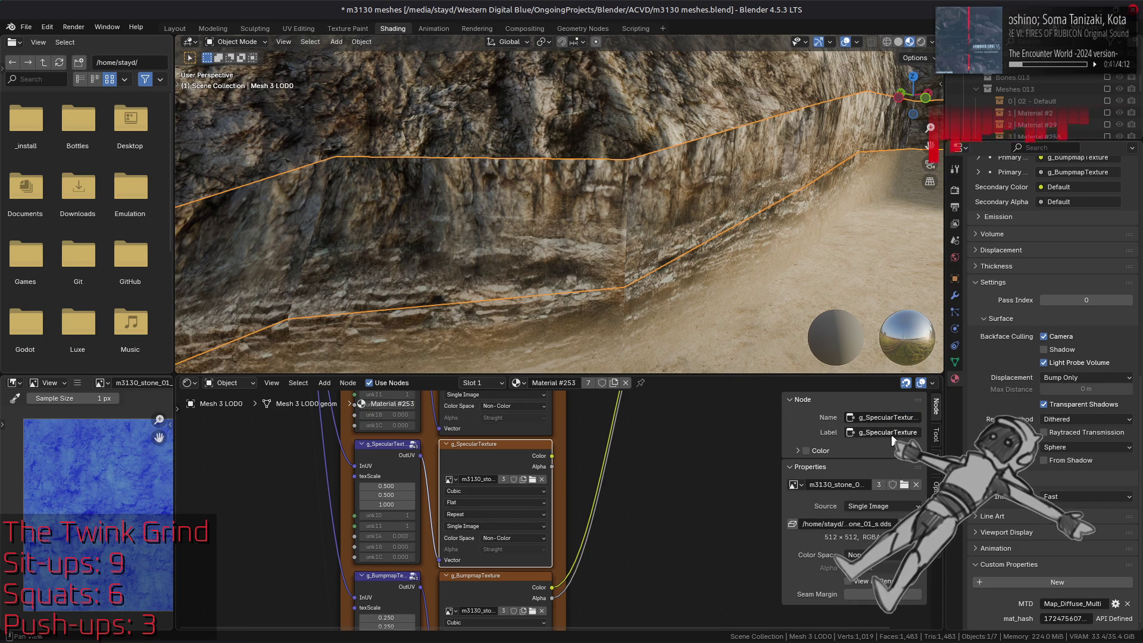
click(892, 437)
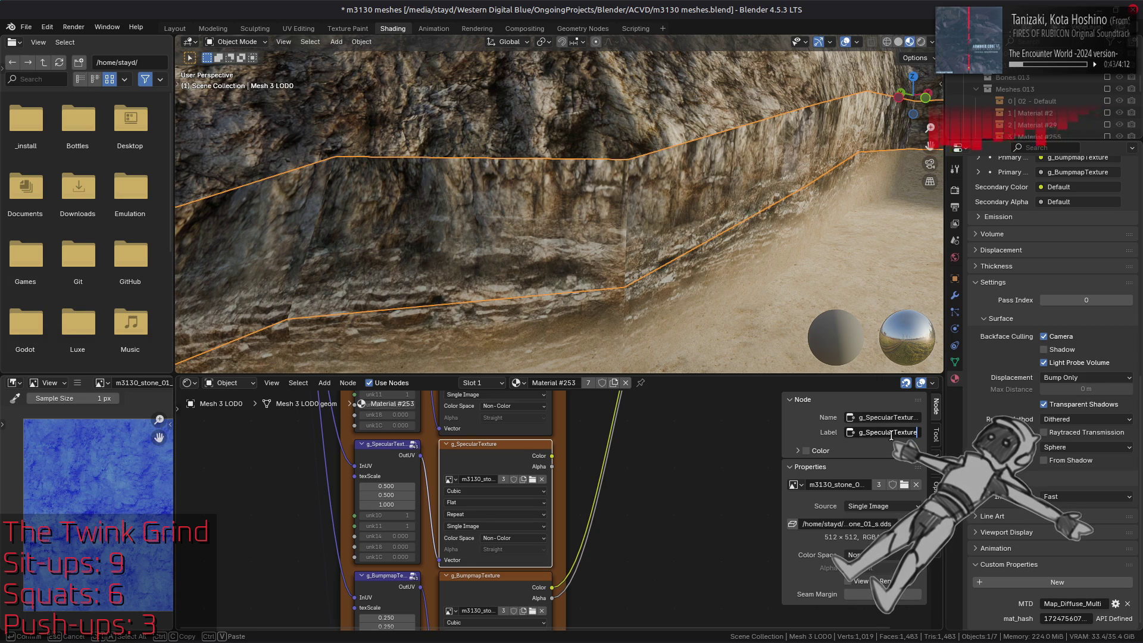
text(2)
key(Return)
- Set the copied bumpmap image node's Name and Label to g_BumpmapTexture2
mouse_move(569, 405)
middle_down()
mouse_move(551, 559)
mouse_move(570, 433)
middle_up()
click(479, 522)
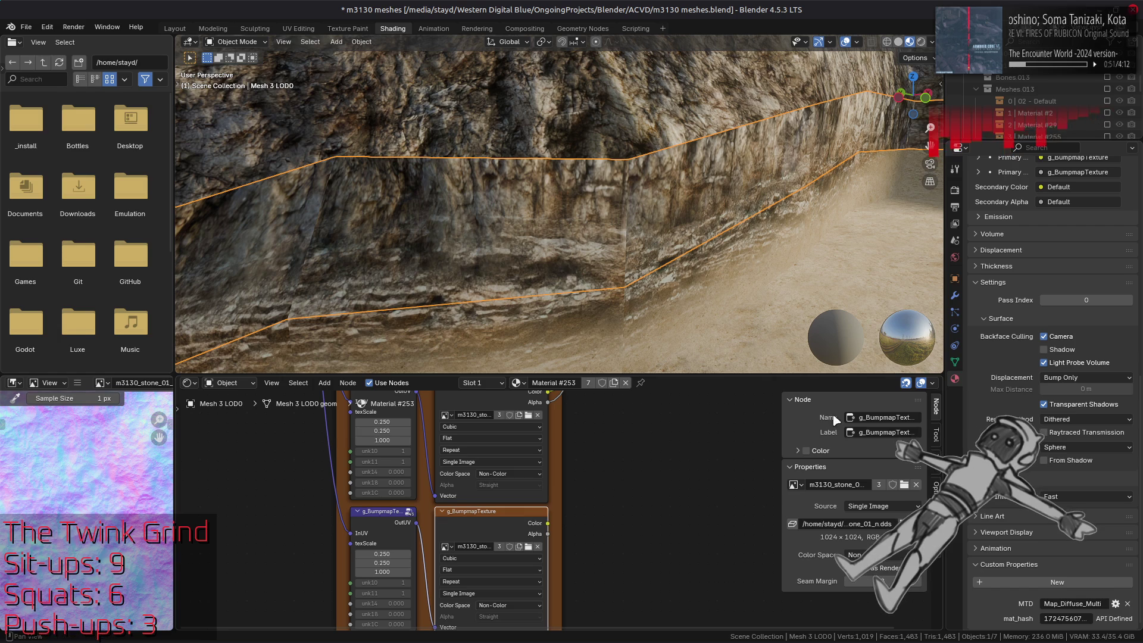
click(885, 418)
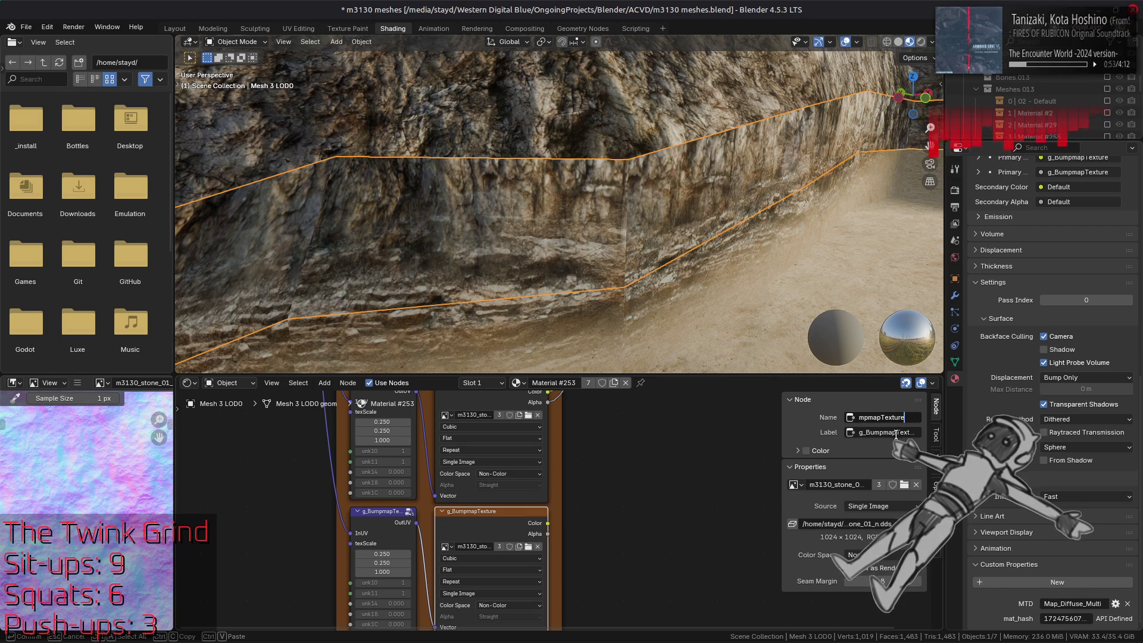
click(903, 431)
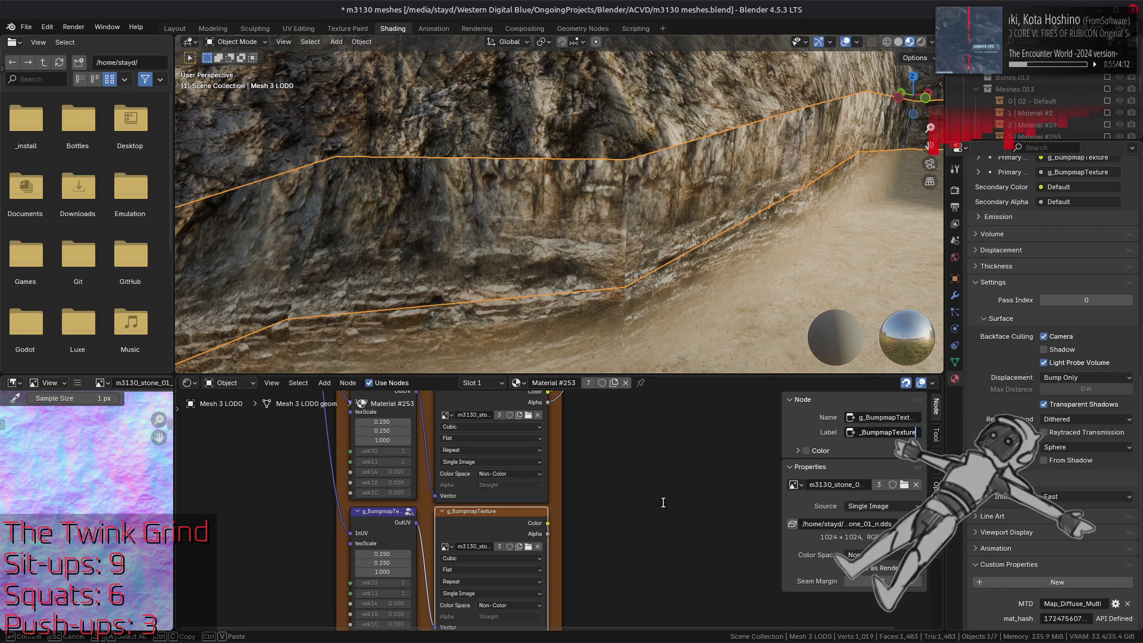
- Label the copied bumpmap group node 'Texture Properties' and rename it
click(375, 527)
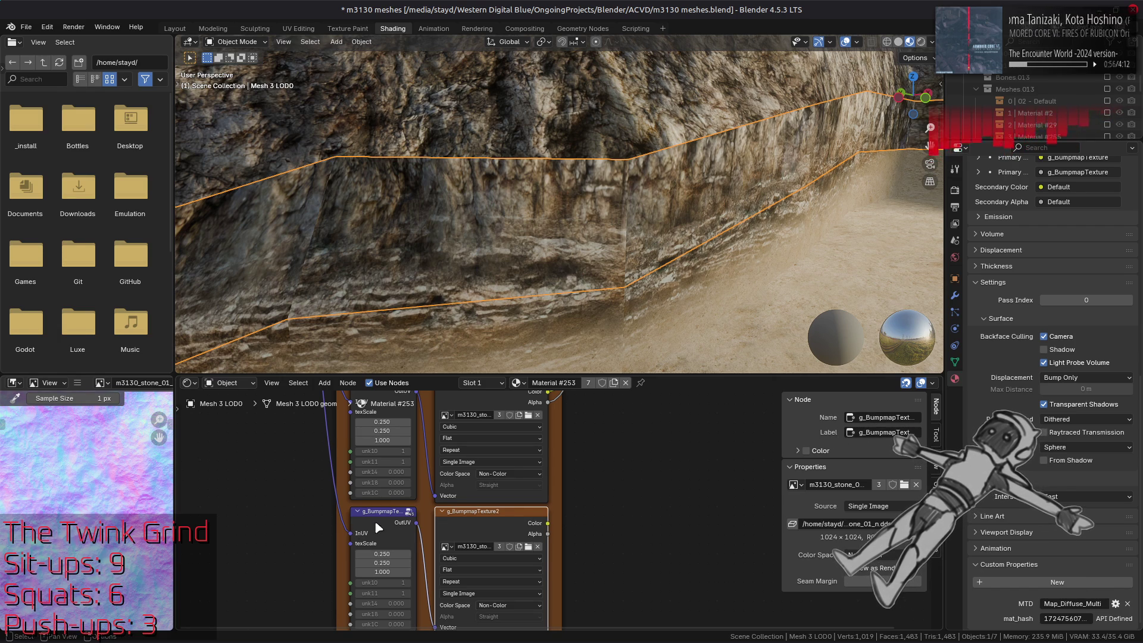
click(891, 431)
text(Texture Properties)
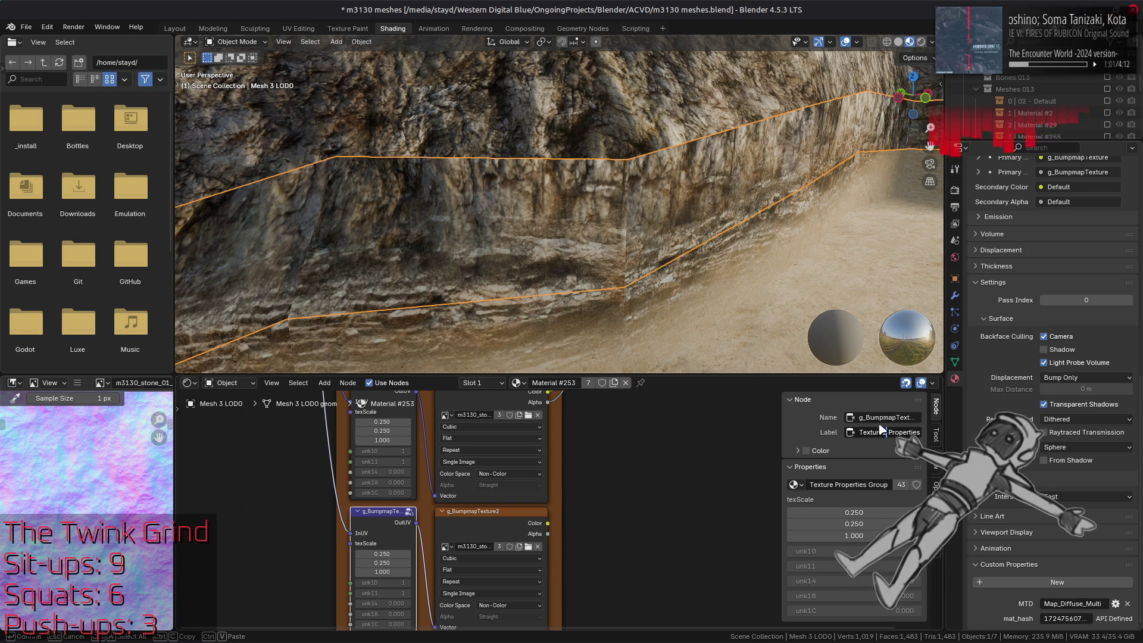
click(884, 417)
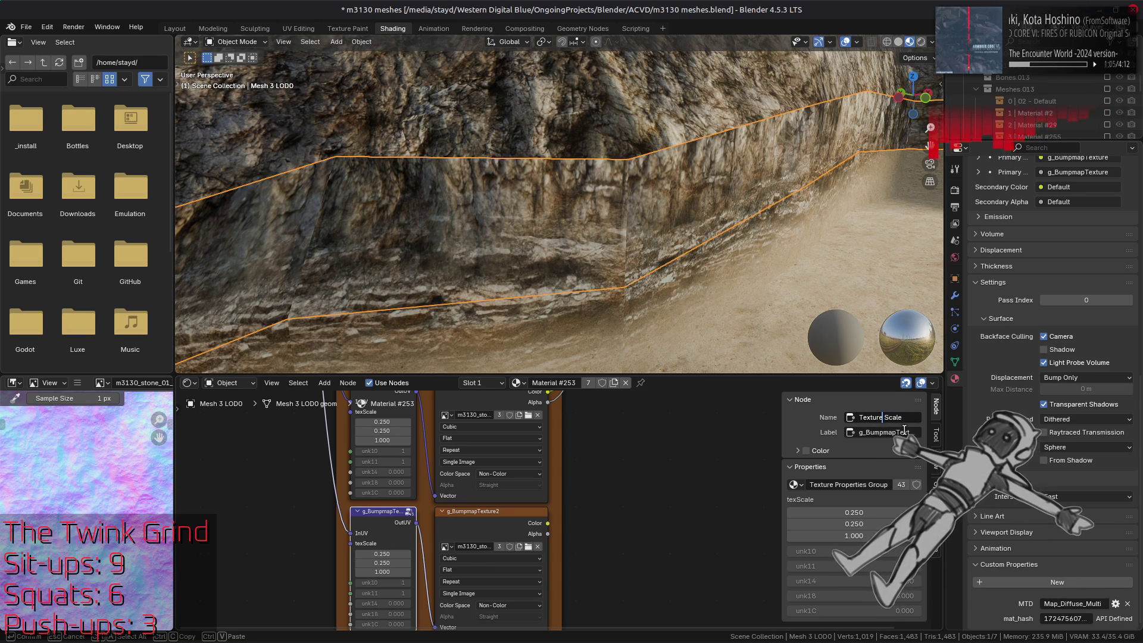
key(ctrl+a)
key(ctrl+v)
key(Return)
- Relabel and rename the copied specular Texture Properties group node
middle_drag(417, 404, 391, 499)
click(388, 496)
click(880, 430)
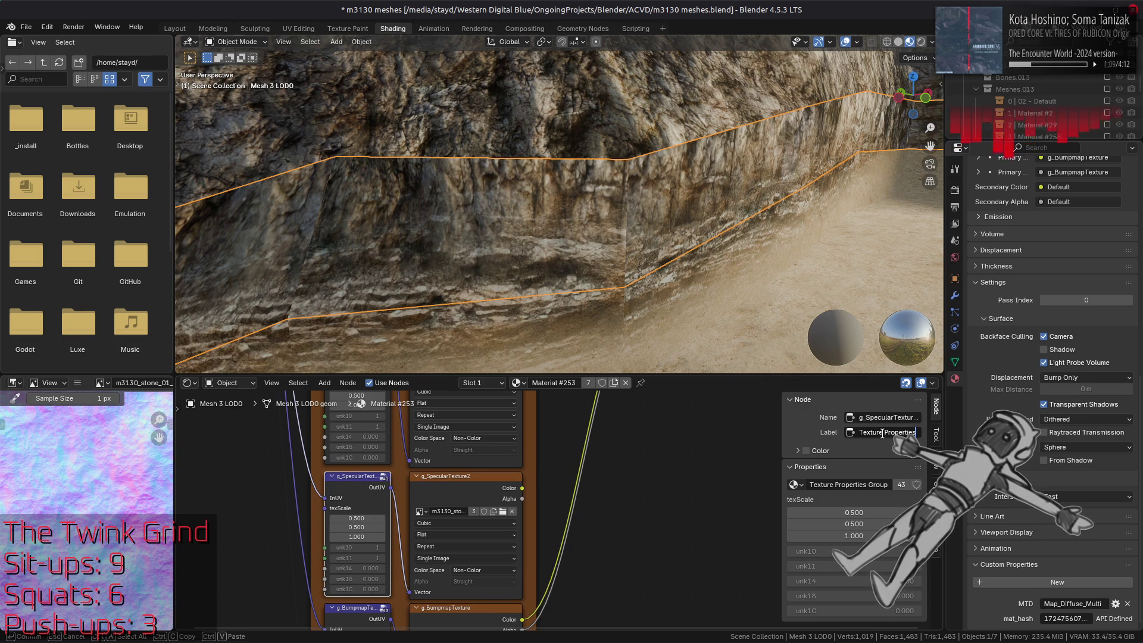
key(ctrl+a)
key(ctrl+v)
key(Return)
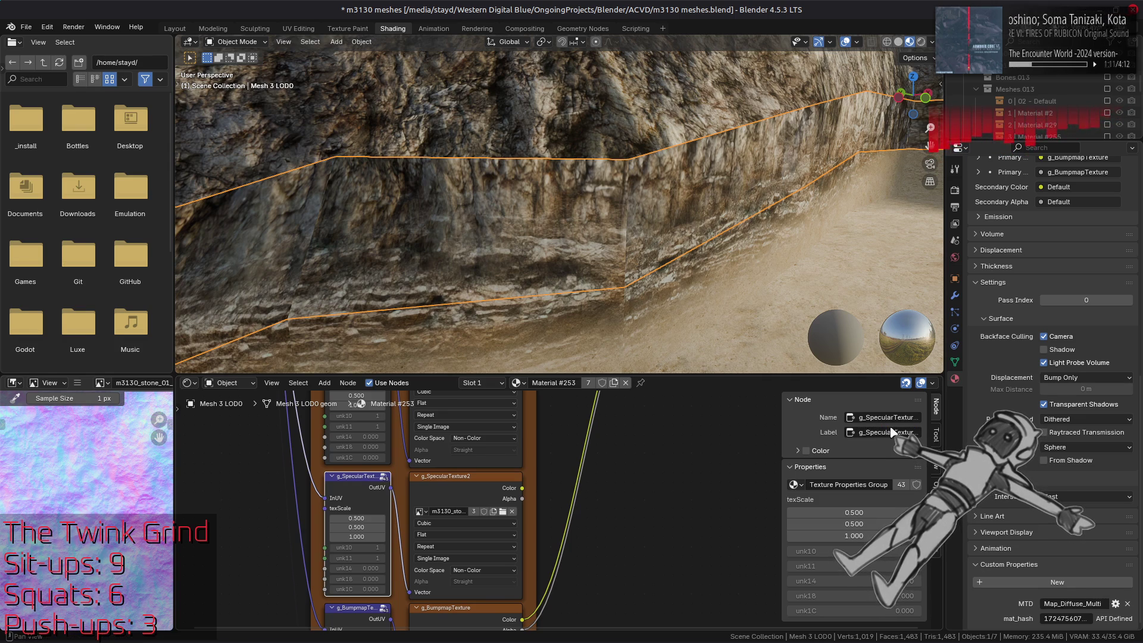
click(876, 416)
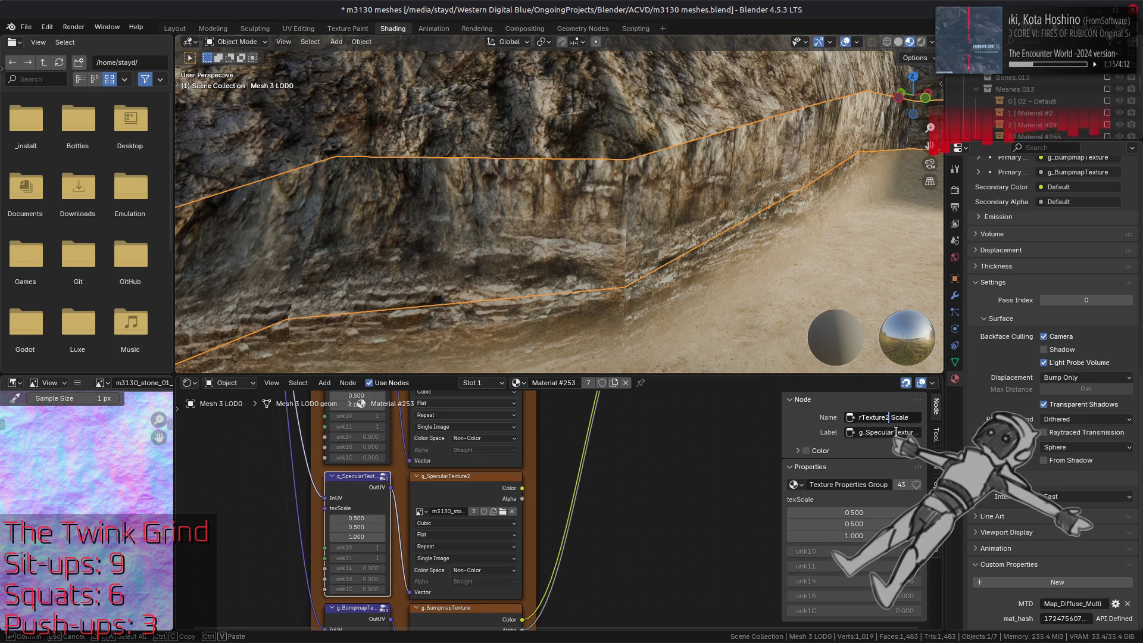
key(ctrl+a)
key(ctrl+v)
key(Return)
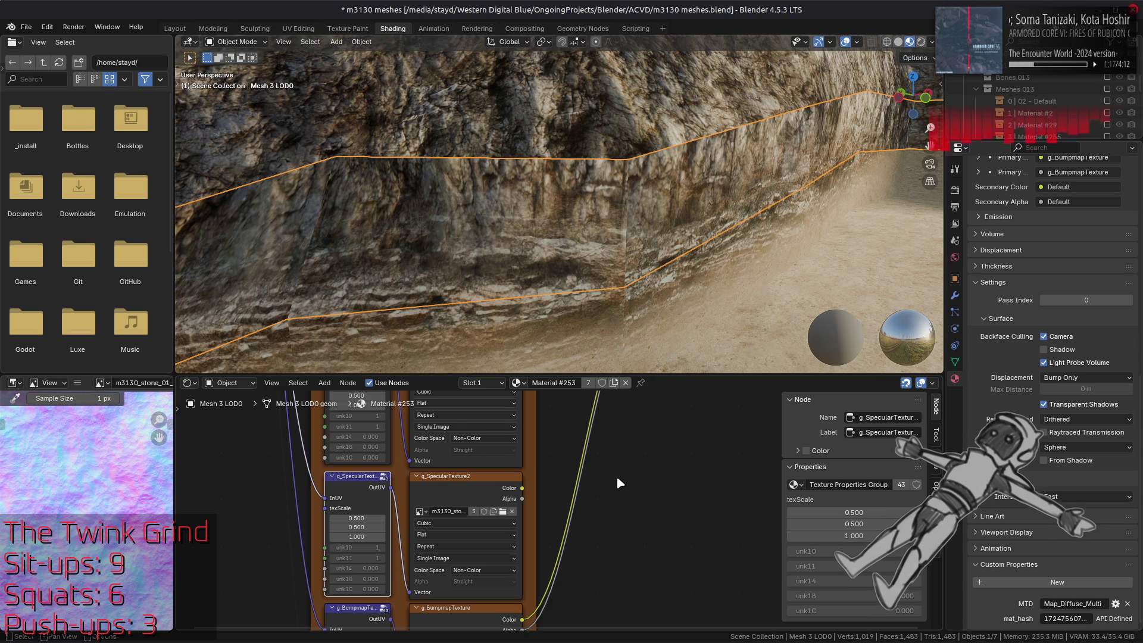
click(474, 484)
mouse_move(514, 479)
middle_down()
mouse_move(547, 573)
mouse_move(539, 493)
mouse_move(518, 542)
middle_up()
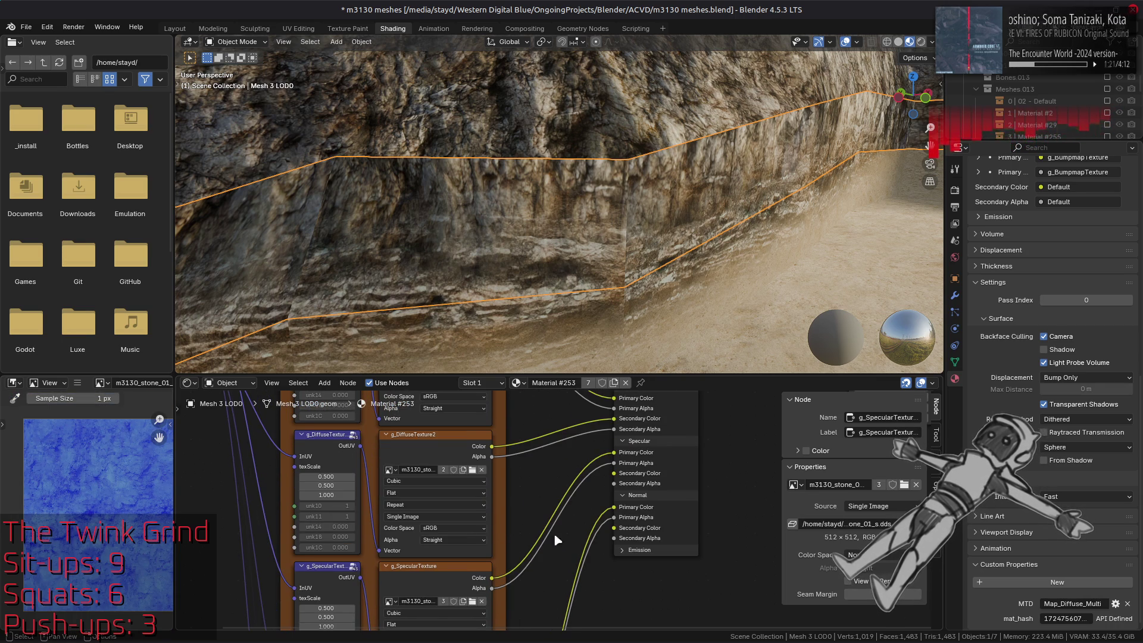
- Make g_BumpmapTexture2's image single-user and rename it m3130_stone_02_n
mouse_move(546, 580)
middle_down()
mouse_move(541, 381)
mouse_move(544, 470)
mouse_move(475, 505)
middle_up()
click(460, 529)
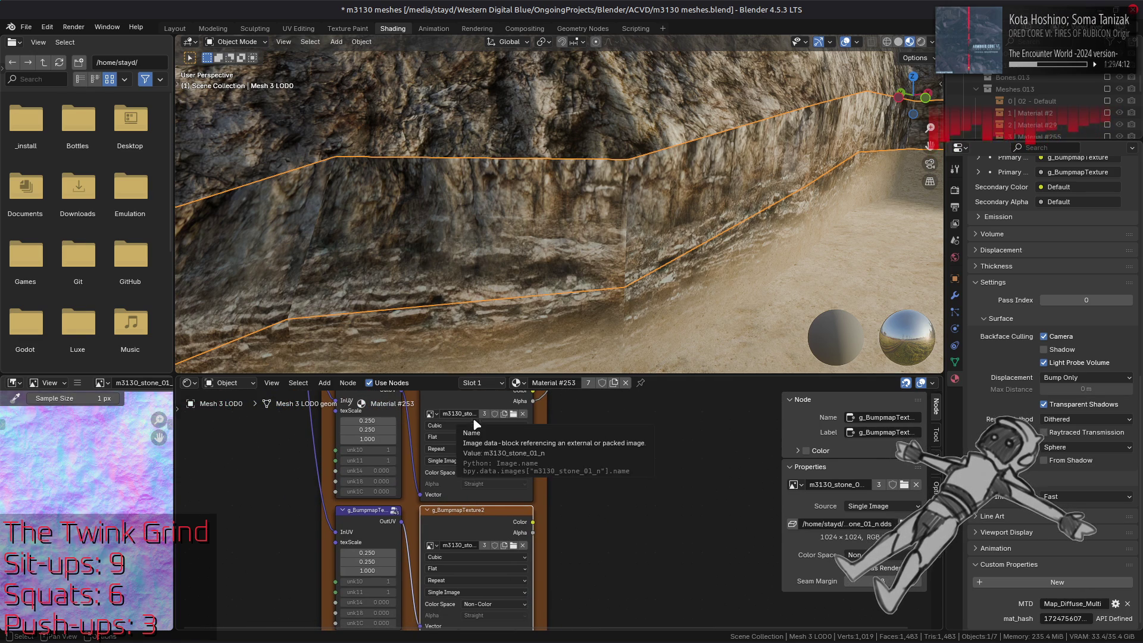
double_click(463, 545)
key(Escape)
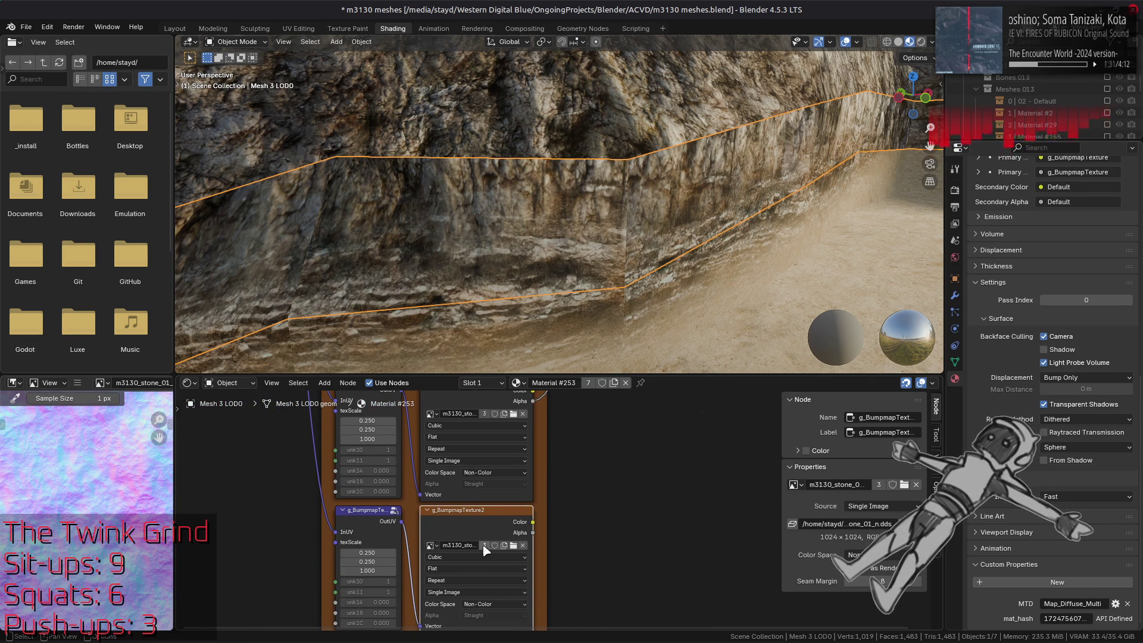
click(484, 545)
double_click(486, 546)
key(BackSpace)
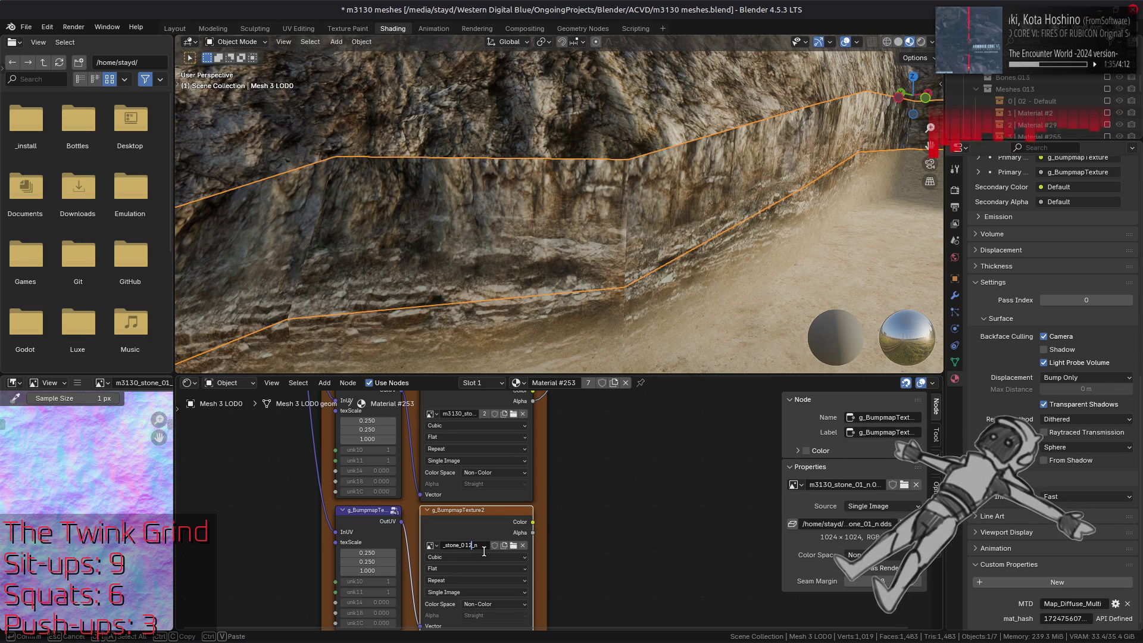
key(Return)
- Replace the image with m3130_stone_02_n.dds and link its Color to Normal Secondary Color
click(60, 391)
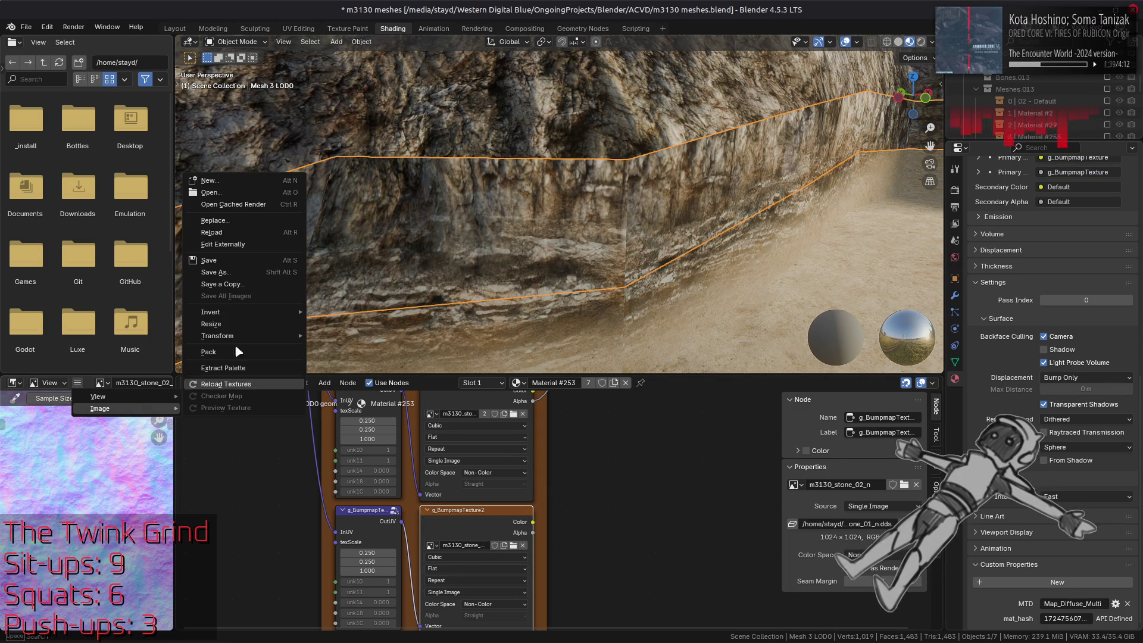
click(254, 223)
click(321, 404)
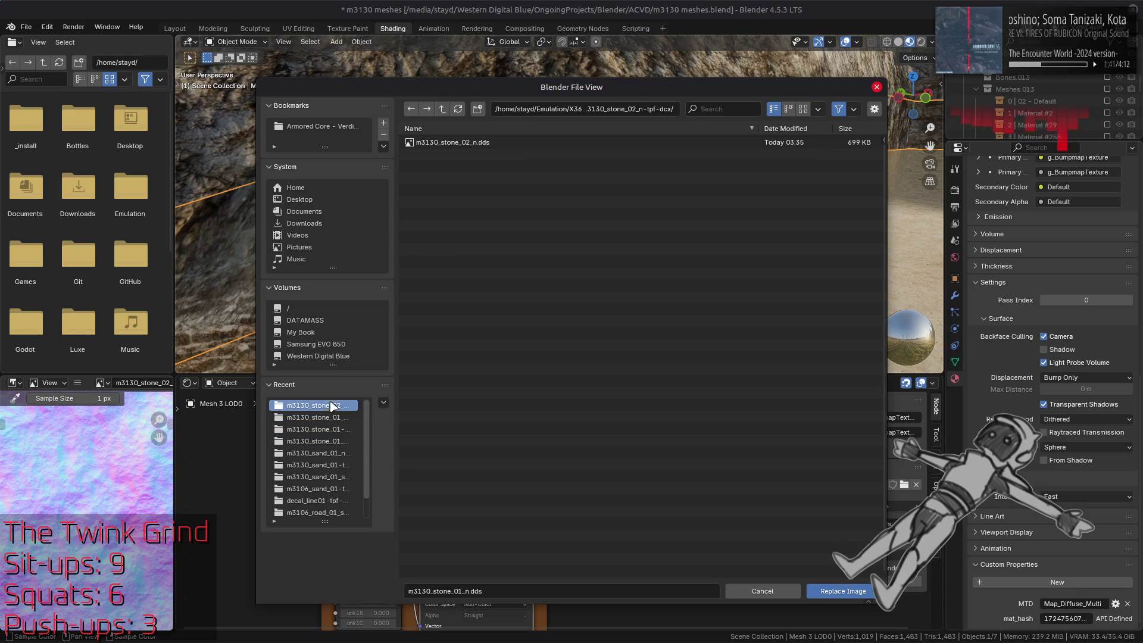
click(452, 147)
double_click(456, 149)
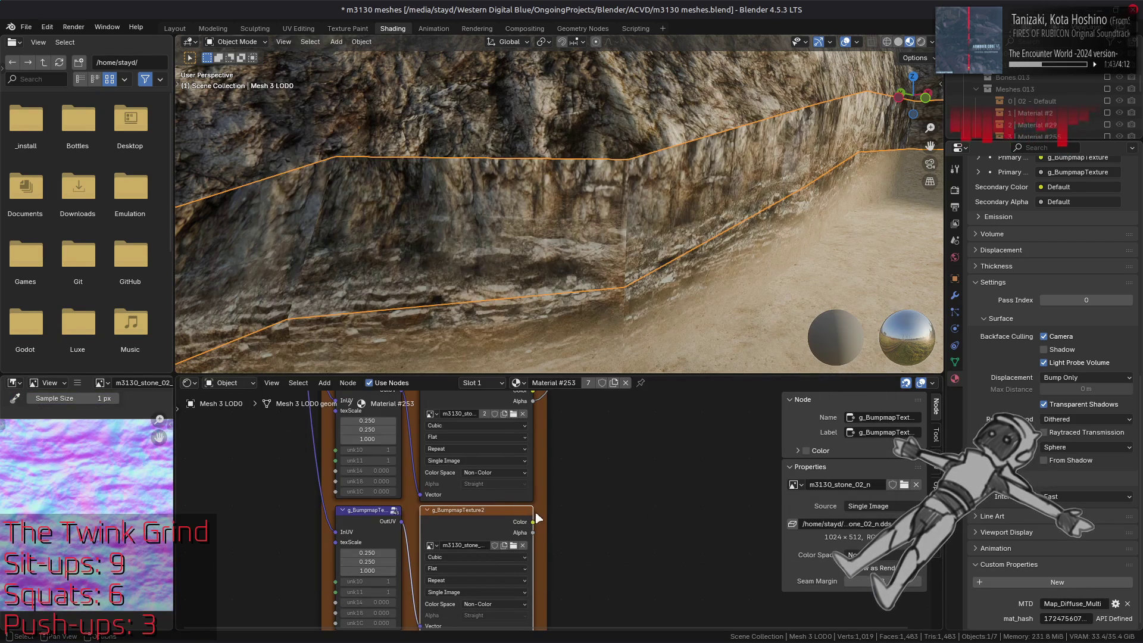
mouse_move(536, 523)
mouse_down()
mouse_move(586, 319)
mouse_move(595, 408)
mouse_move(630, 536)
mouse_move(655, 516)
mouse_up()
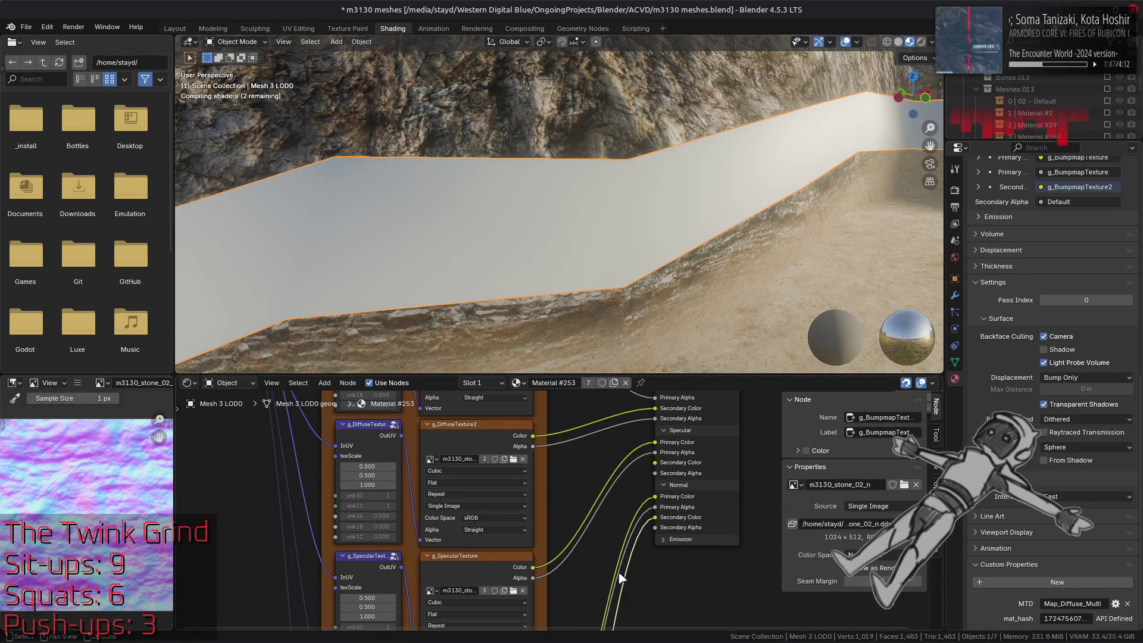
- Set the lower UV node's texScale to 0.5 and link g_BumpmapTexture2 Alpha to Normal Secondary Alpha
middle_drag(617, 582, 577, 441)
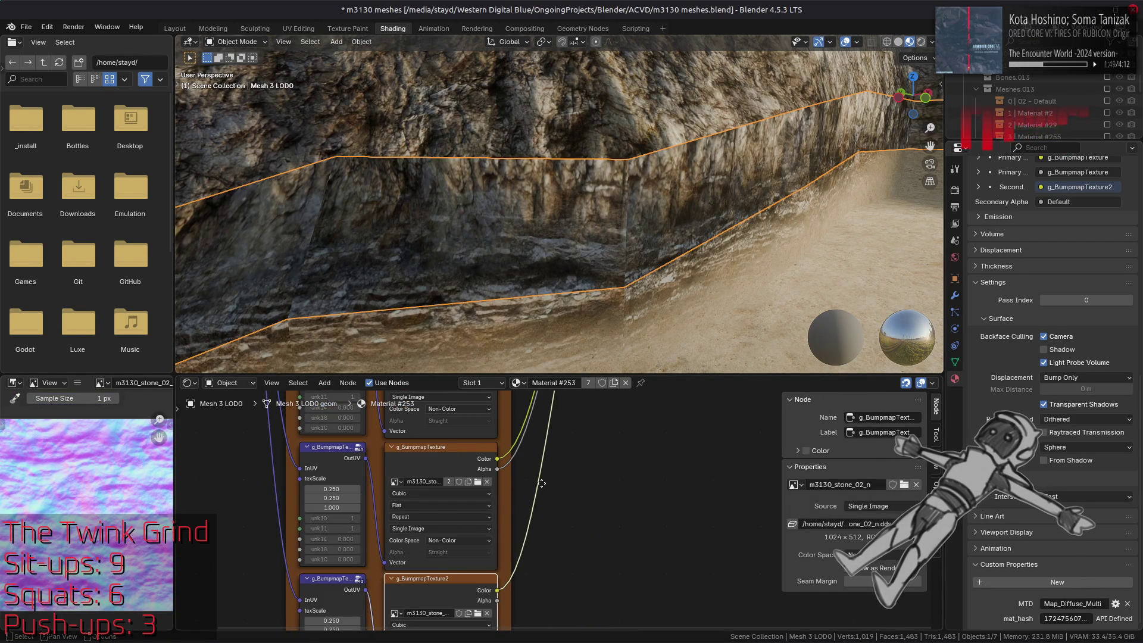
middle_drag(559, 482, 576, 436)
click(349, 543)
text(0.5)
key(Return)
mouse_move(516, 516)
mouse_down()
mouse_move(592, 277)
mouse_move(595, 528)
mouse_up()
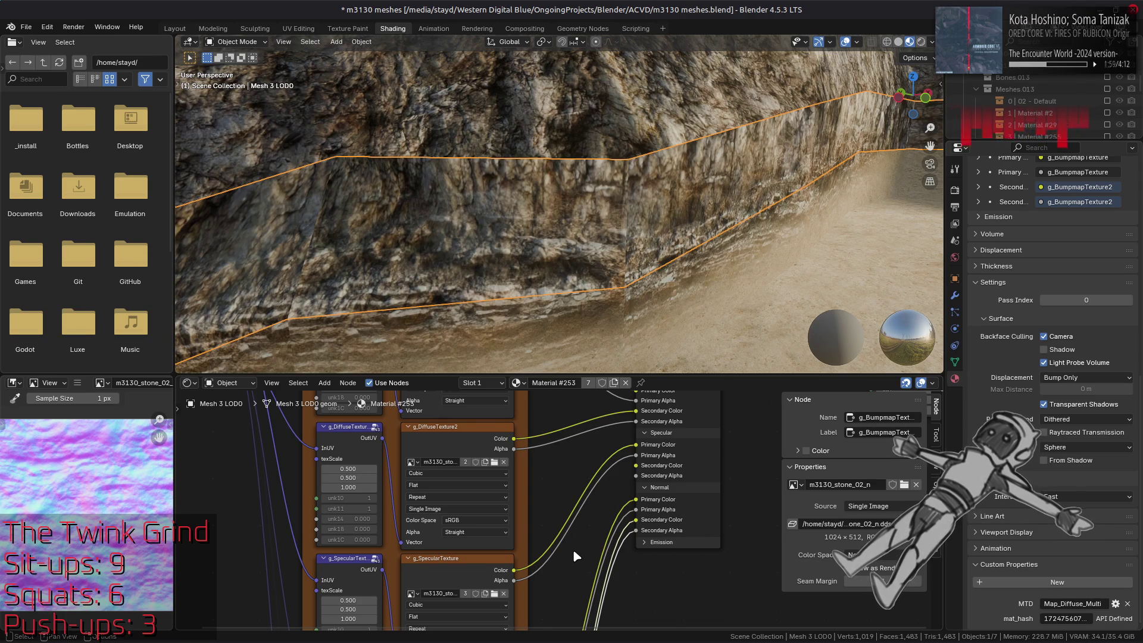
click(478, 566)
- Make g_SpecularTexture2's image single-user and rename it m3130_stone_02_s
shift+scroll(528, 584, down, 5)
click(499, 476)
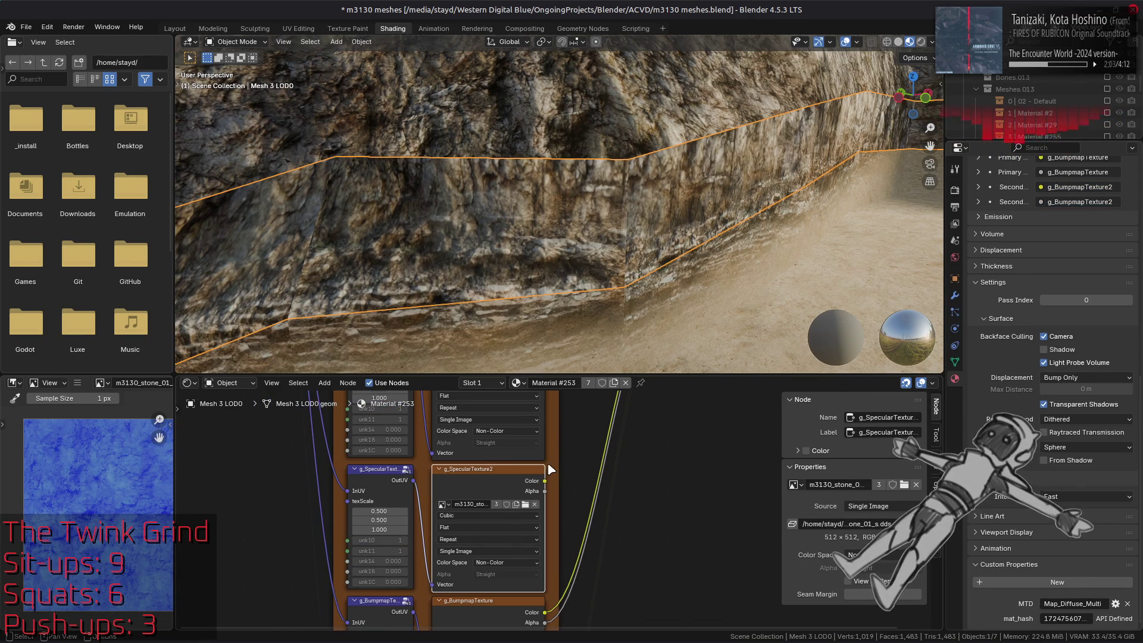
click(496, 504)
double_click(480, 504)
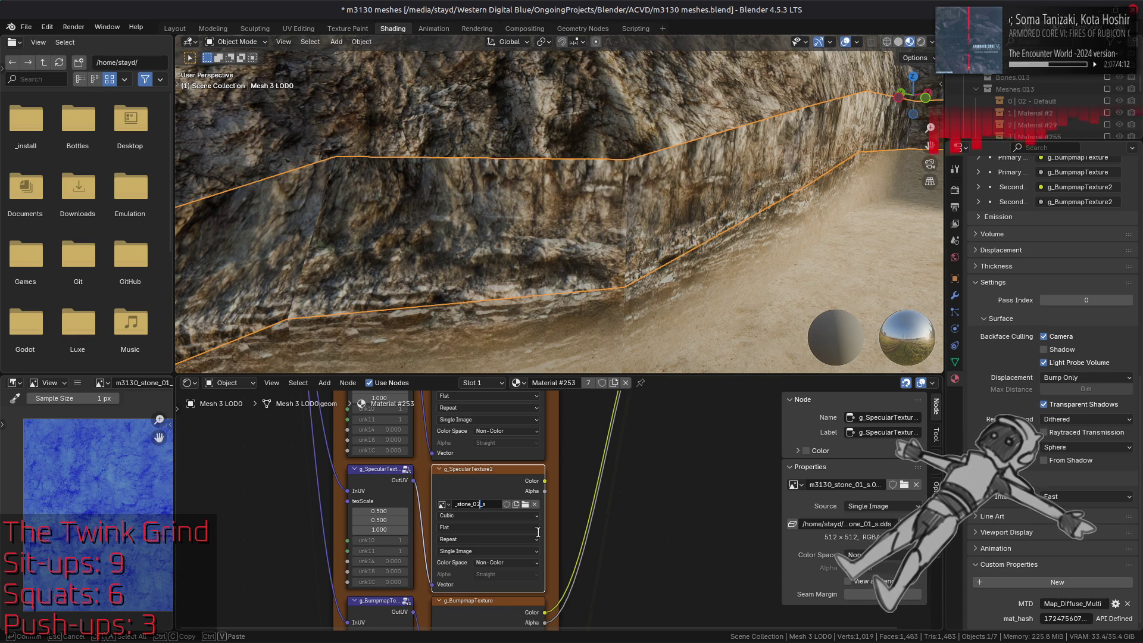
key(Return)
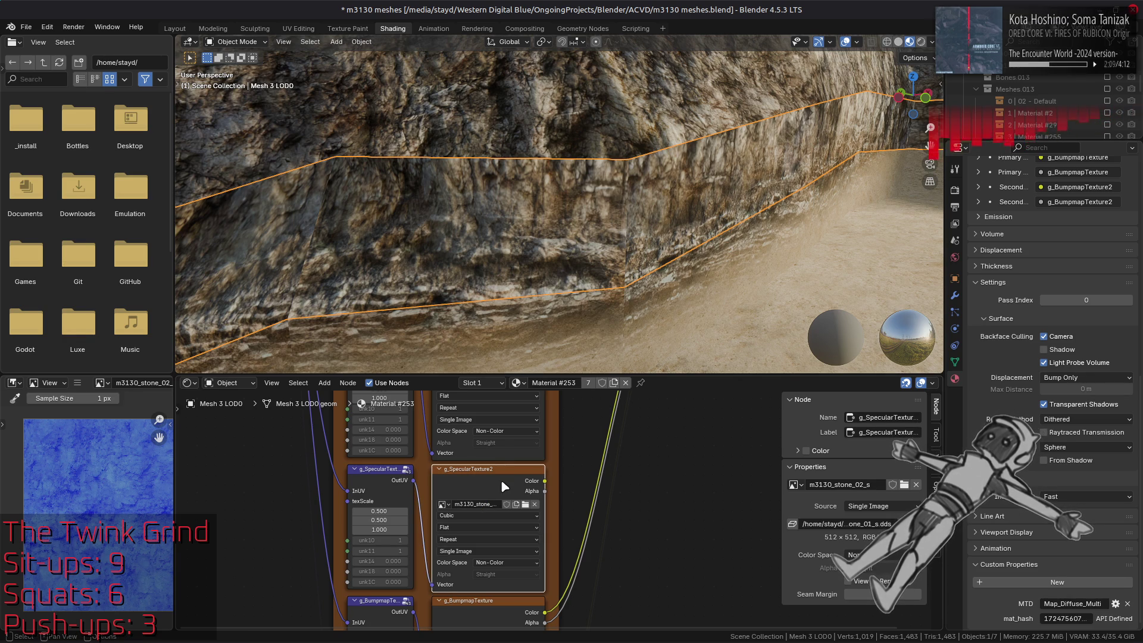
- Replace the image with m3130_stone_02_s.dds from the m3130_stone_02_s-tpf-dcx folder and save the blend file
click(77, 383)
mouse_move(98, 408)
click(241, 225)
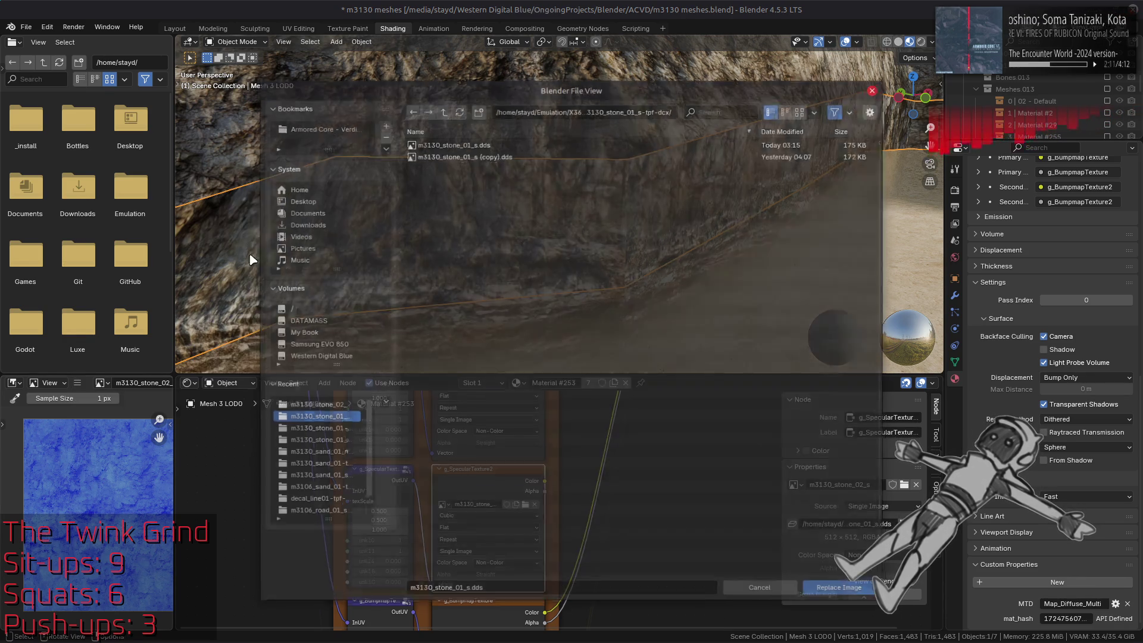
click(335, 407)
click(442, 109)
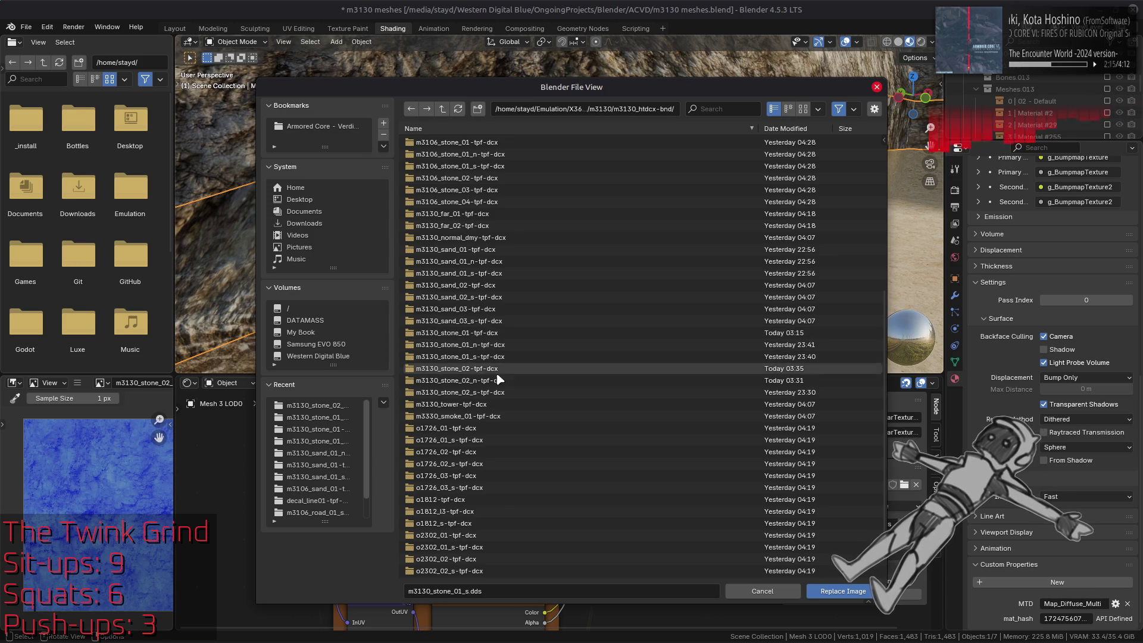
click(493, 392)
click(499, 143)
double_click(499, 144)
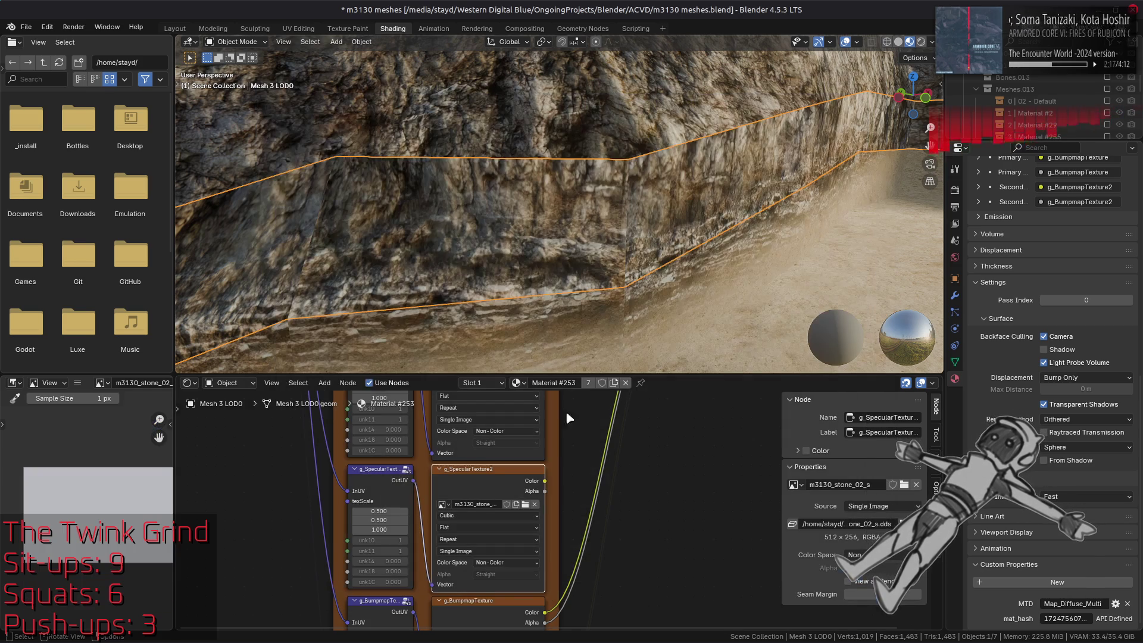
key(ctrl+s)
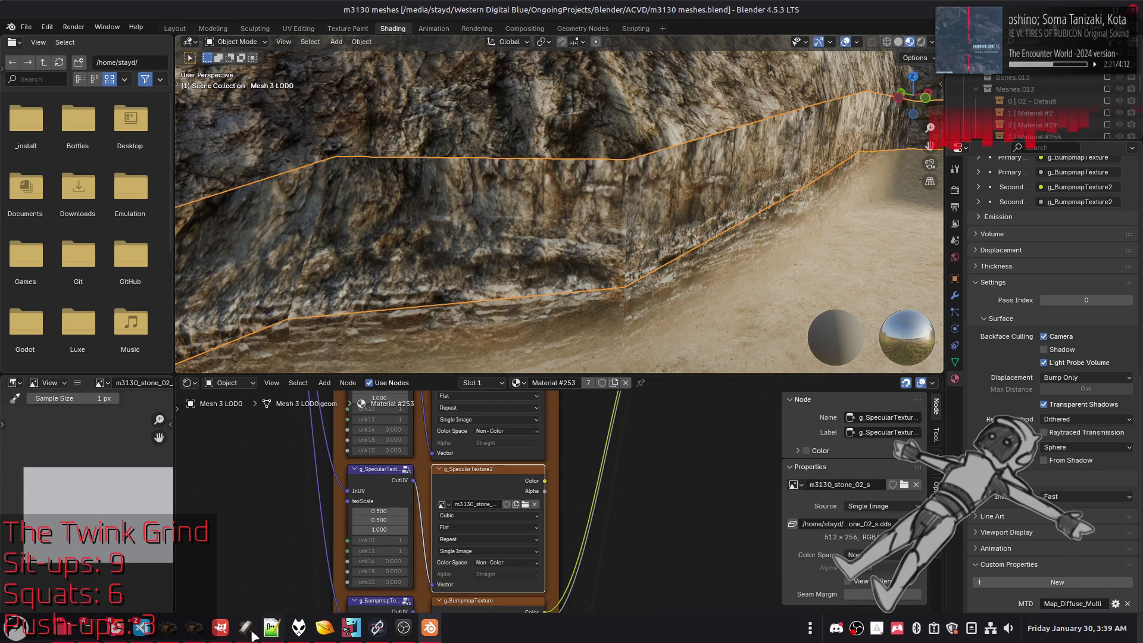
- In GIMP's m3130_stone_02 image, unhide the colour stone layers and duplicate Visible, raising the copy to the top
click(220, 628)
ctrl+scroll(595, 351, down, 2)
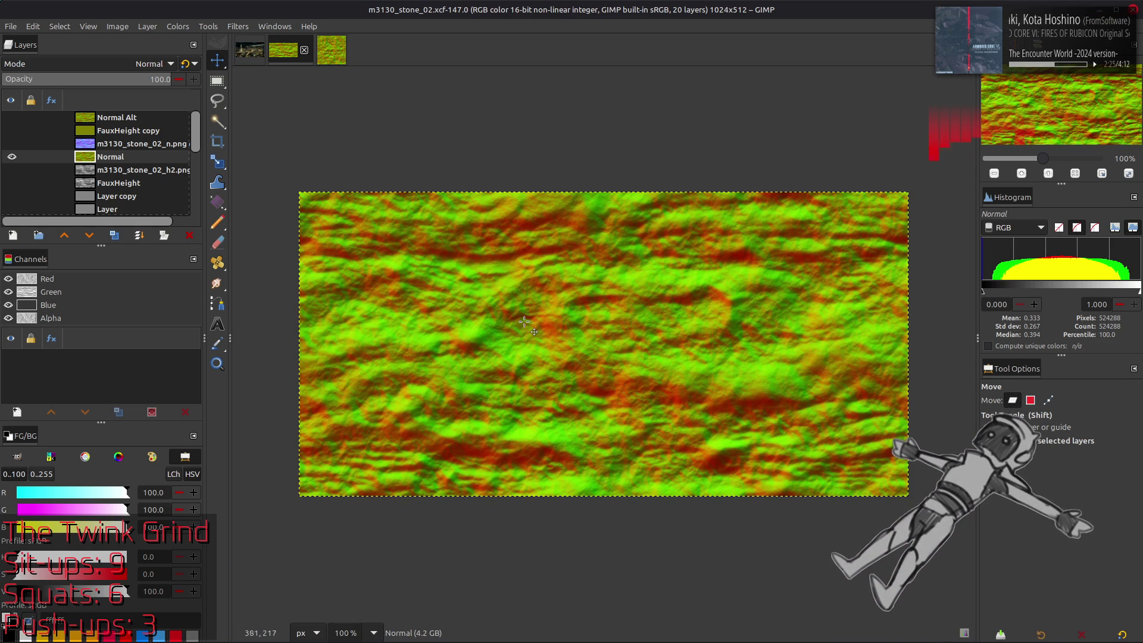
shift+click(11, 156)
scroll(27, 153, down, 4)
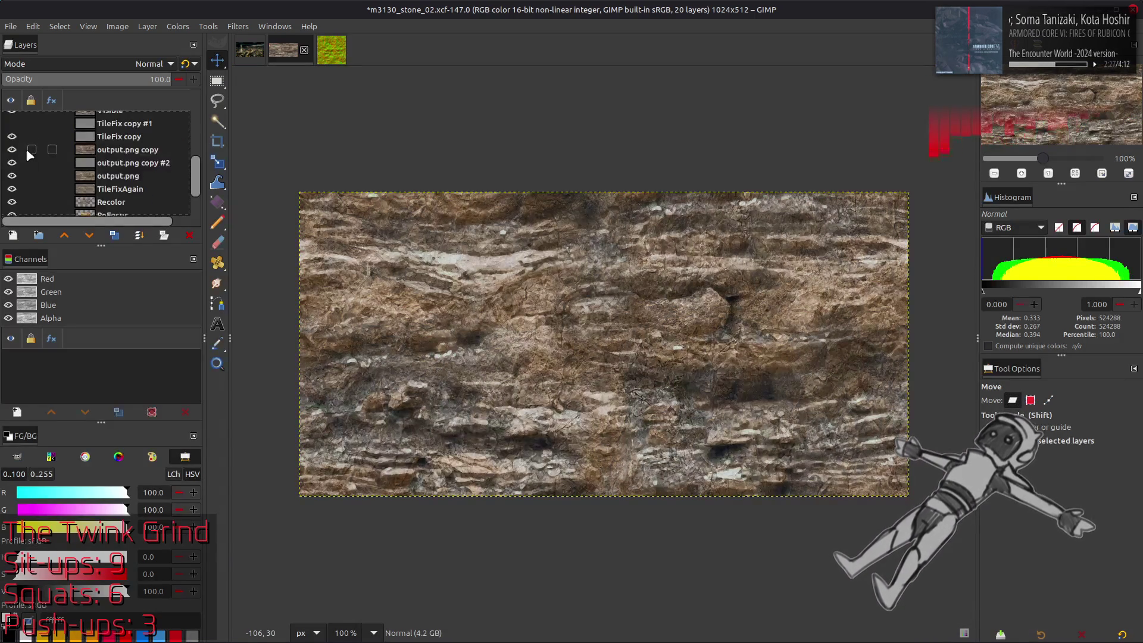
click(81, 139)
scroll(80, 143, up, 4)
click(110, 166)
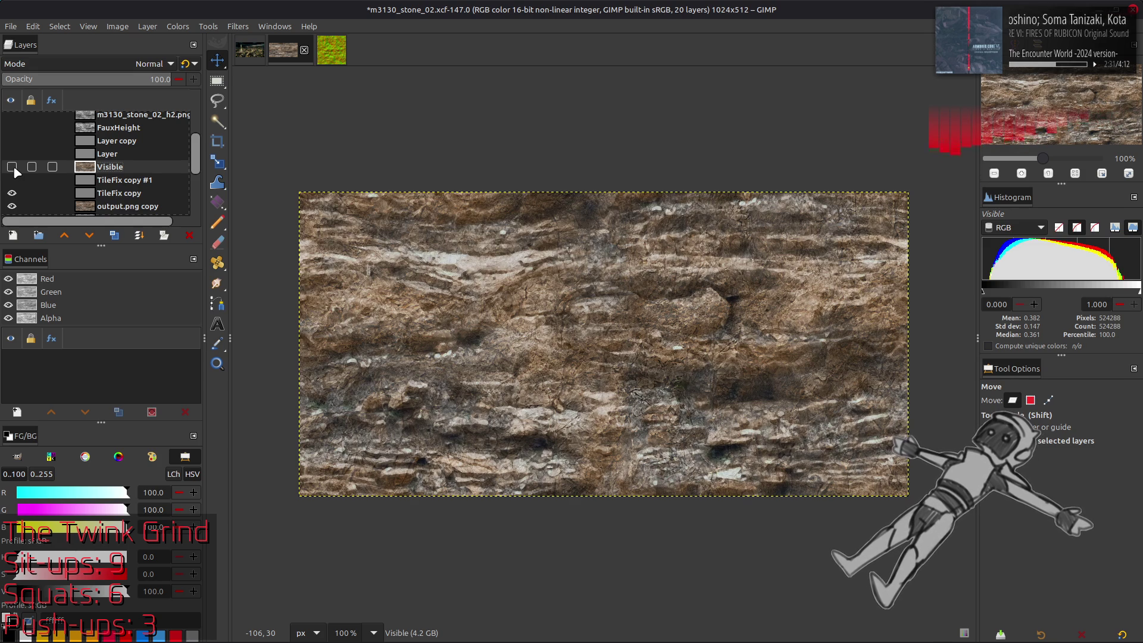
scroll(14, 172, up, 2)
click(114, 235)
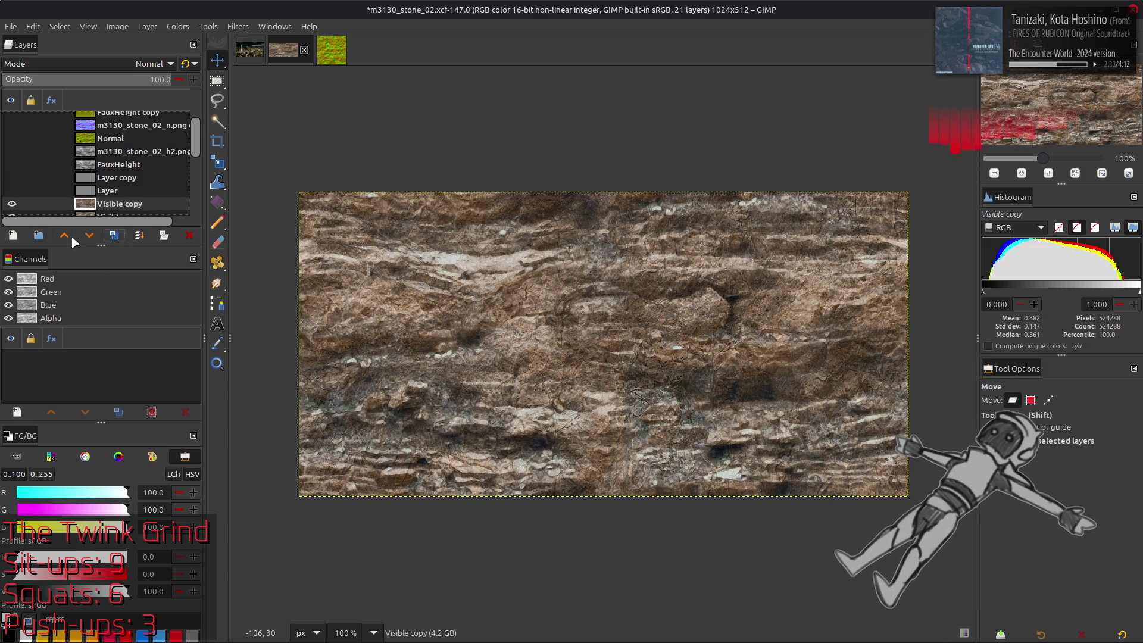
click(66, 236)
click(65, 237)
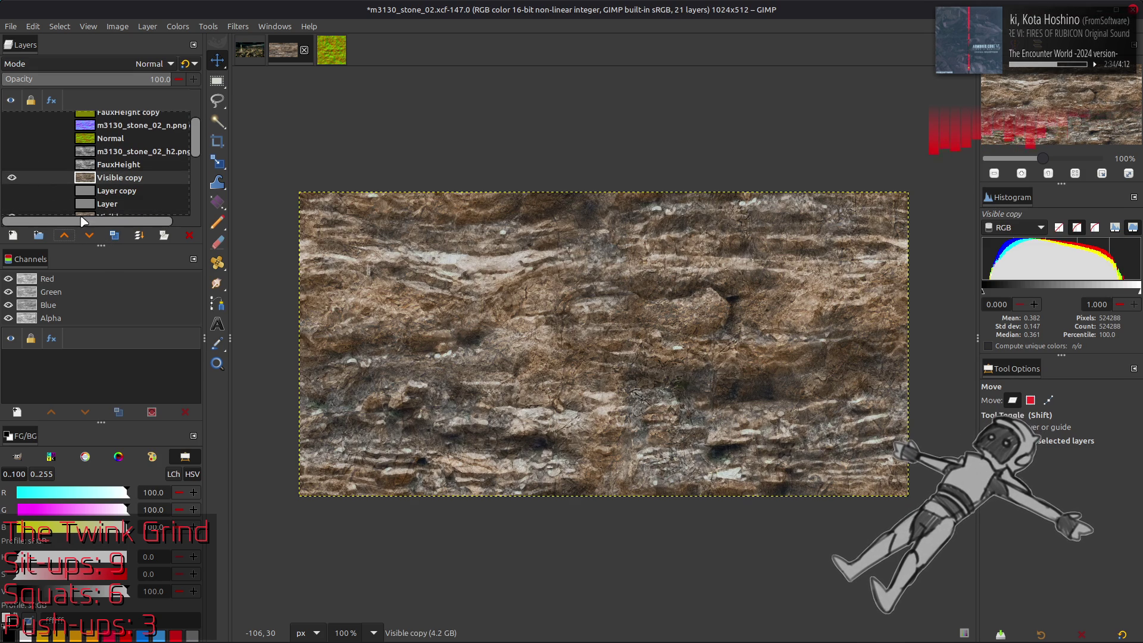
- Convert Visible copy to greyscale with Colors > Components > Extract Component
click(178, 27)
mouse_move(202, 230)
click(324, 257)
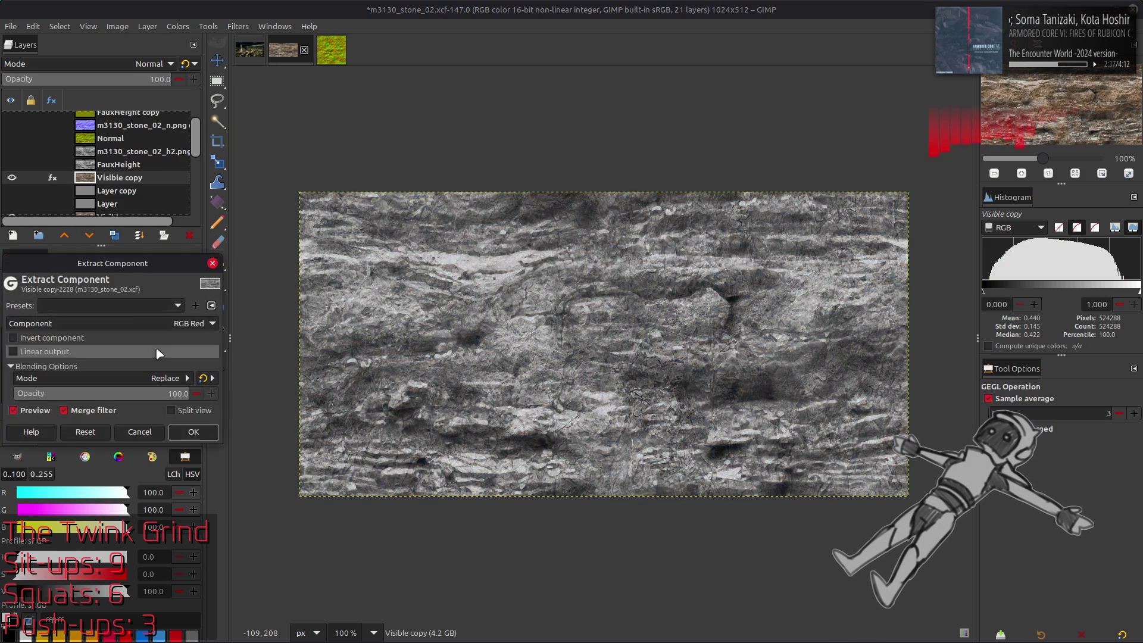
click(158, 324)
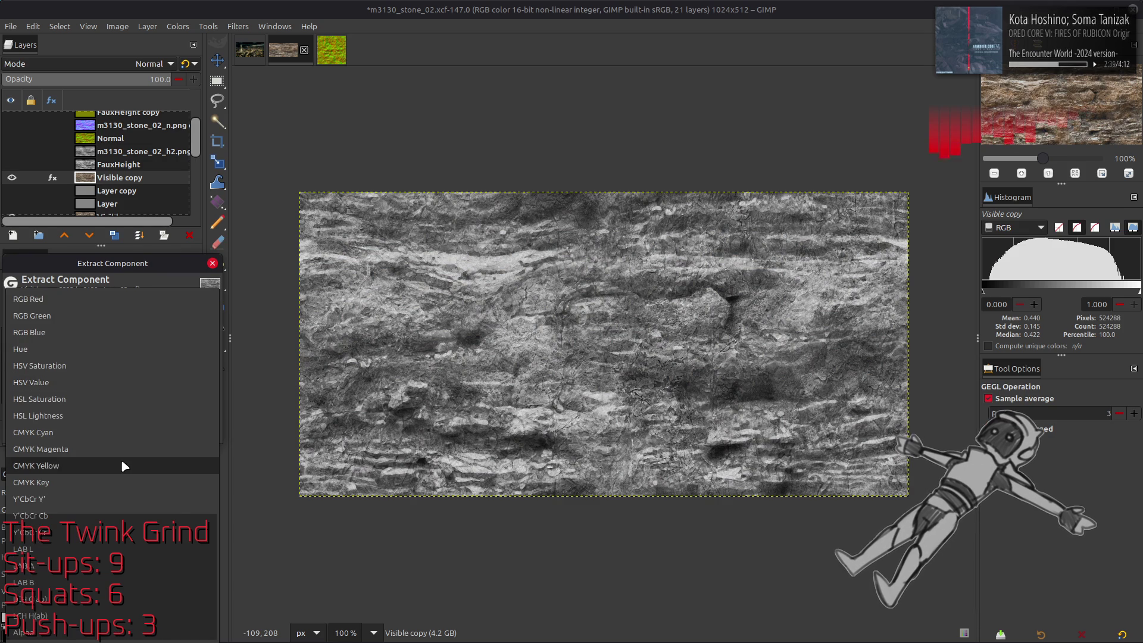
click(124, 466)
scroll(156, 327, up, 1)
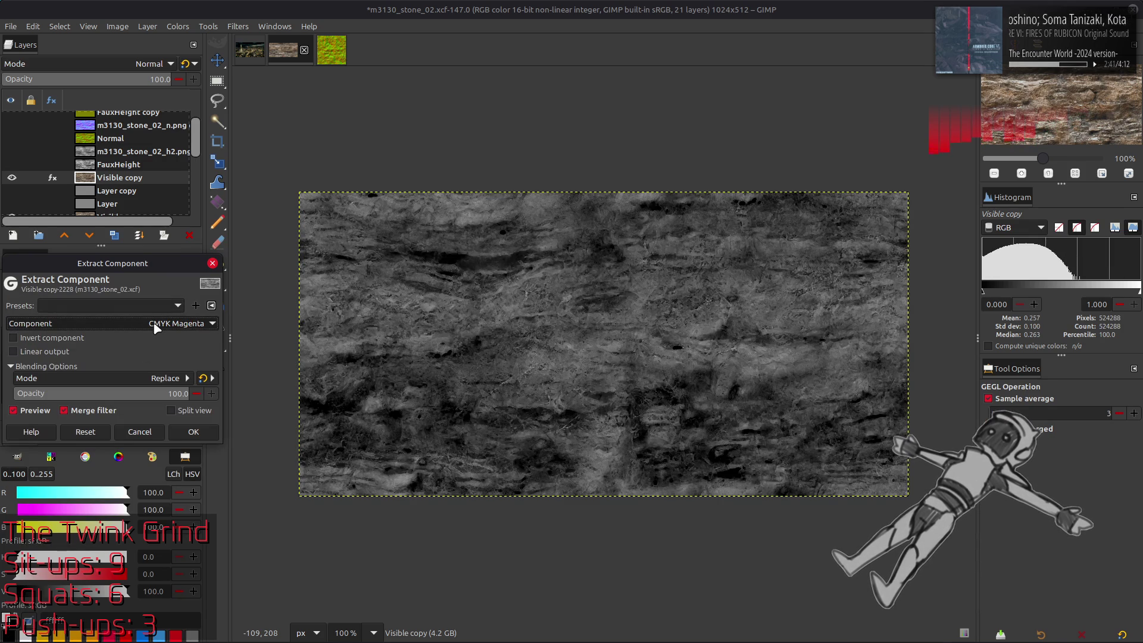
scroll(156, 326, down, 1)
click(194, 431)
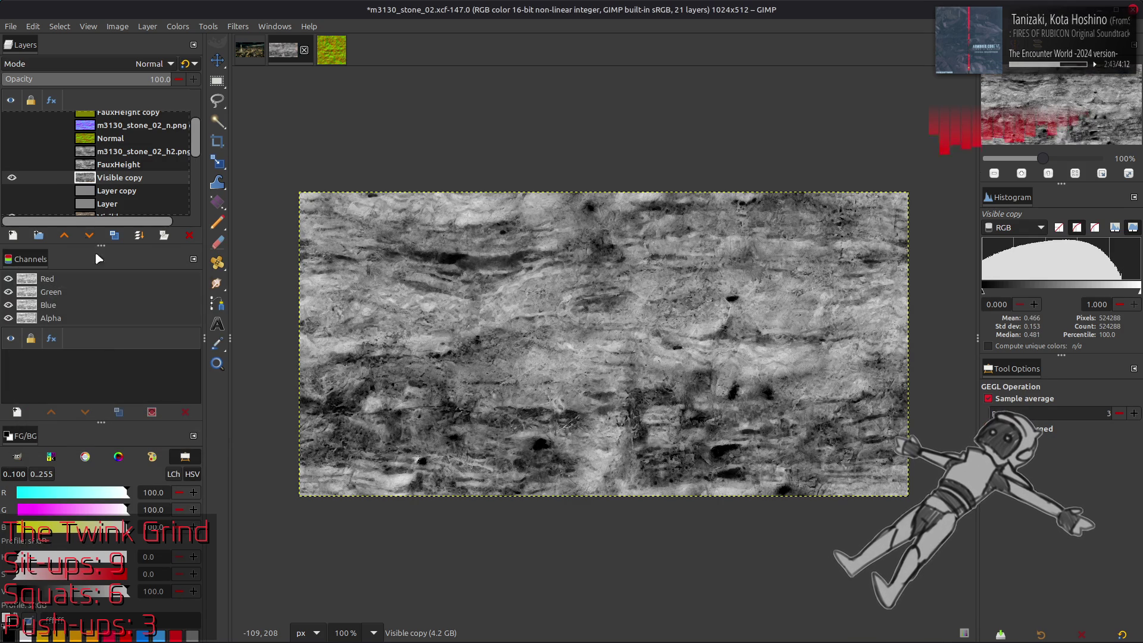
click(12, 177)
click(12, 177)
click(11, 177)
click(11, 177)
- Invert the greyscale Visible copy and compare it against the original layers
click(178, 26)
click(190, 187)
click(12, 178)
click(12, 177)
click(12, 177)
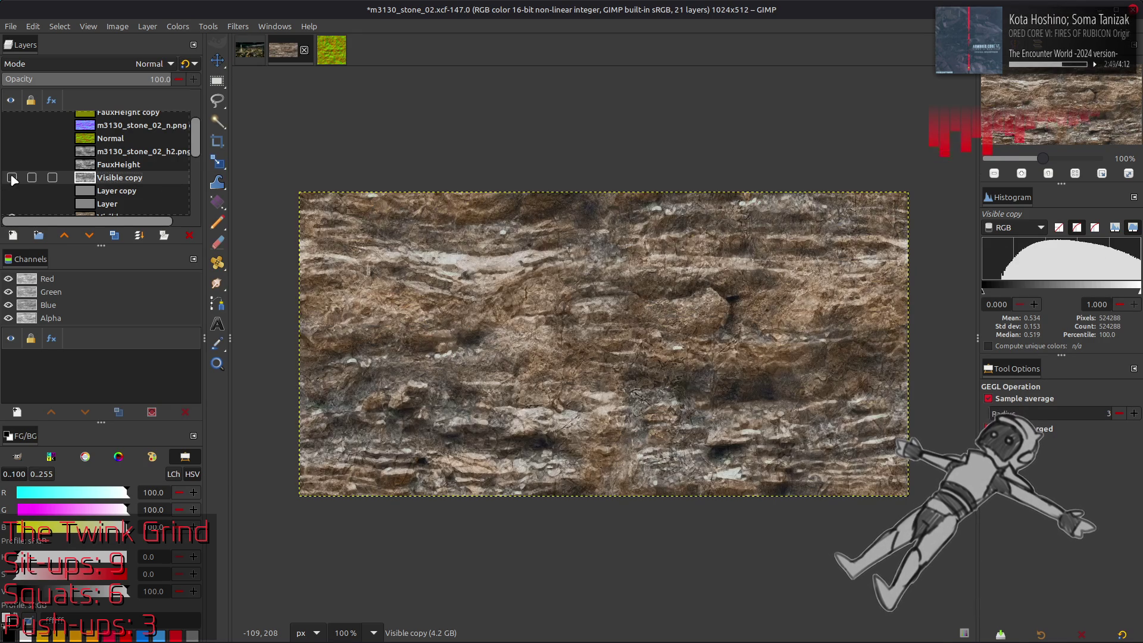
scroll(12, 178, down, 1)
click(11, 159)
click(100, 202)
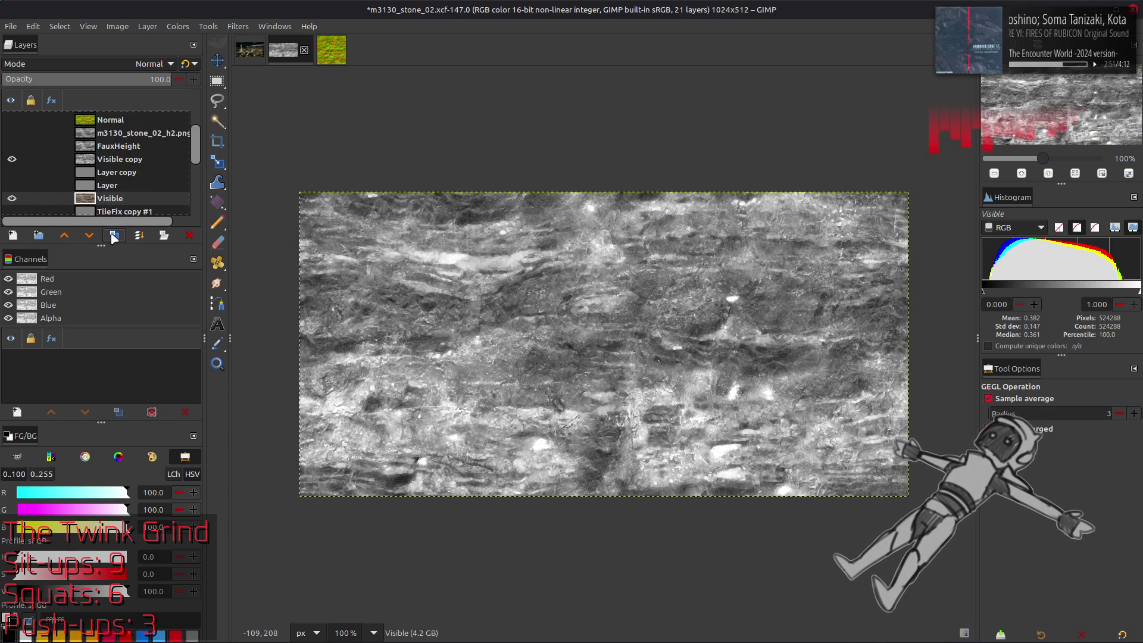
- Duplicate the Visible layer and raise Visible copy #1 above Visible copy
click(114, 235)
click(64, 235)
click(64, 235)
click(64, 235)
- In Extract Component, try Y'CbCr Y' and then LAB L as the extracted component
click(178, 26)
mouse_move(238, 245)
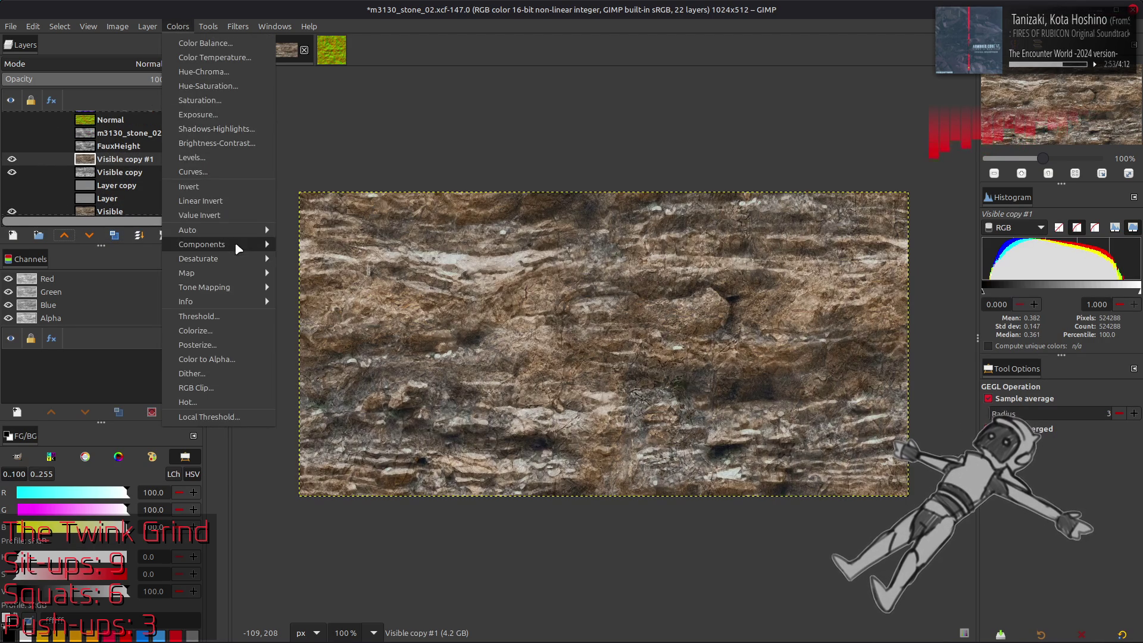
click(304, 262)
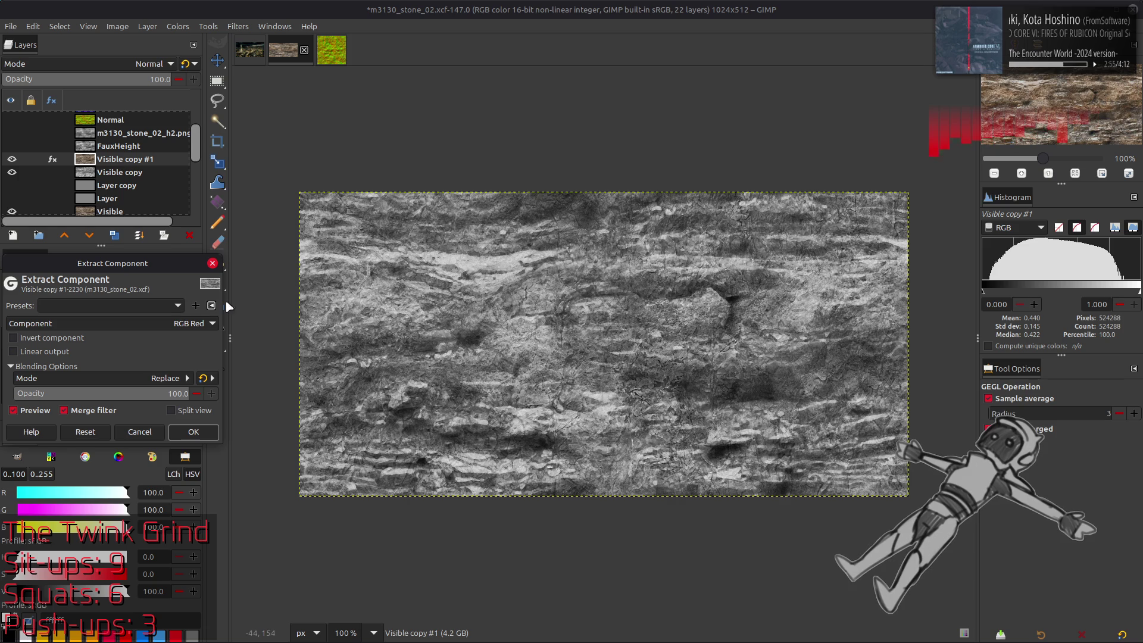
click(196, 323)
click(89, 526)
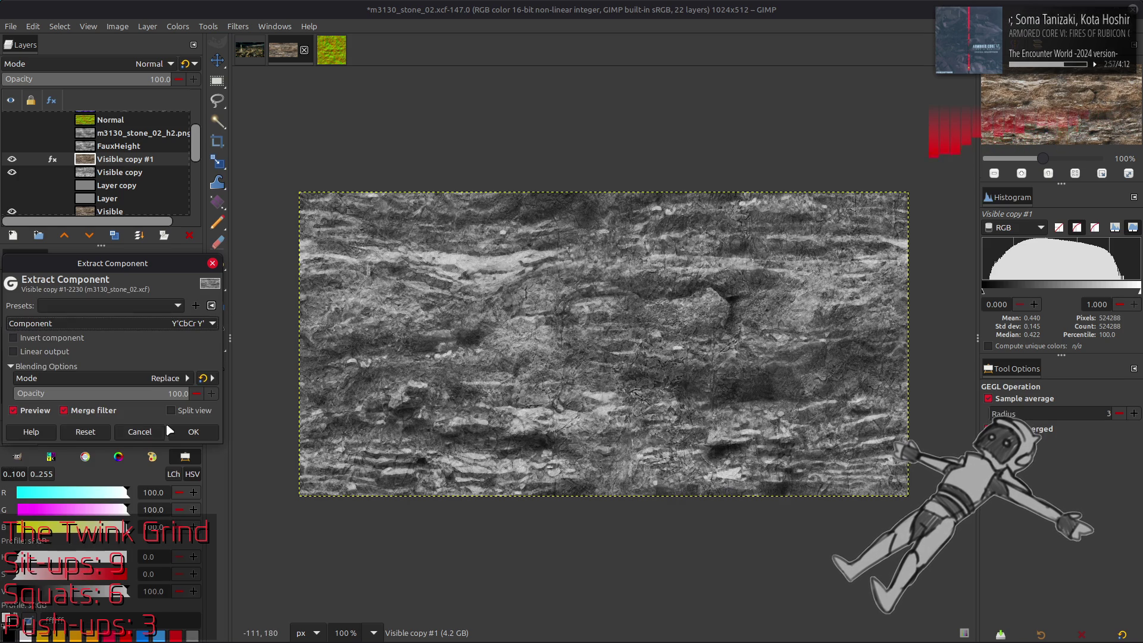
click(162, 326)
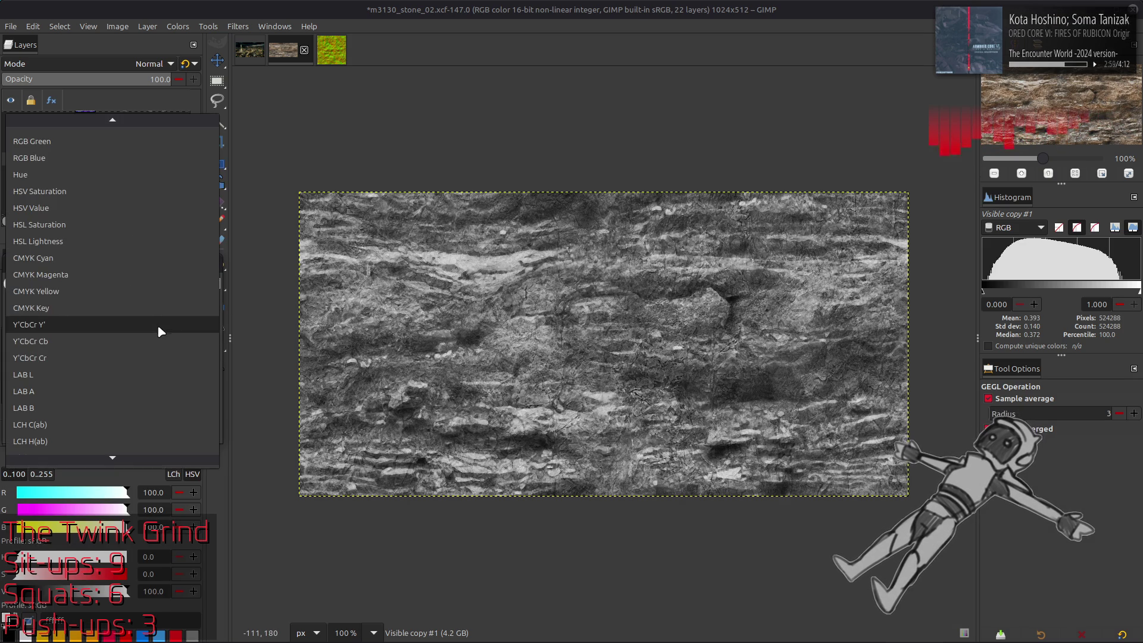
click(140, 374)
click(145, 325)
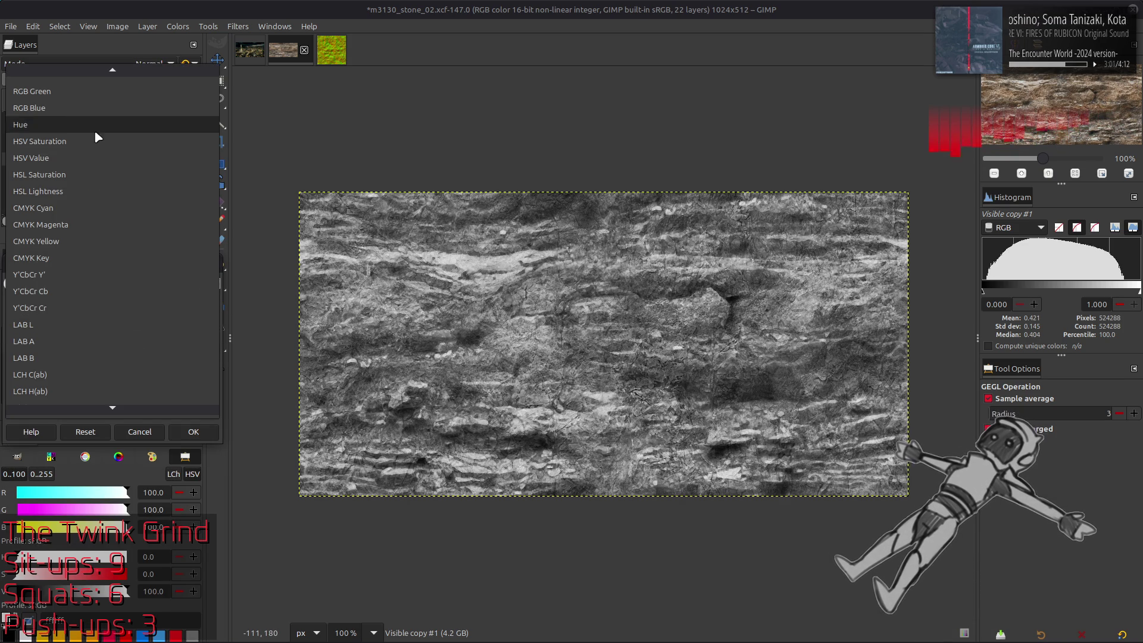
- Compare HSV Value and LAB L, then apply Y'CbCr Y' and check the greyscale result
click(94, 159)
click(136, 323)
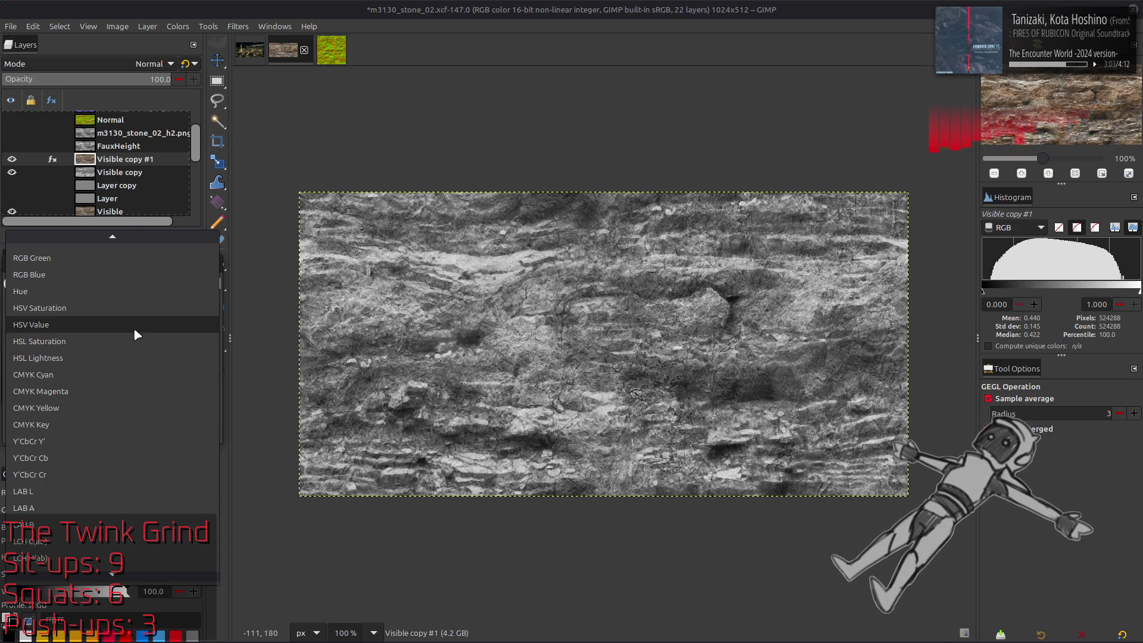
click(131, 504)
click(146, 324)
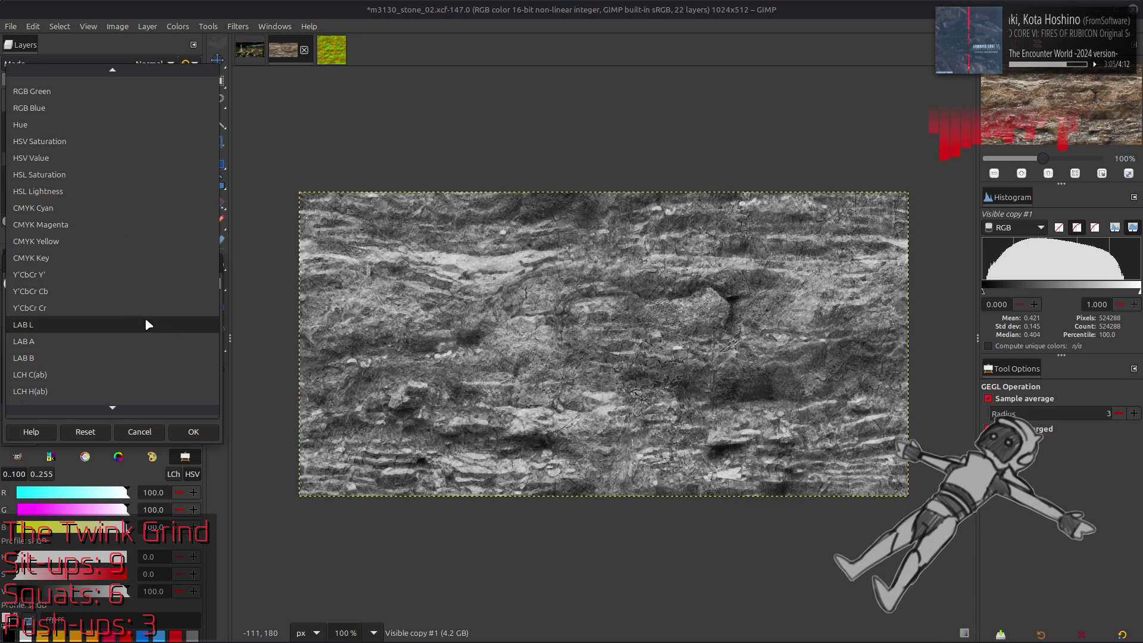
click(119, 275)
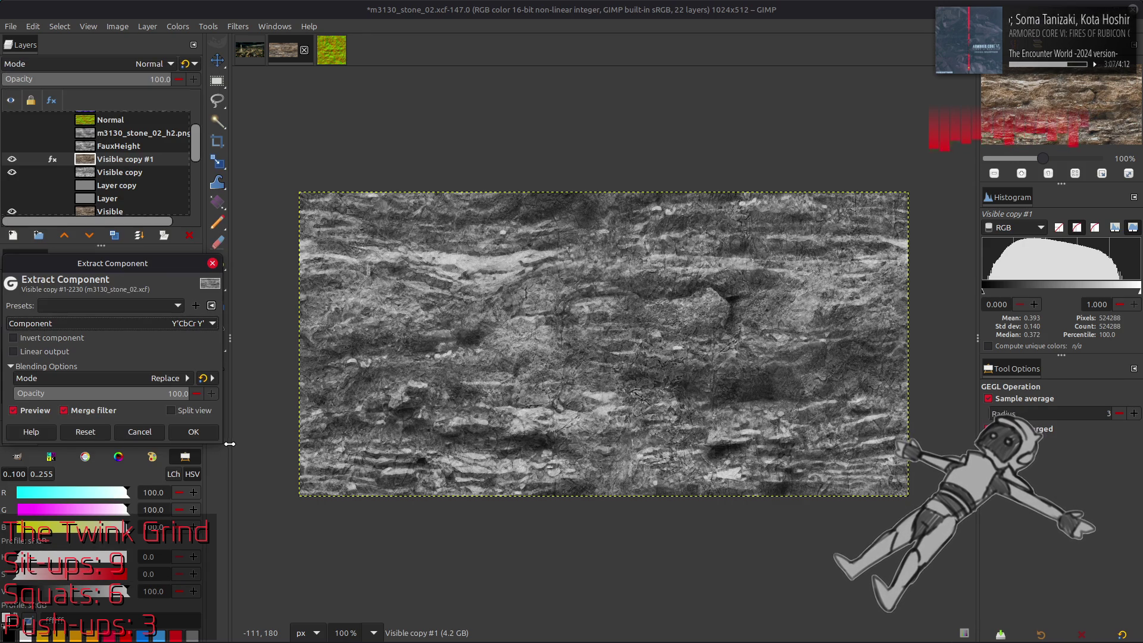
click(194, 432)
click(16, 160)
click(16, 160)
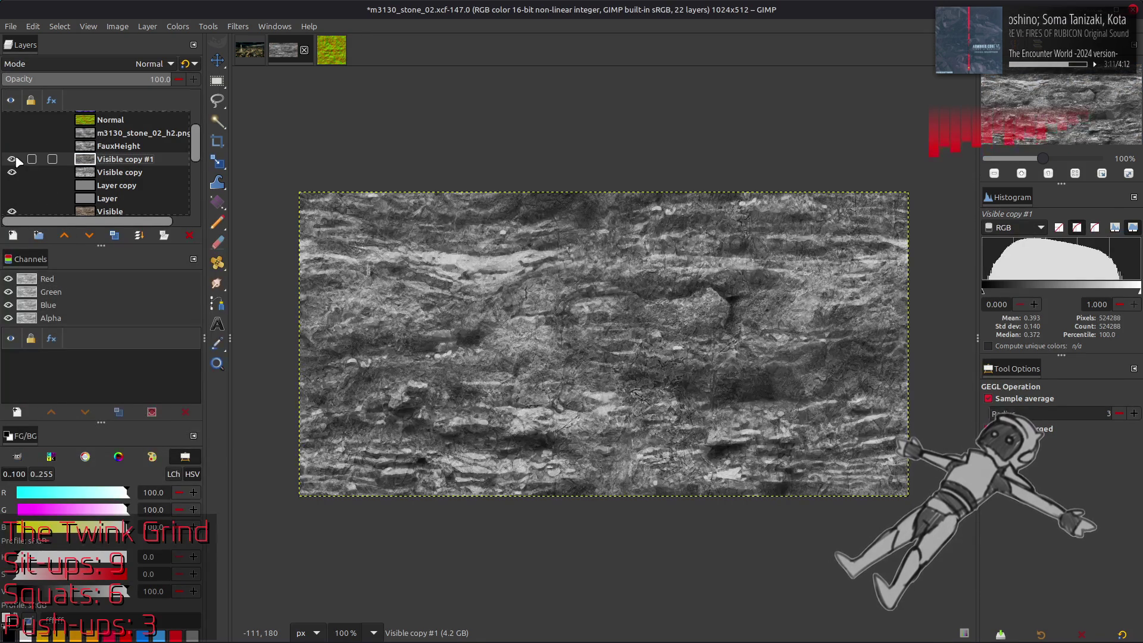
- Hide Visible copy #1 and set Visible copy to Multiply blend mode
click(98, 174)
click(11, 159)
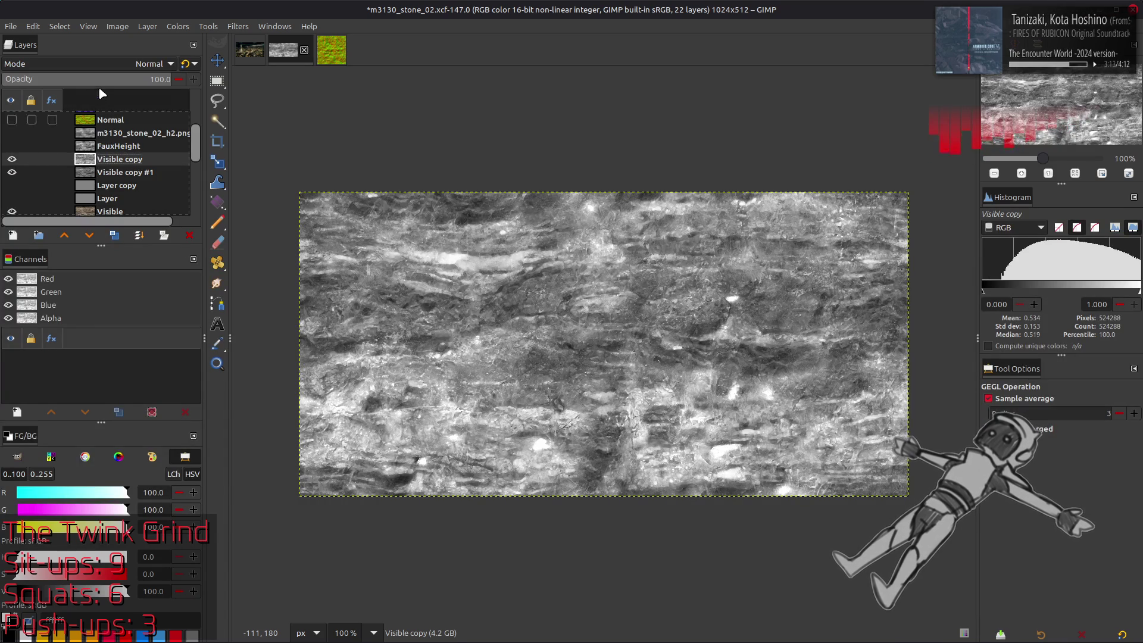
click(100, 66)
click(57, 289)
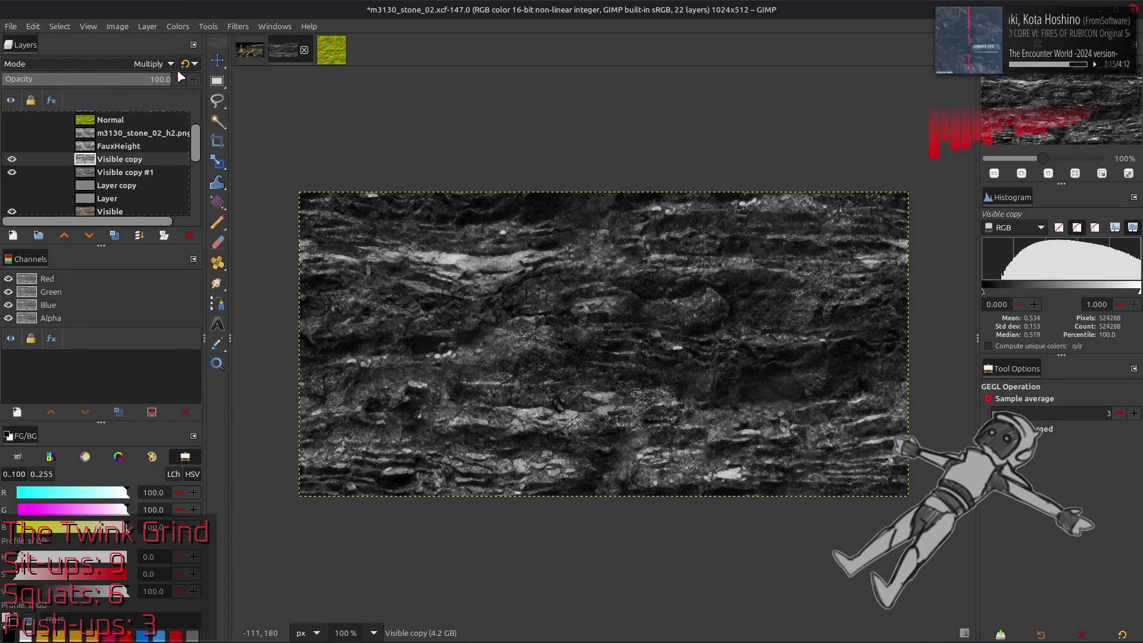
click(16, 160)
click(16, 159)
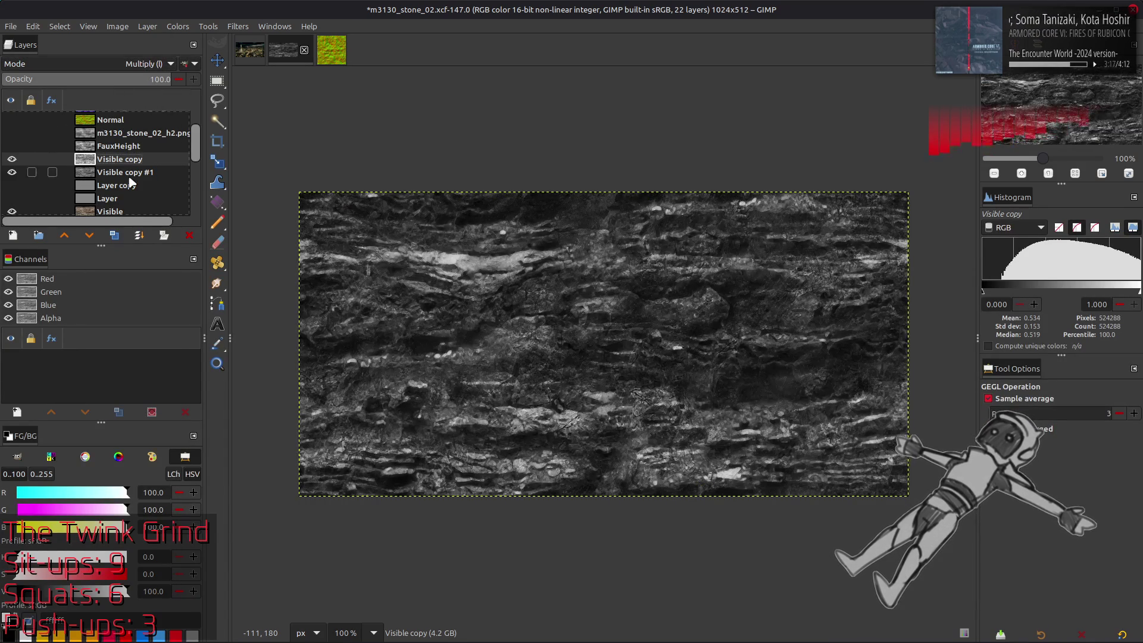
- Make Visible copy #2 with Multiply blend mode and invert its colours
click(115, 235)
click(134, 63)
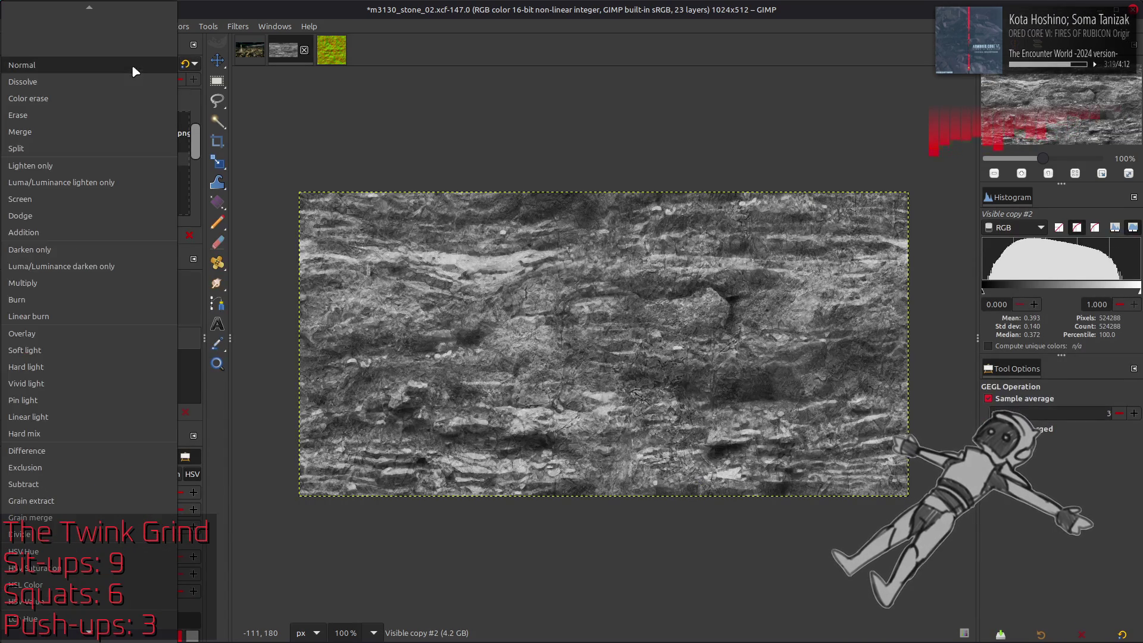
click(59, 283)
click(178, 26)
click(208, 162)
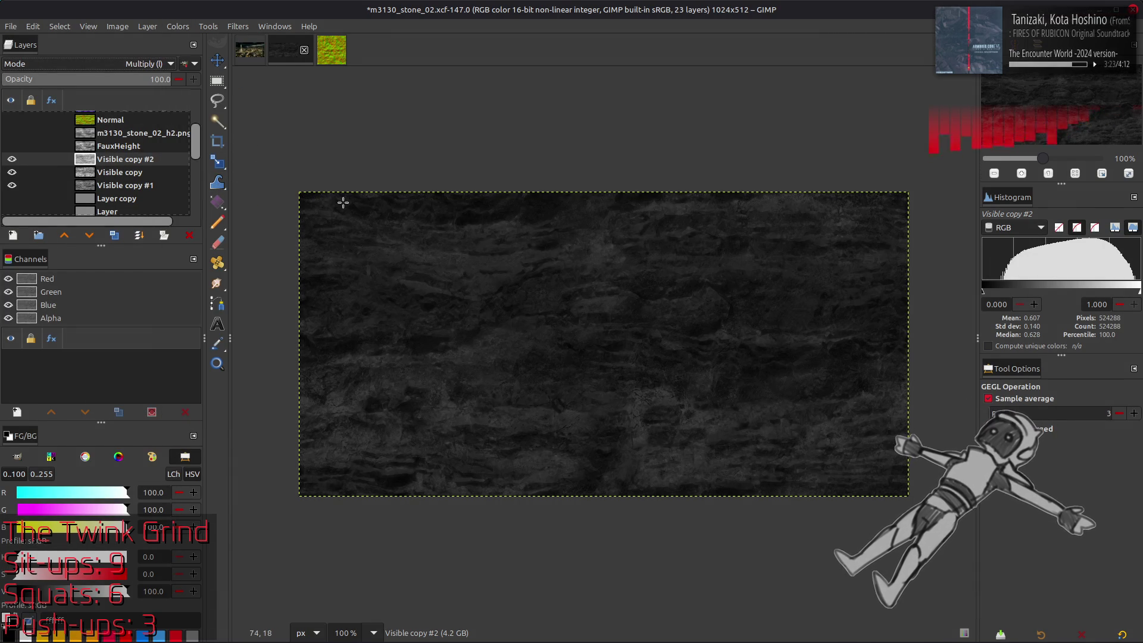
- Compare the Visible copy layer on and off, then invert it
key(m)
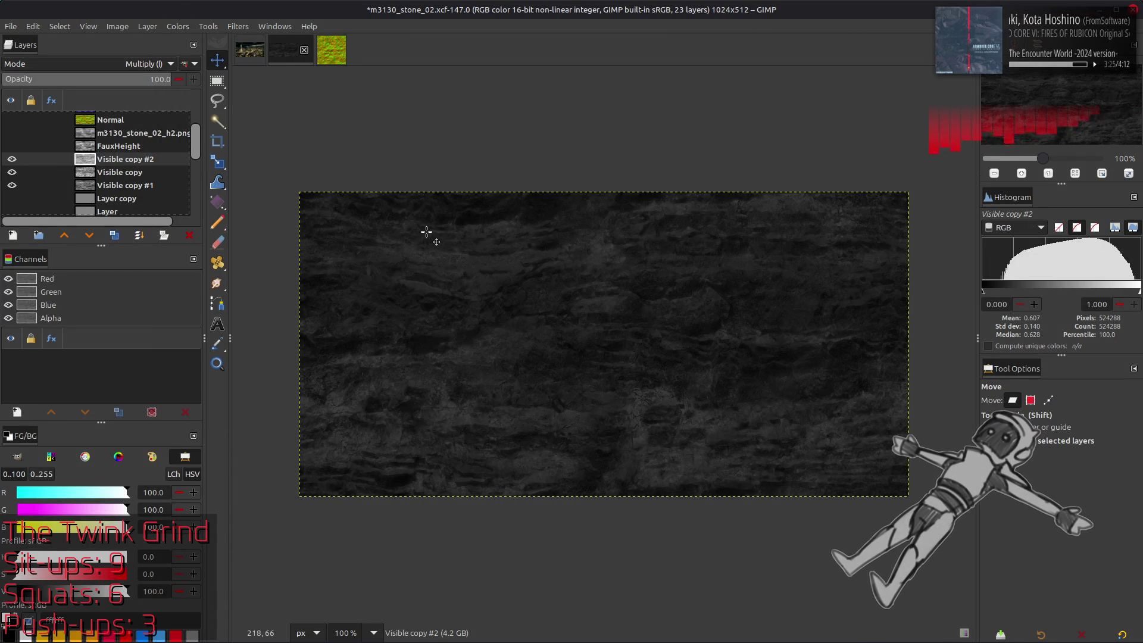
click(93, 174)
click(11, 173)
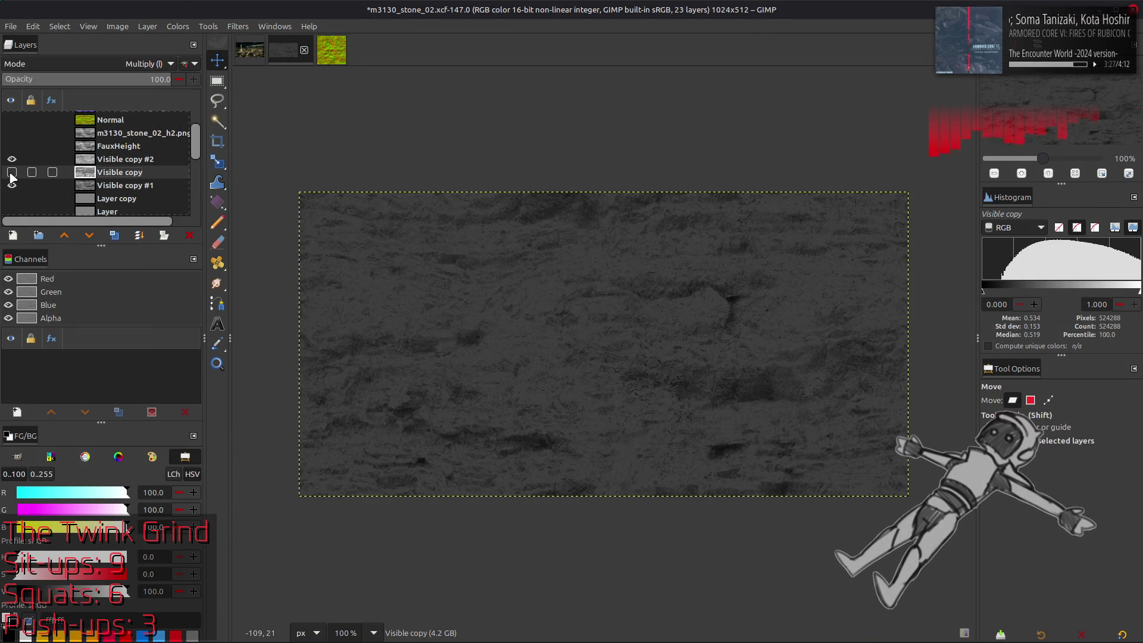
click(12, 172)
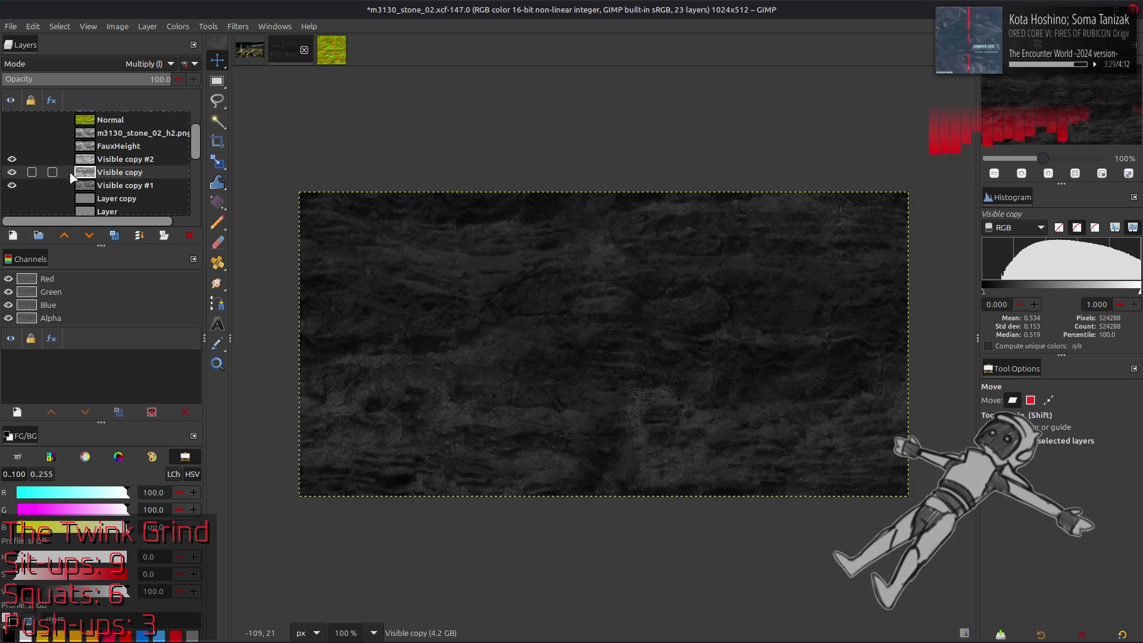
click(178, 26)
click(187, 189)
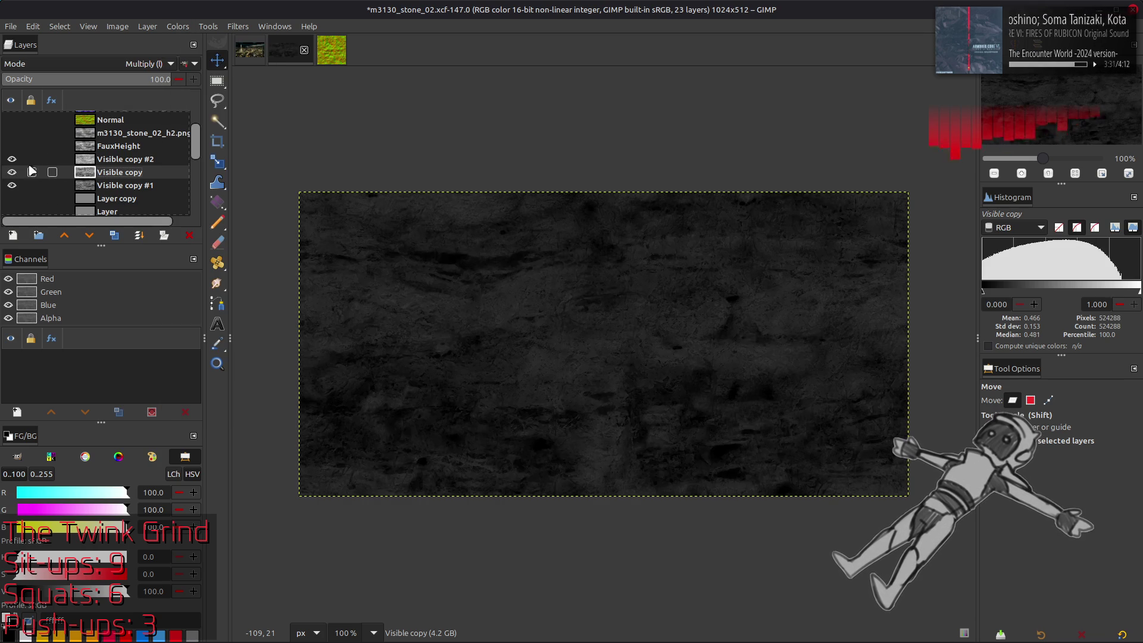
- Compare the trial layers, adjust Visible copy again, then undo to discard the experiments
click(10, 159)
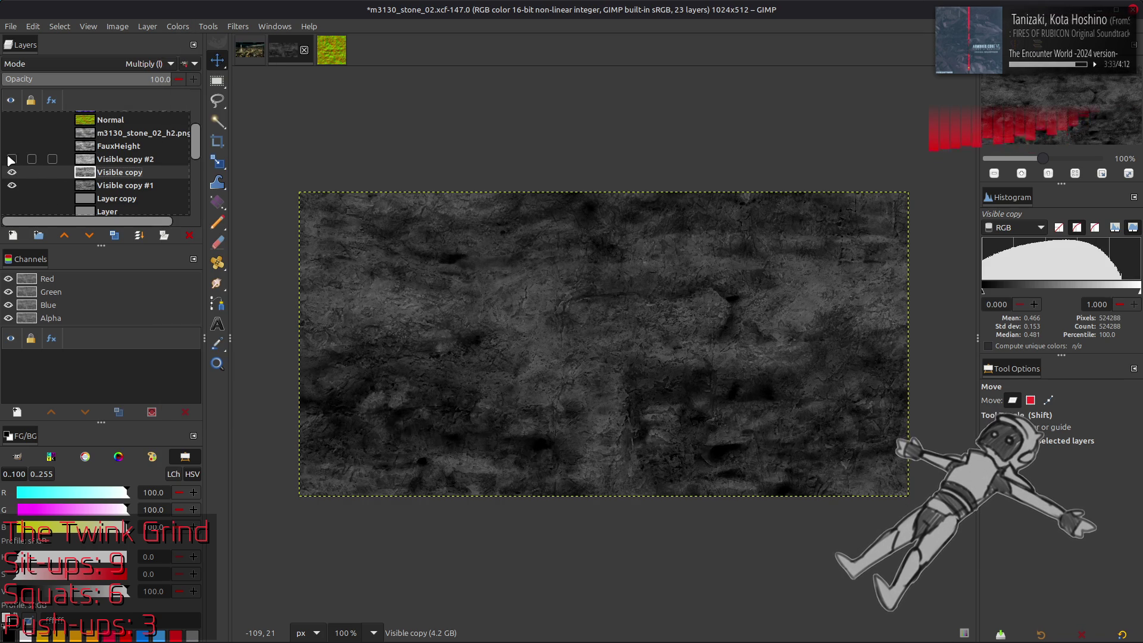
click(11, 172)
click(11, 173)
click(16, 159)
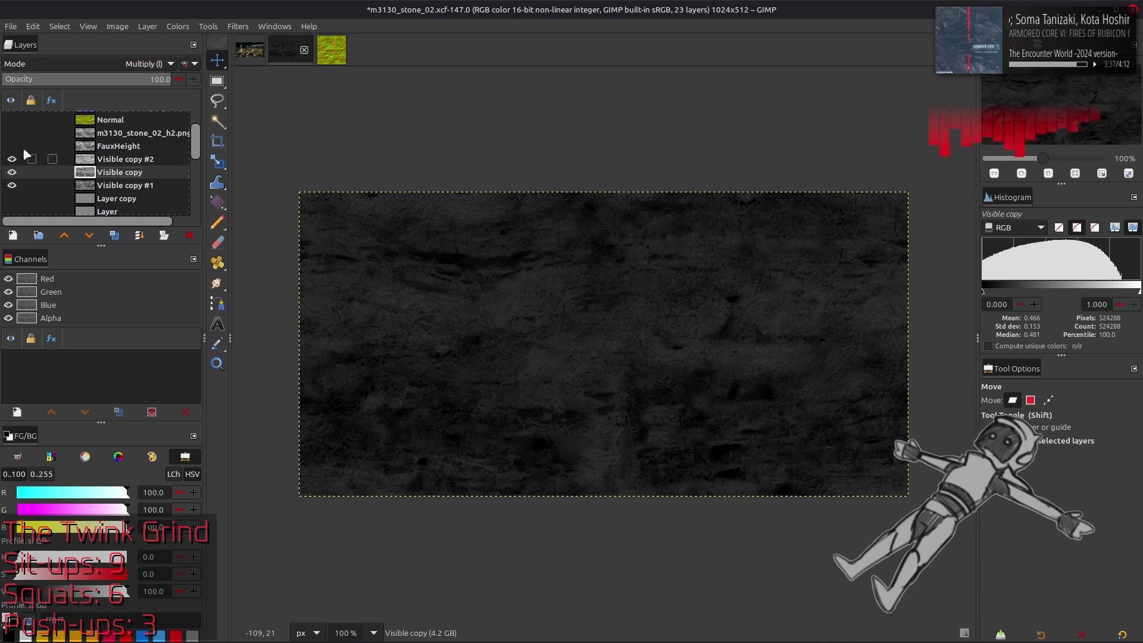
click(178, 26)
click(188, 186)
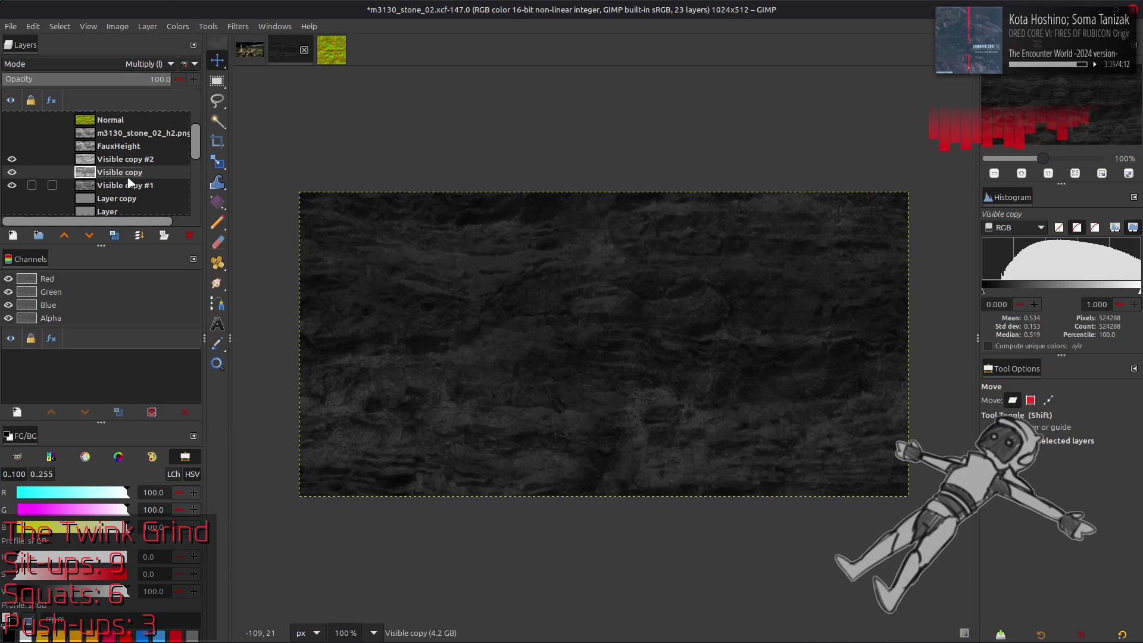
key(ctrl+z)
key(ctrl+z)
key(ctrl+z)
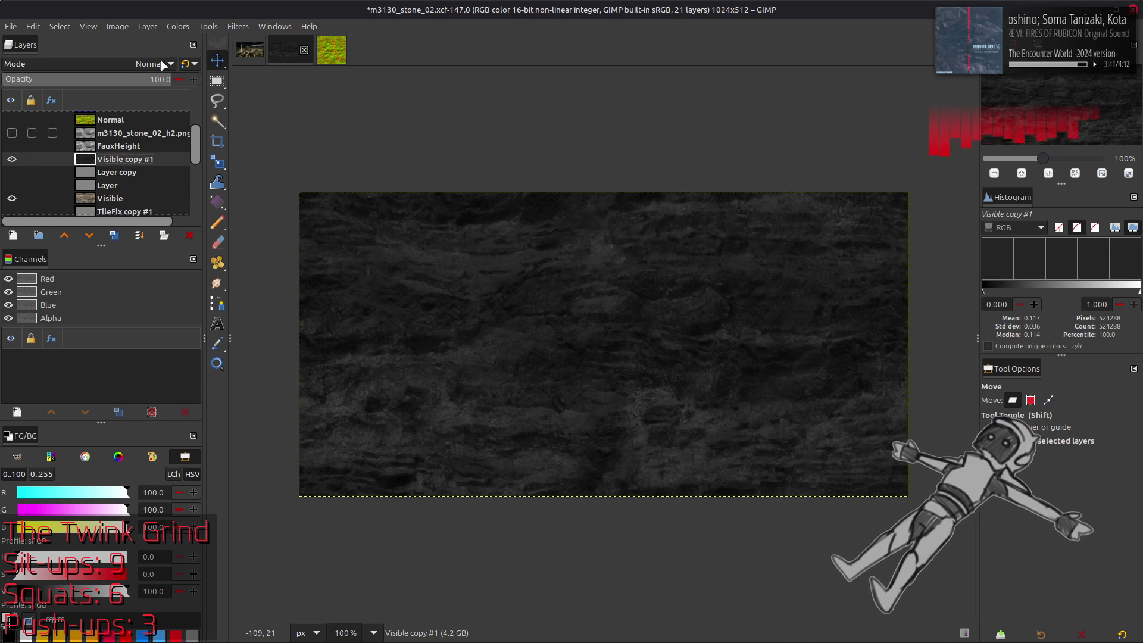
- Stretch Visible copy #1's contrast with non-linear components and compare it against the colour texture
click(177, 26)
mouse_move(238, 230)
click(310, 256)
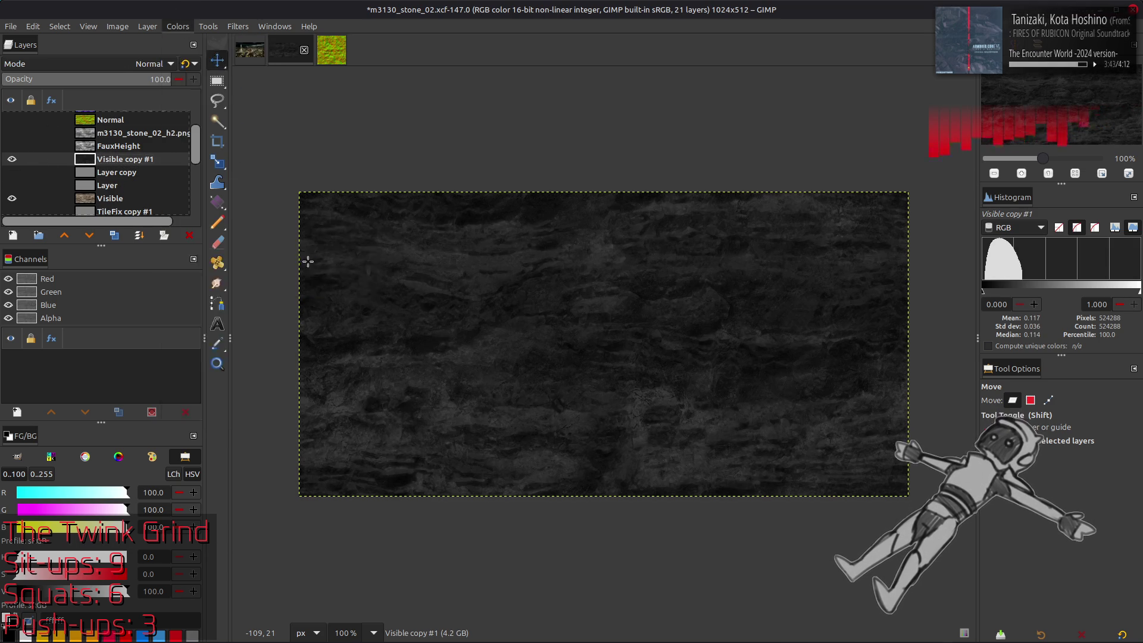
click(93, 338)
click(194, 420)
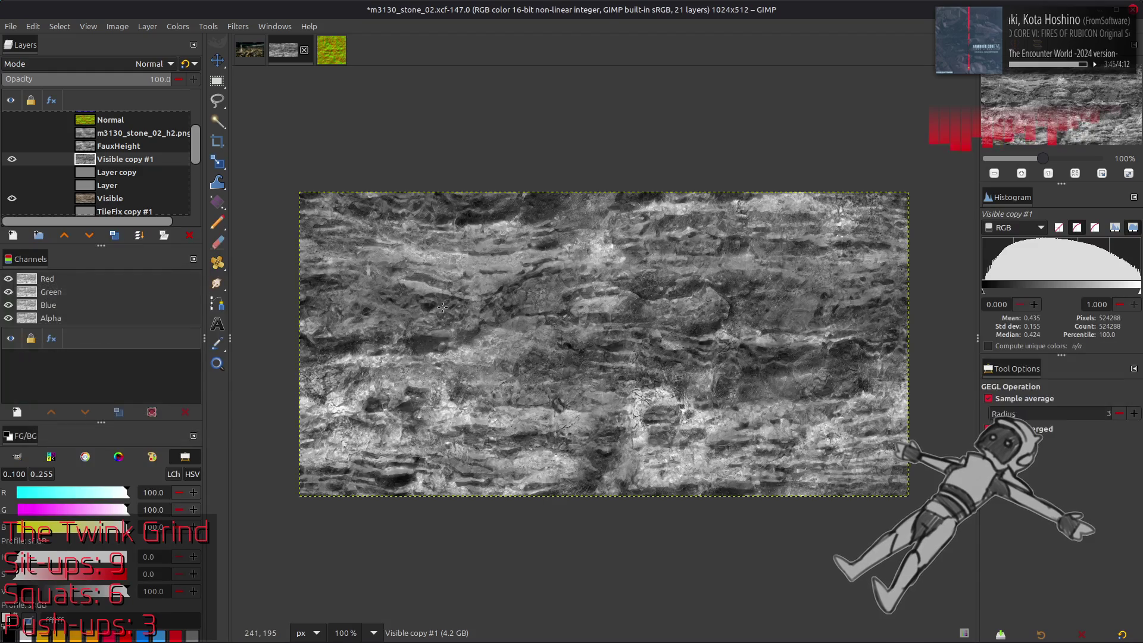
key(m)
click(12, 160)
click(12, 159)
click(12, 160)
click(12, 159)
click(12, 160)
click(12, 160)
- Show FauxHeight and m3130_stone_02_h2.png, then duplicate h2.png and lower the copy below FauxHeight
click(12, 160)
click(12, 159)
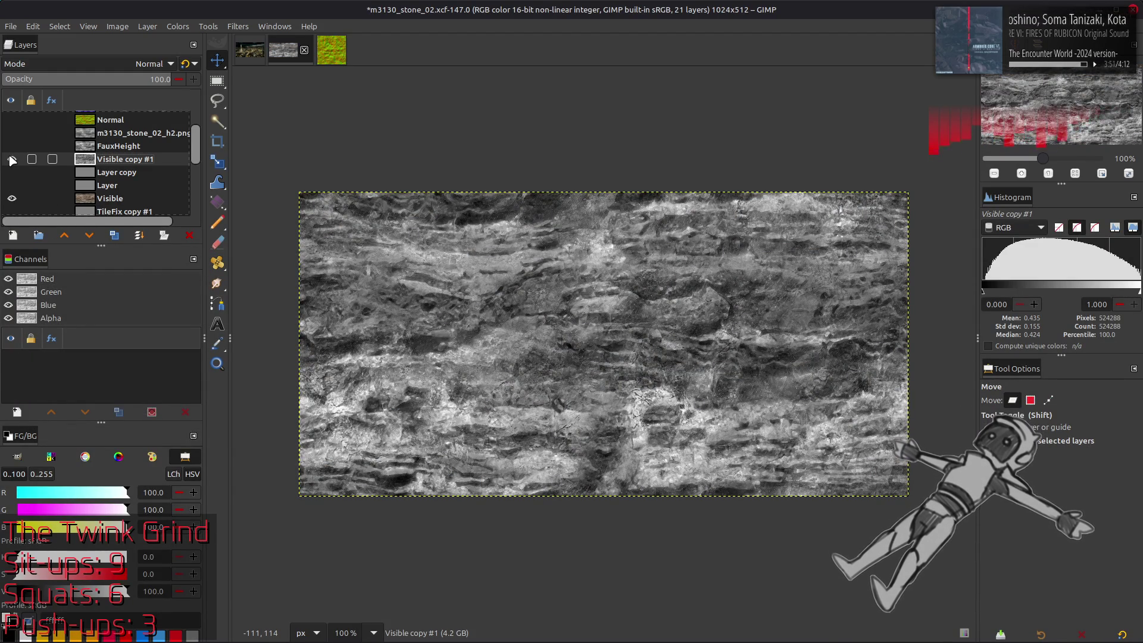
click(12, 147)
click(12, 134)
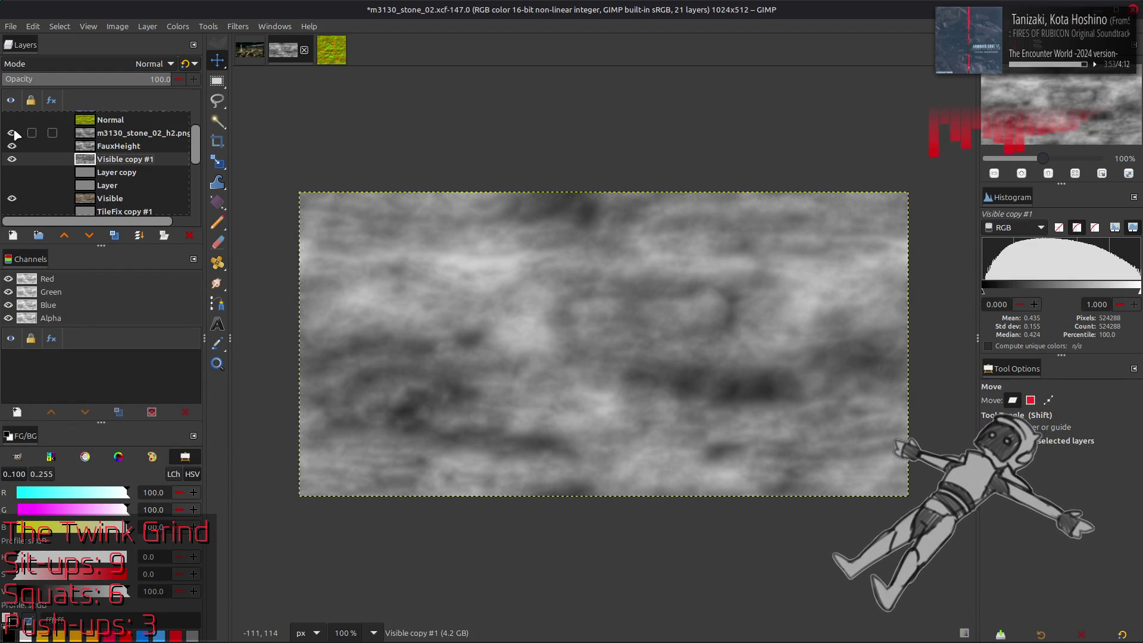
click(117, 133)
click(114, 235)
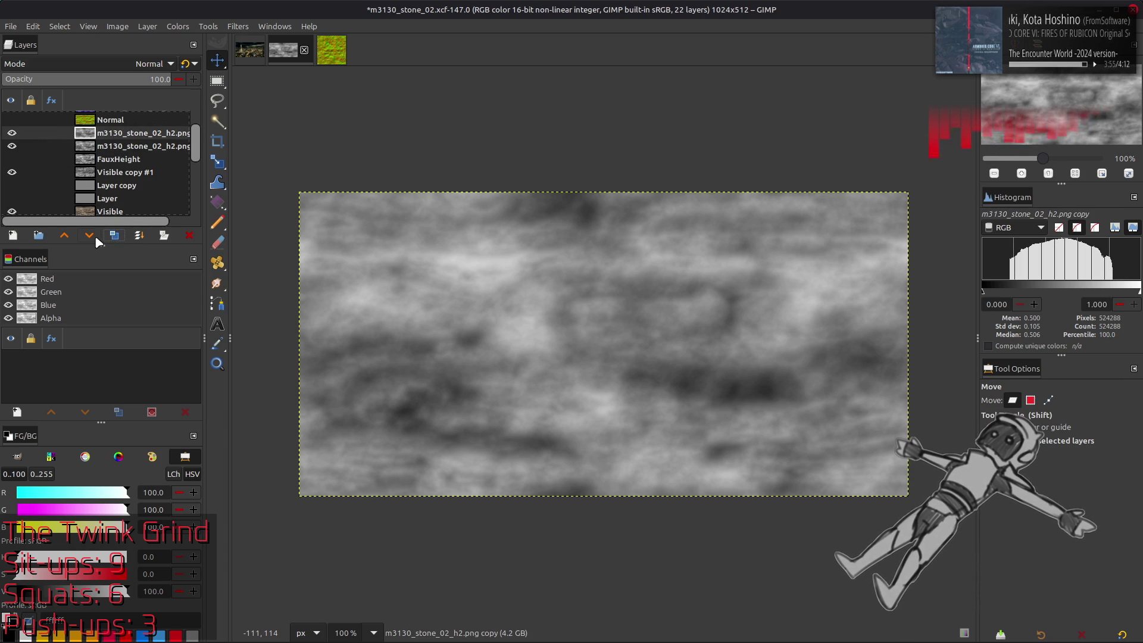
click(89, 235)
click(89, 235)
click(11, 159)
- Rename Visible copy #1 to Spec Base and show the height copy again
double_click(121, 172)
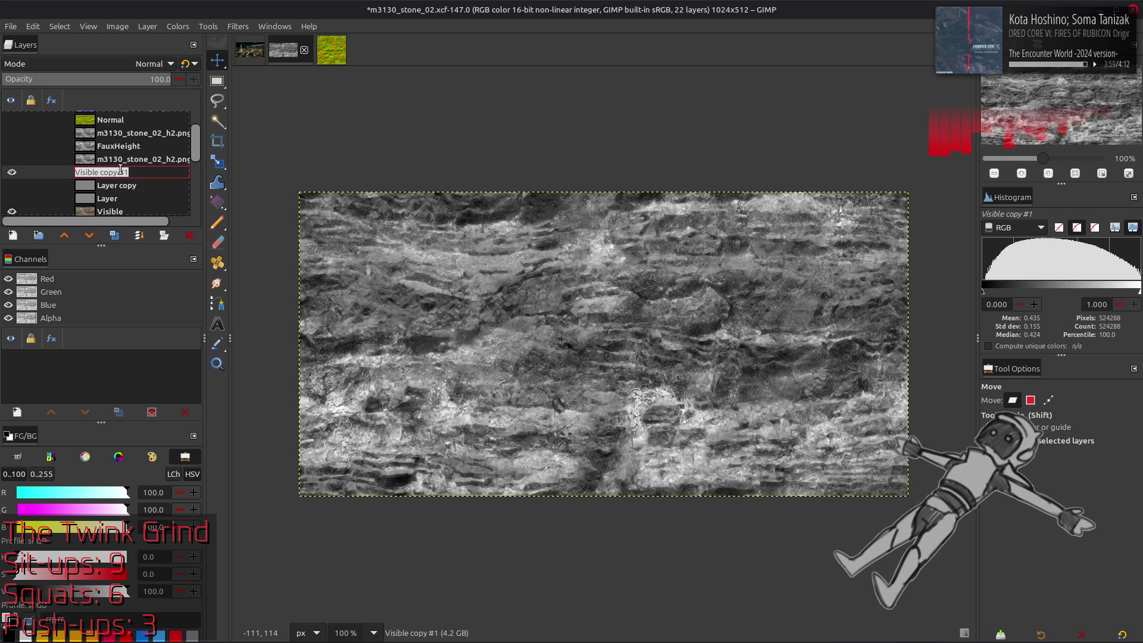
text(Spec Base)
key(Return)
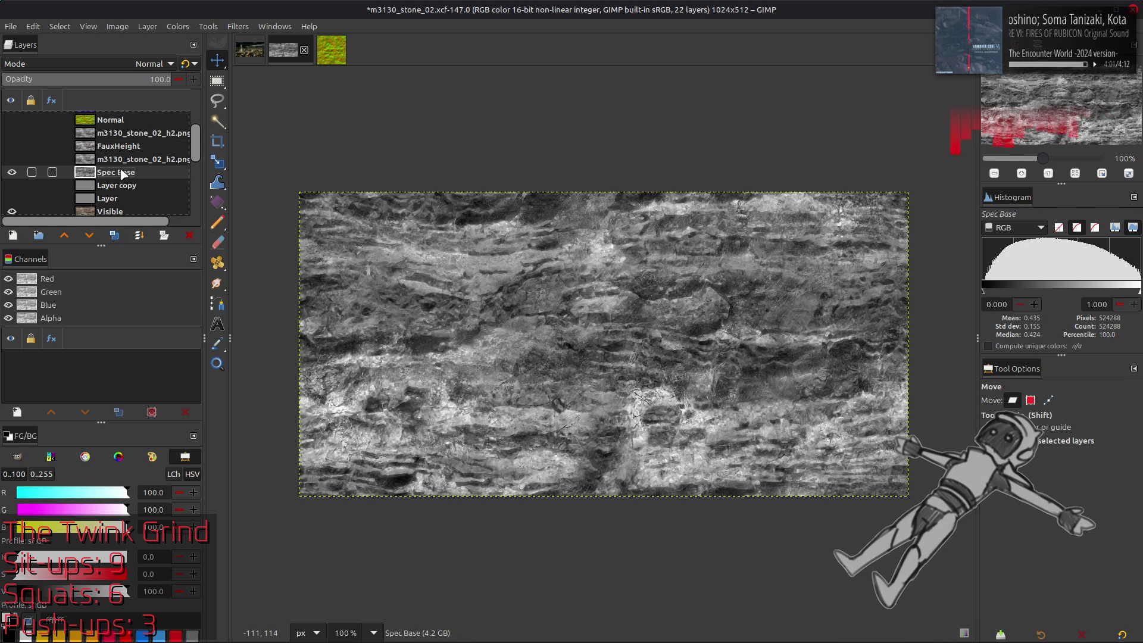
click(11, 158)
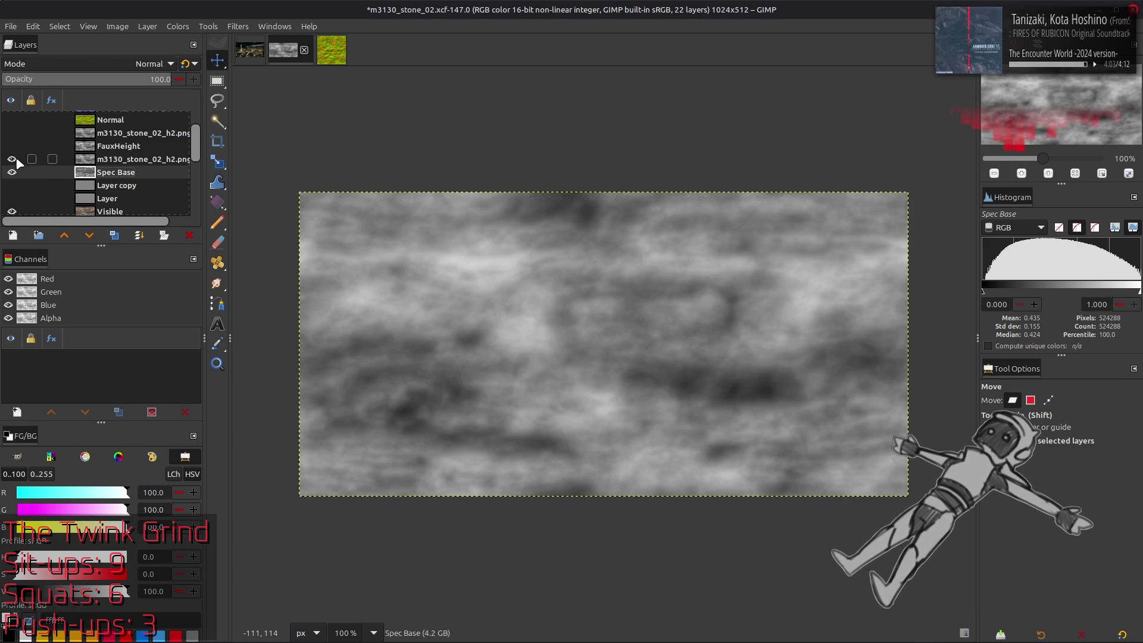
- Set the h2.png copy layer to legacy Multiply blend mode
click(136, 160)
click(140, 64)
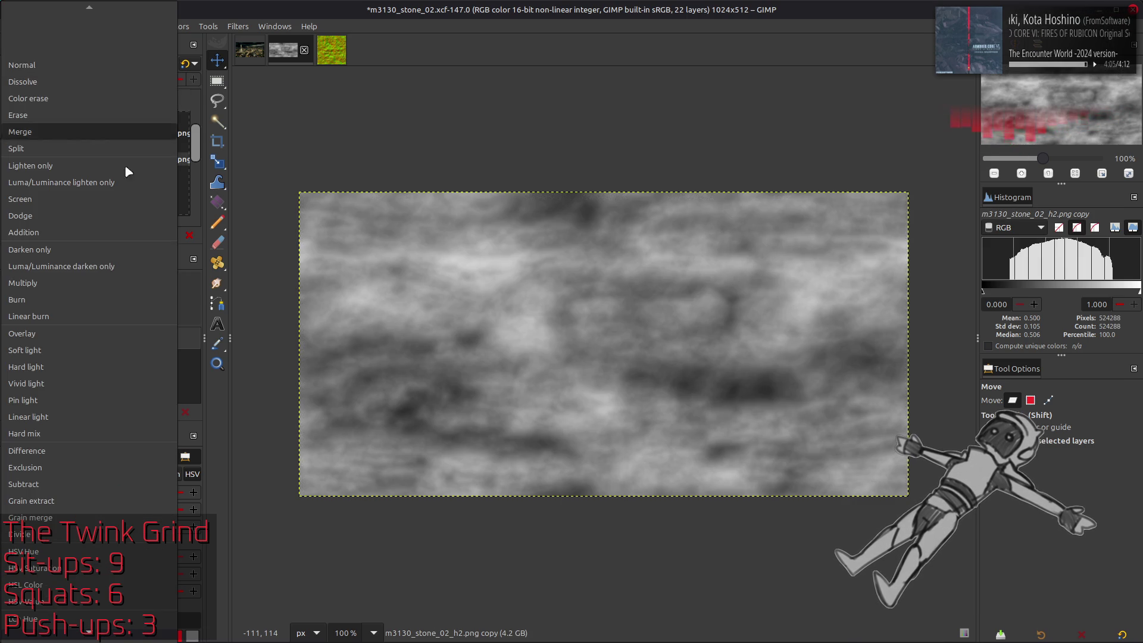
click(101, 283)
click(194, 67)
click(12, 161)
click(12, 161)
- Brighten the h2.png copy with Levels gamma 2
click(177, 26)
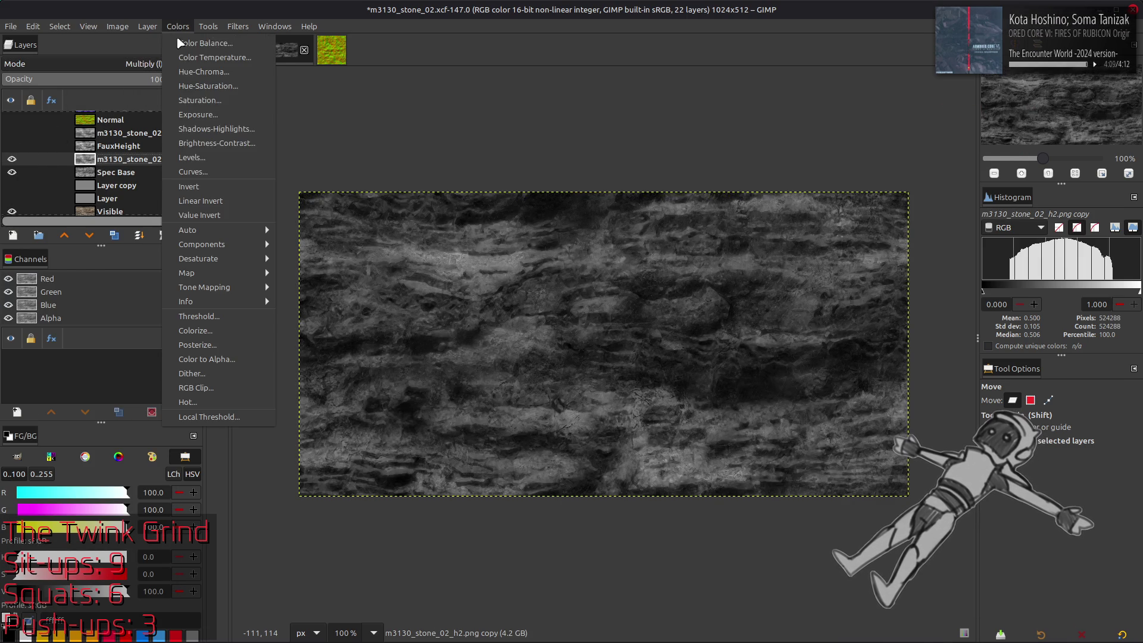
click(225, 158)
double_click(192, 413)
text(2)
click(294, 560)
click(12, 161)
click(12, 161)
- Create a new Visible #1 layer from everything visible and compare it
right_click(110, 160)
click(161, 259)
click(12, 159)
click(11, 159)
click(177, 26)
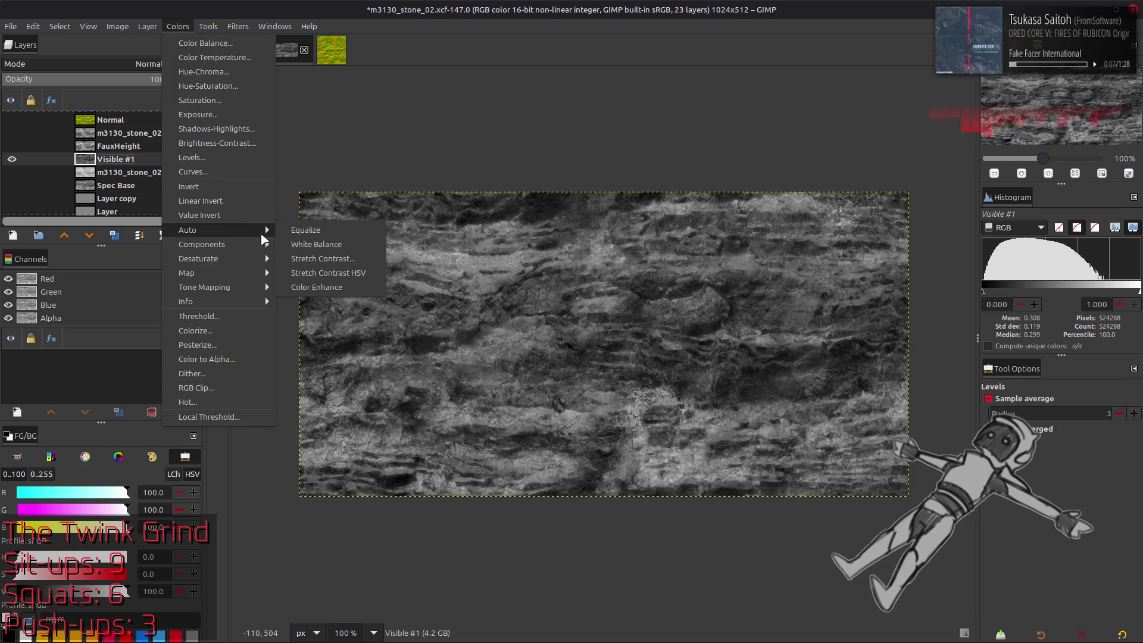
- Apply Stretch Contrast to the Visible #1 layer
mouse_move(248, 227)
click(315, 253)
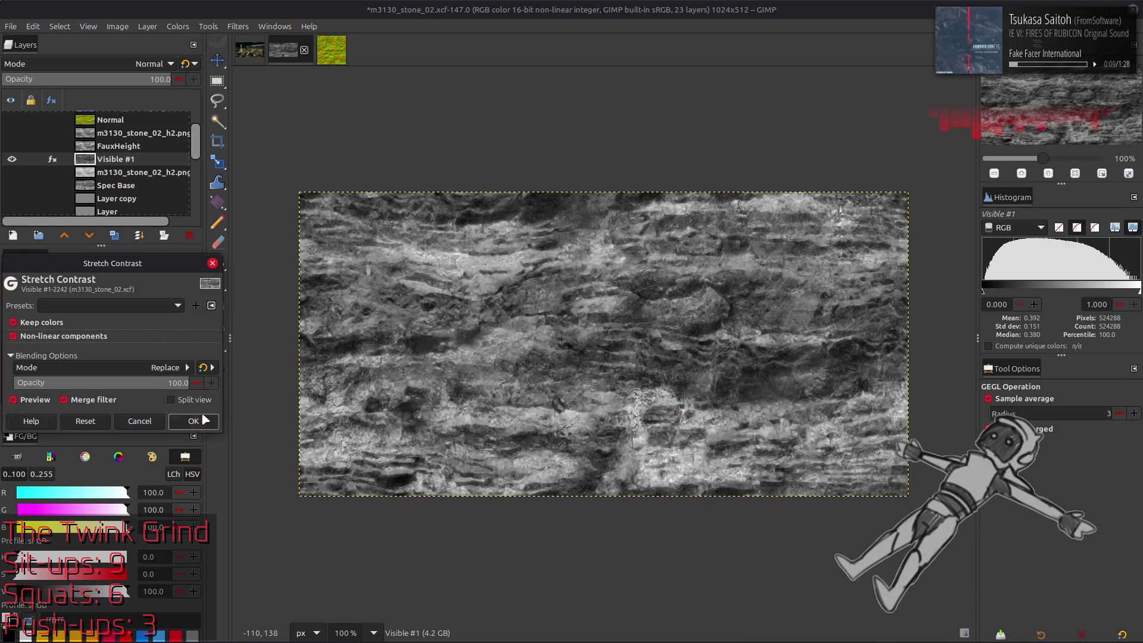
click(193, 421)
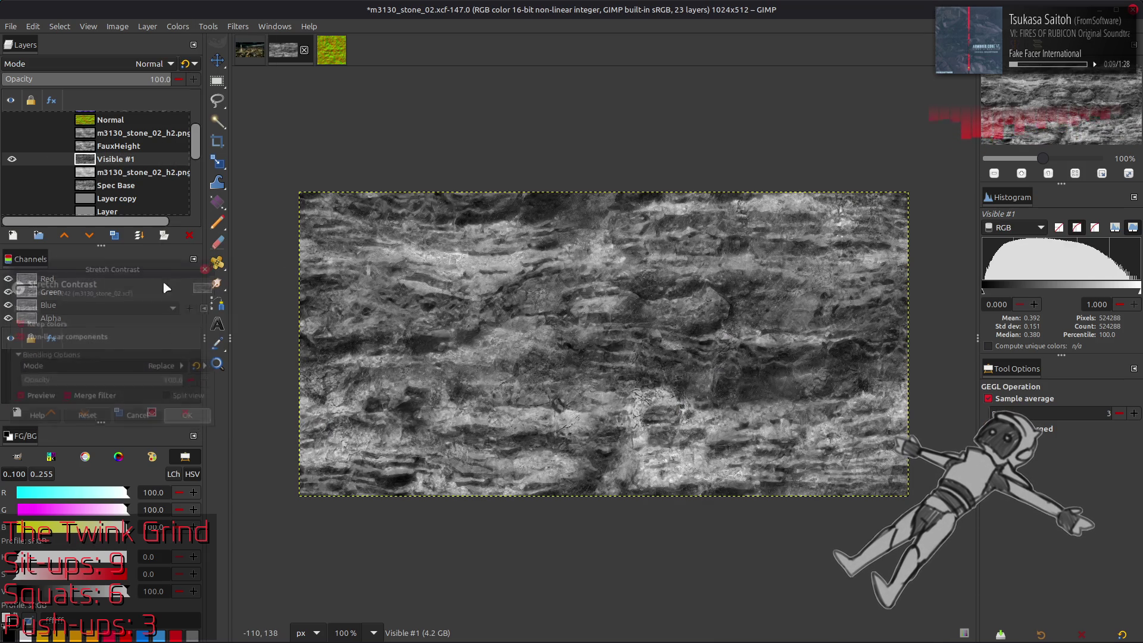
- Offset the layer by half its width and height with wrap-around
click(147, 26)
mouse_move(250, 172)
click(301, 259)
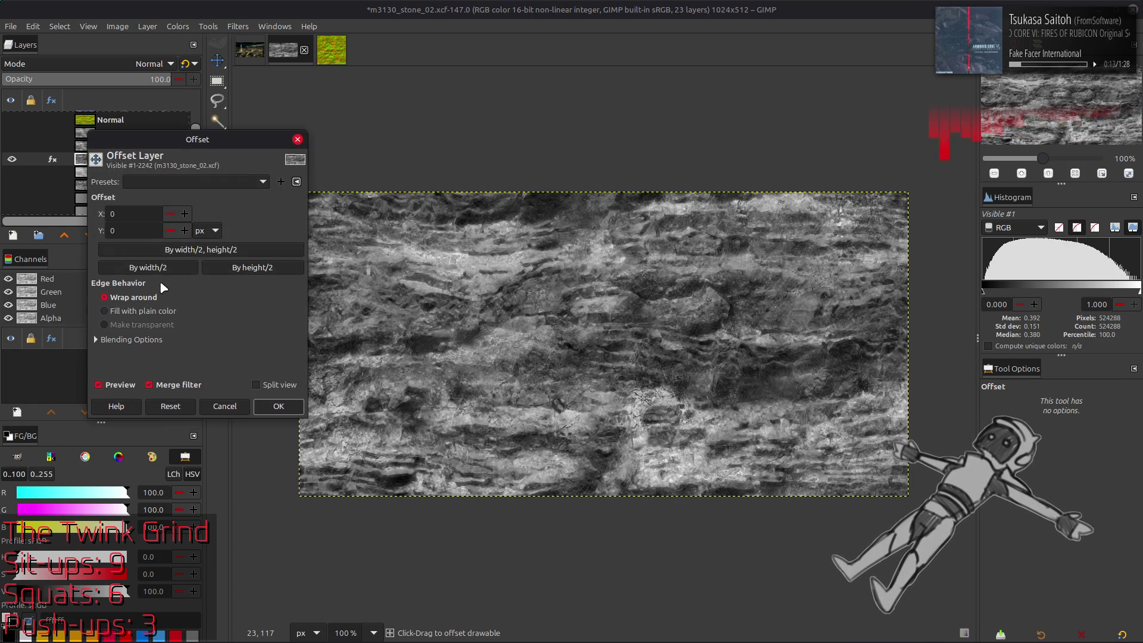
click(201, 250)
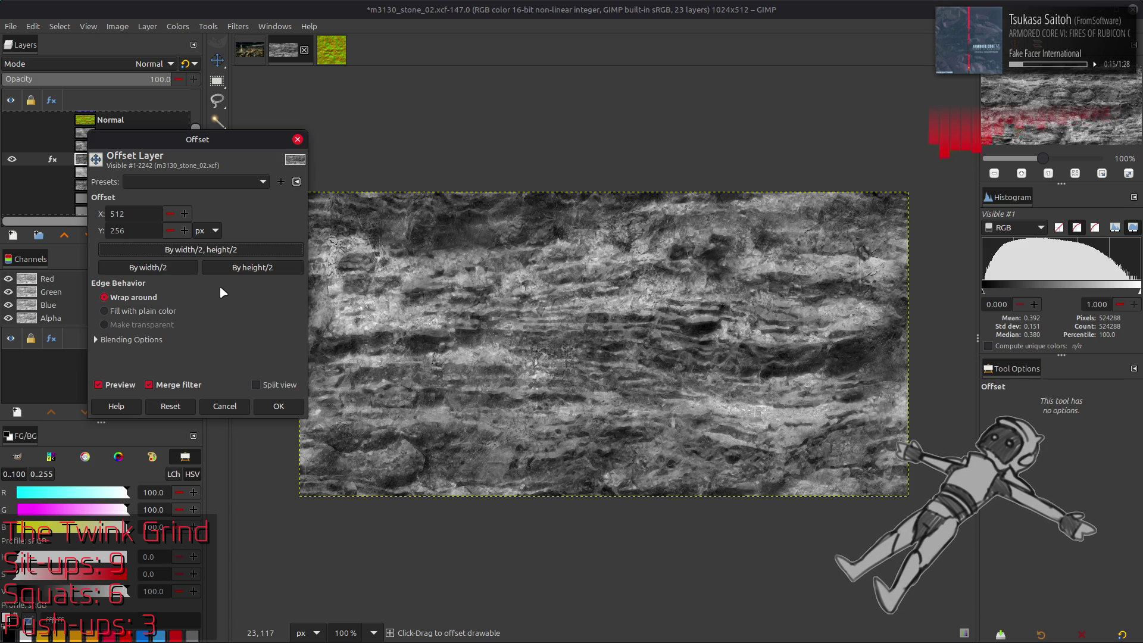
click(278, 407)
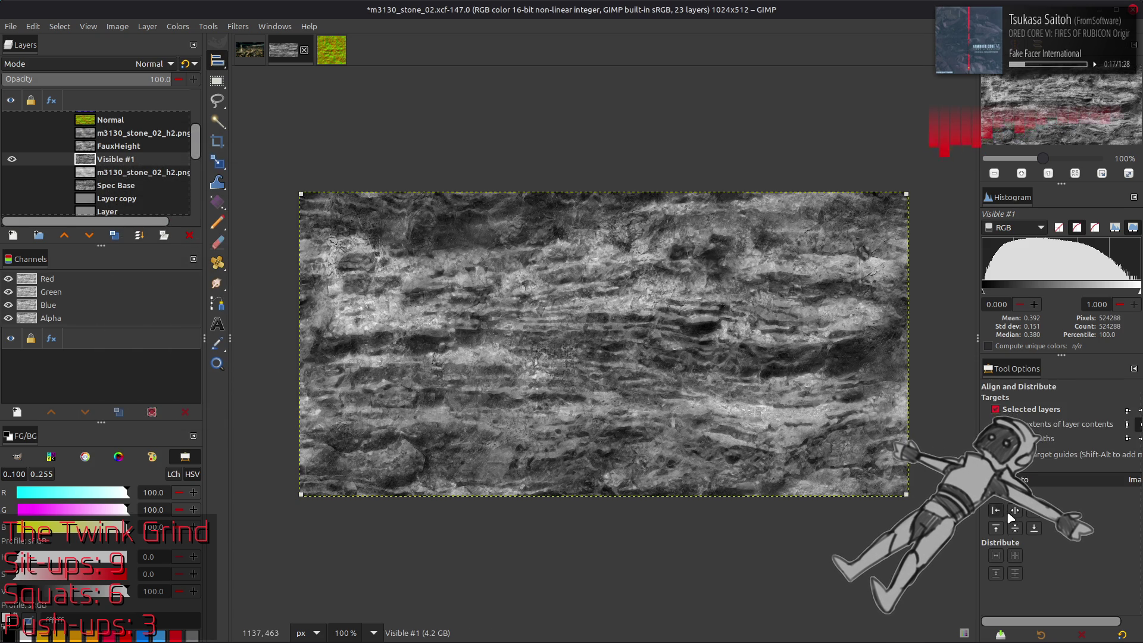
- Tile the stone layer 2×2 by aligning duplicates right and bottom and merging each down
click(1011, 511)
click(1015, 528)
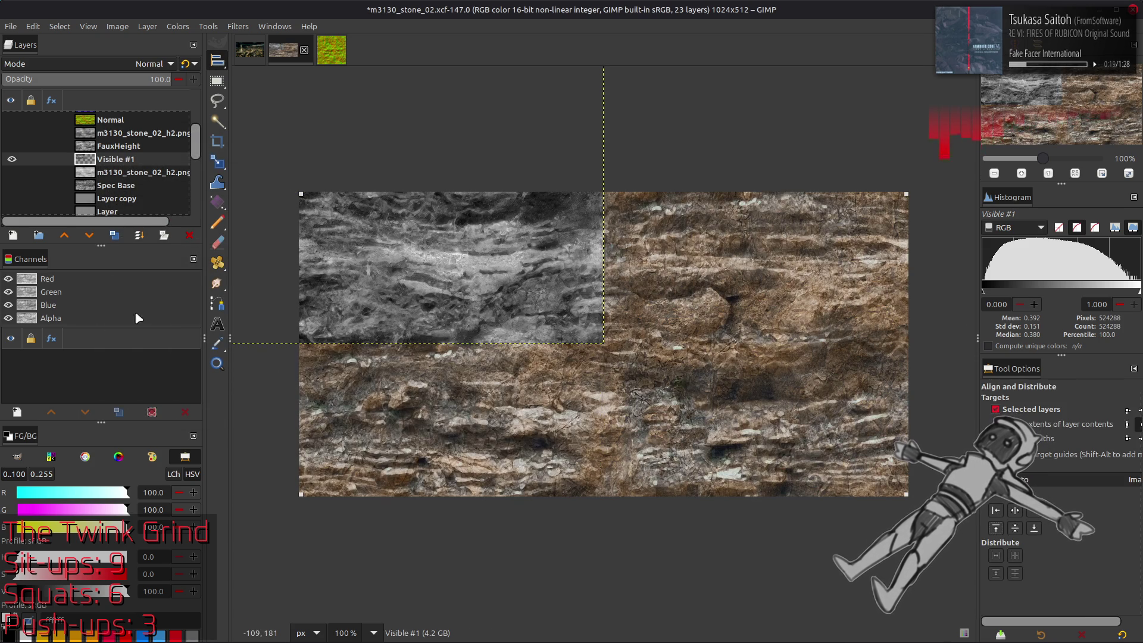
shift+click(114, 236)
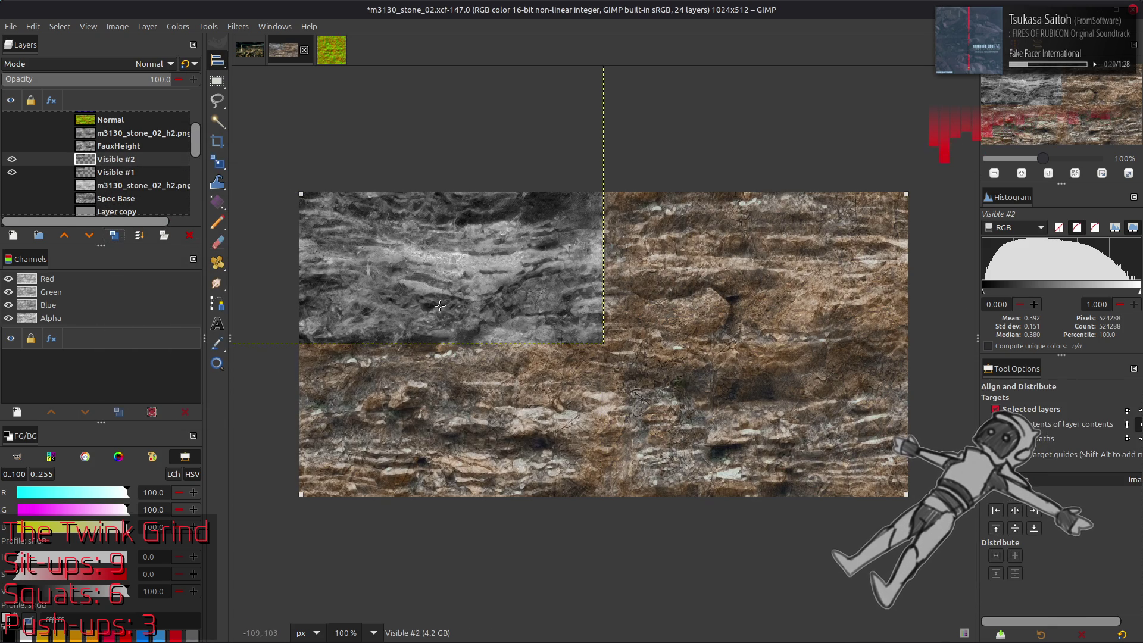
click(1031, 515)
key(ctrl+shift+m)
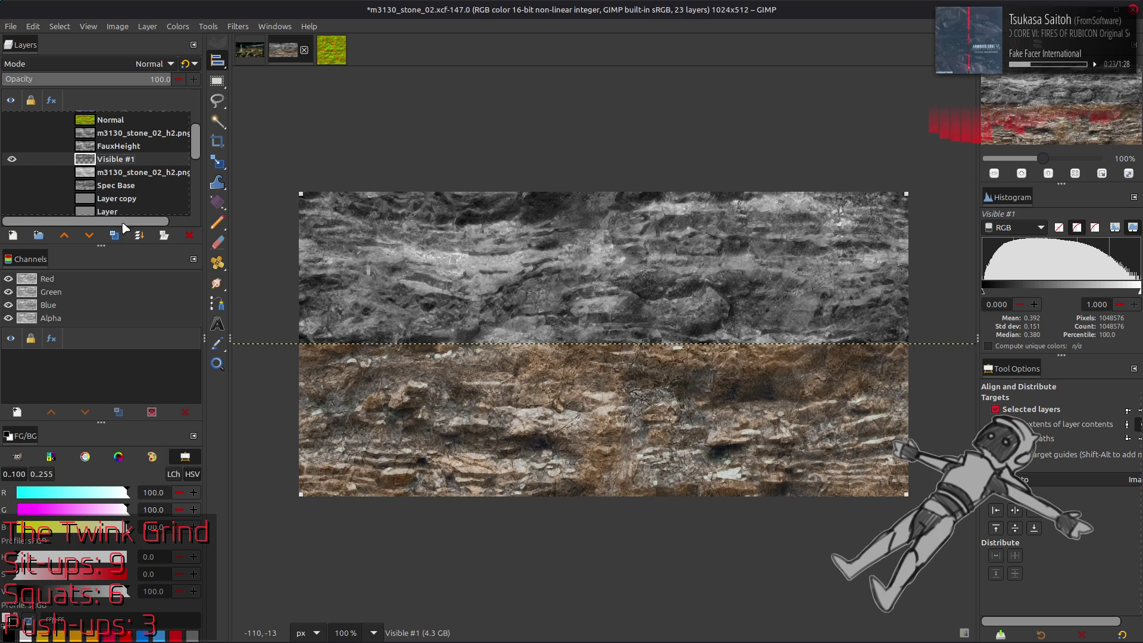
shift+click(115, 236)
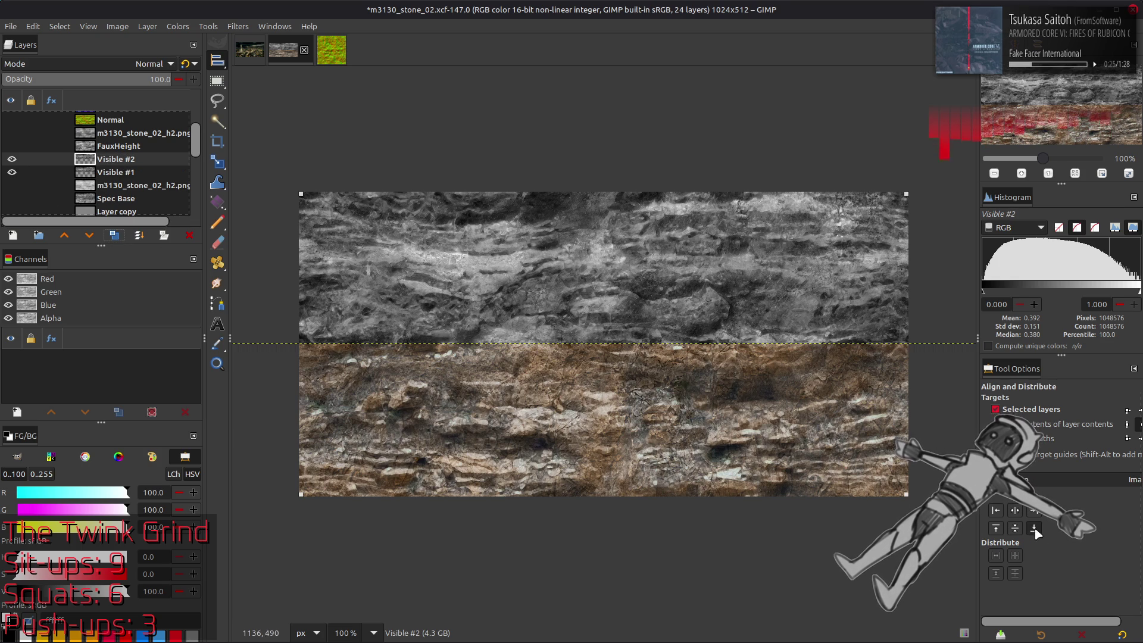
click(1035, 531)
key(ctrl+shift+m)
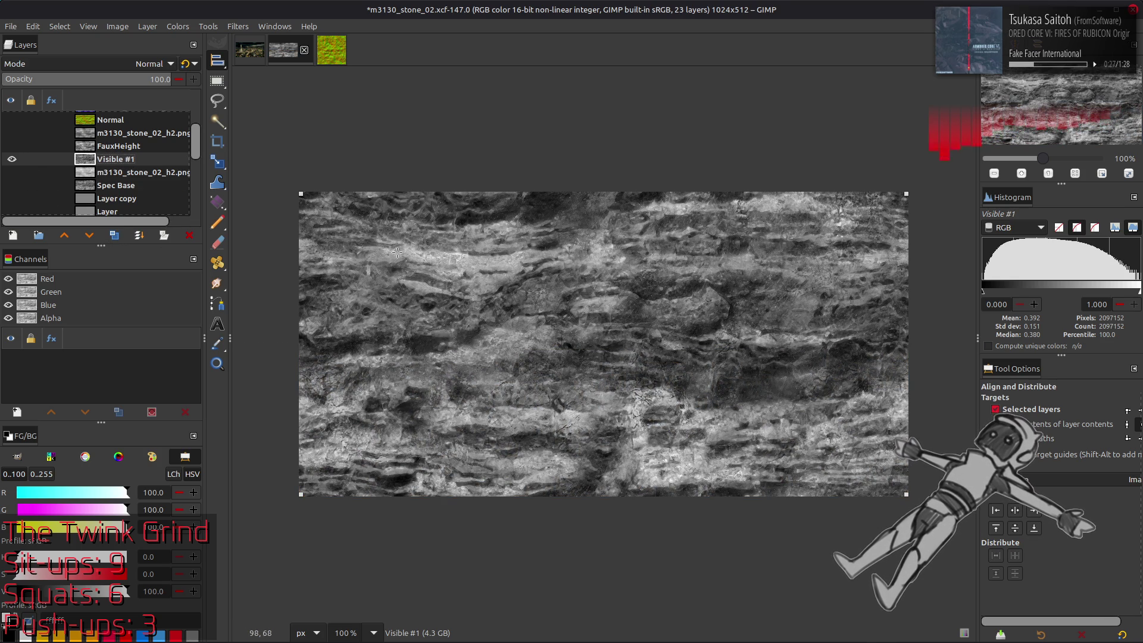
key(m)
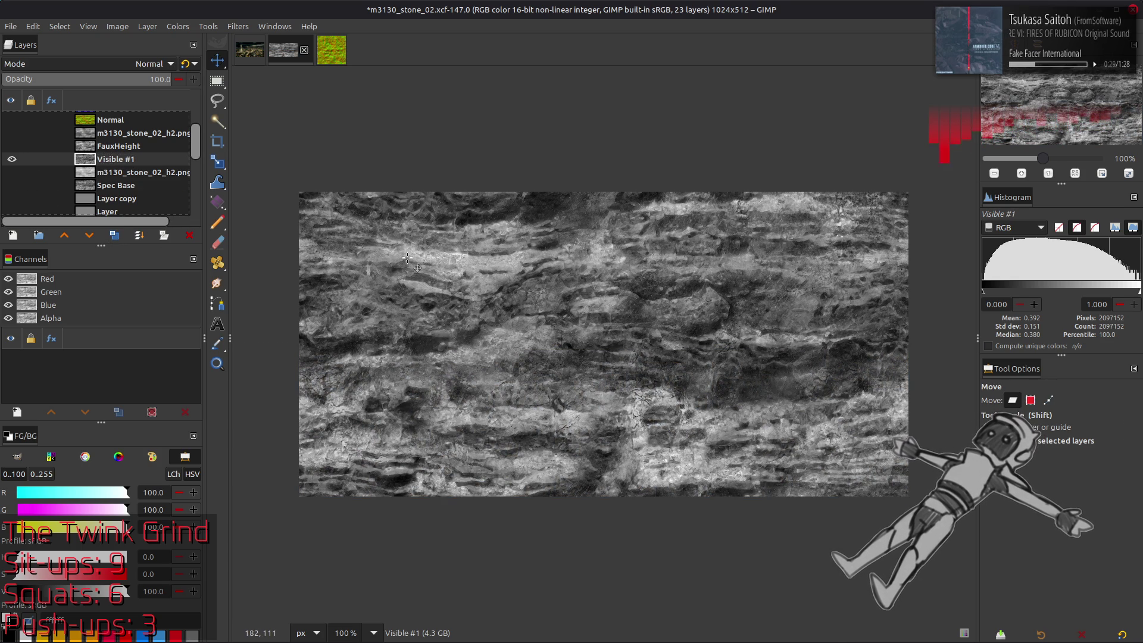
click(238, 26)
click(256, 299)
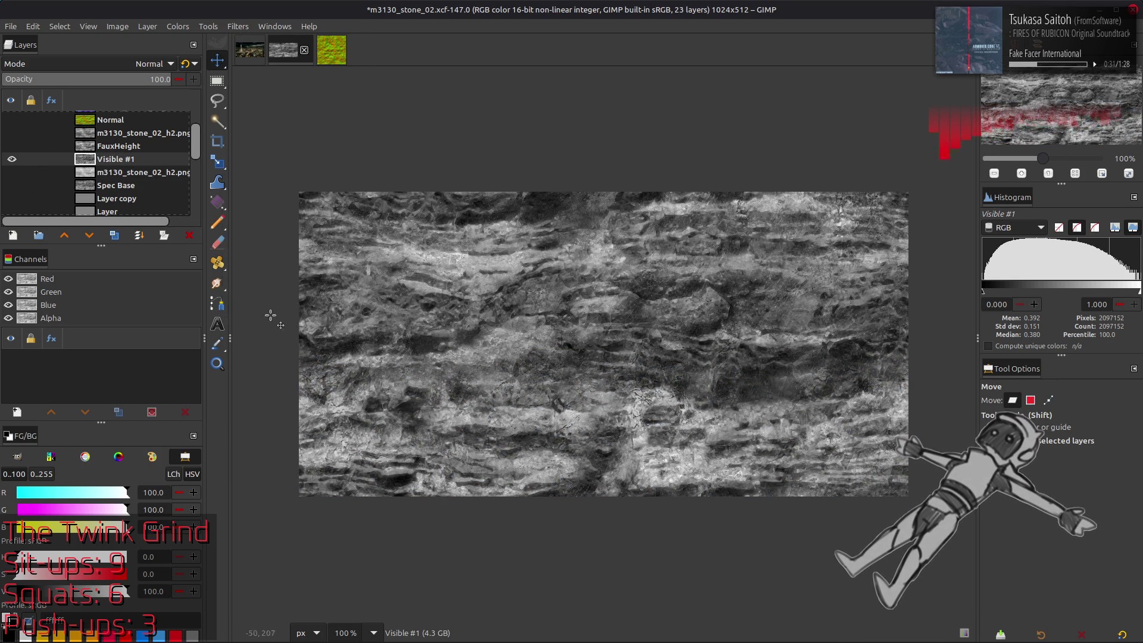
- Swap sRGB to linear RGB in G'MIC, scale the layer to 50%, then swap back
click(562, 204)
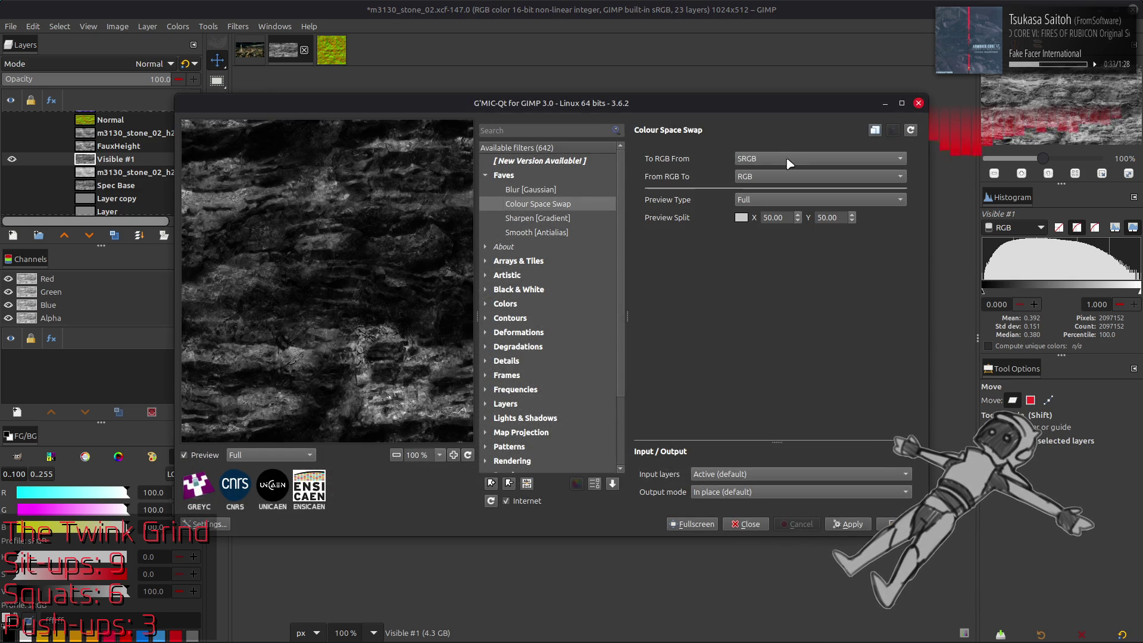
click(891, 524)
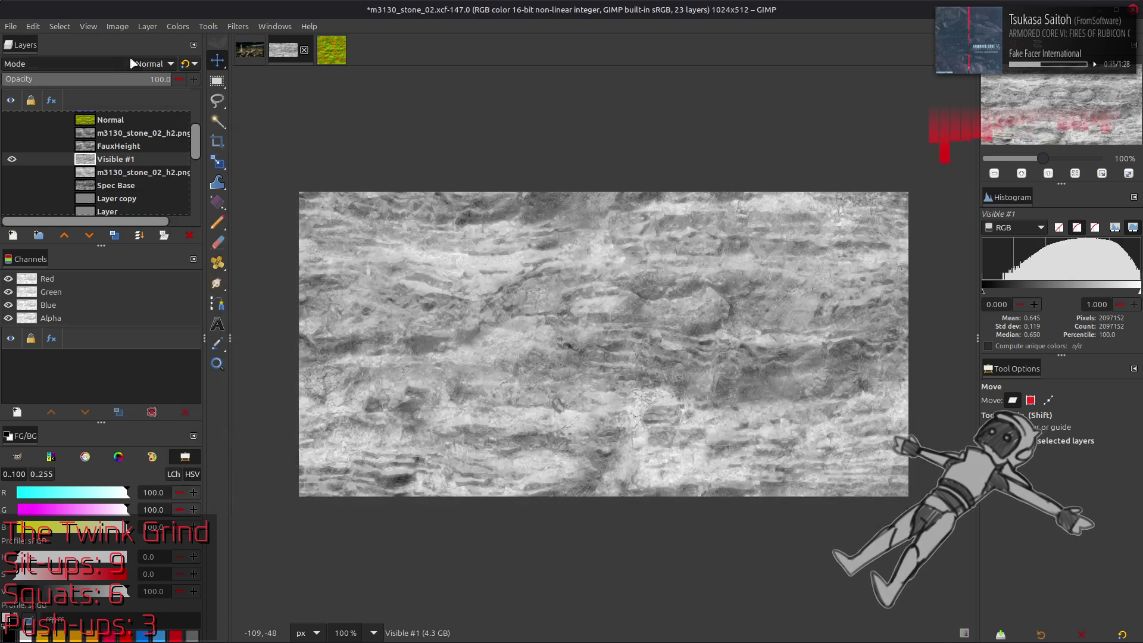
click(147, 27)
click(172, 215)
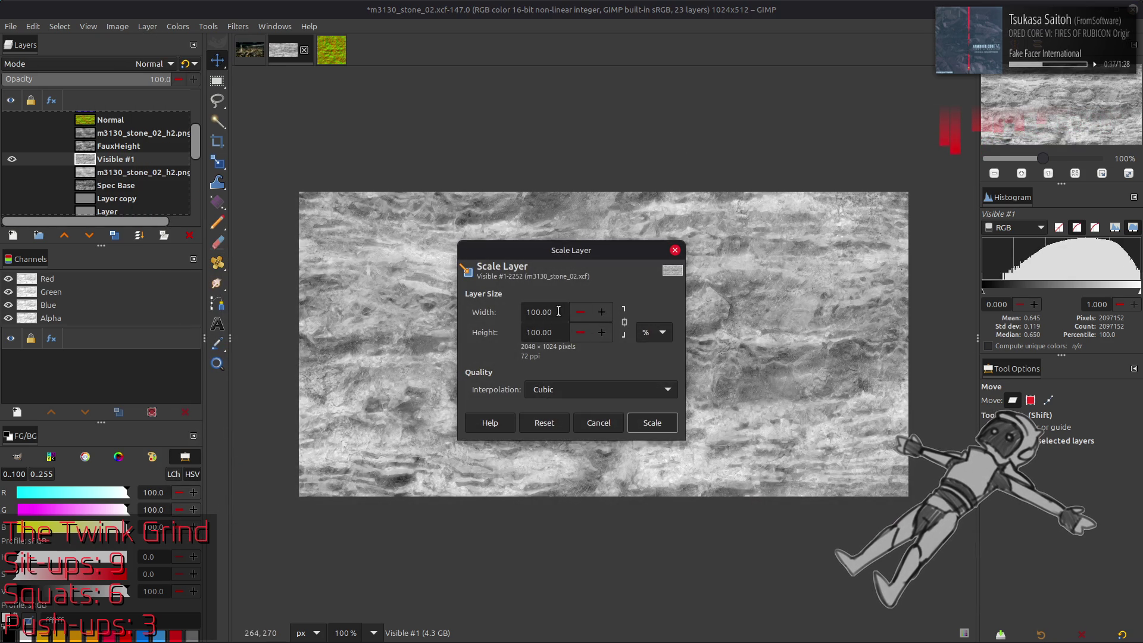
click(652, 424)
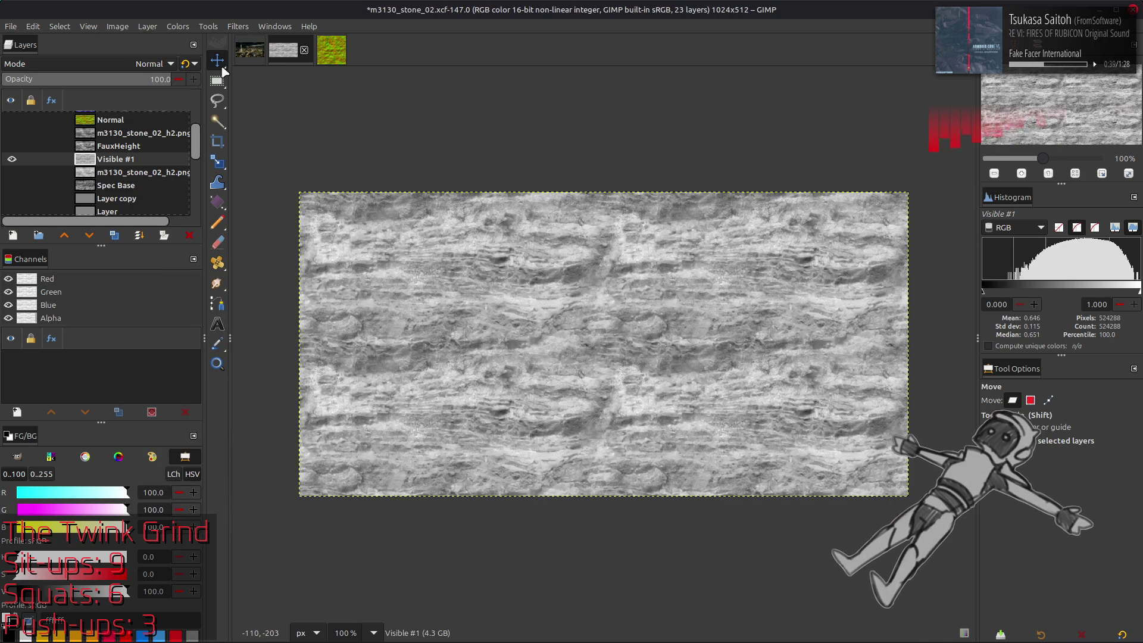
click(235, 27)
click(283, 316)
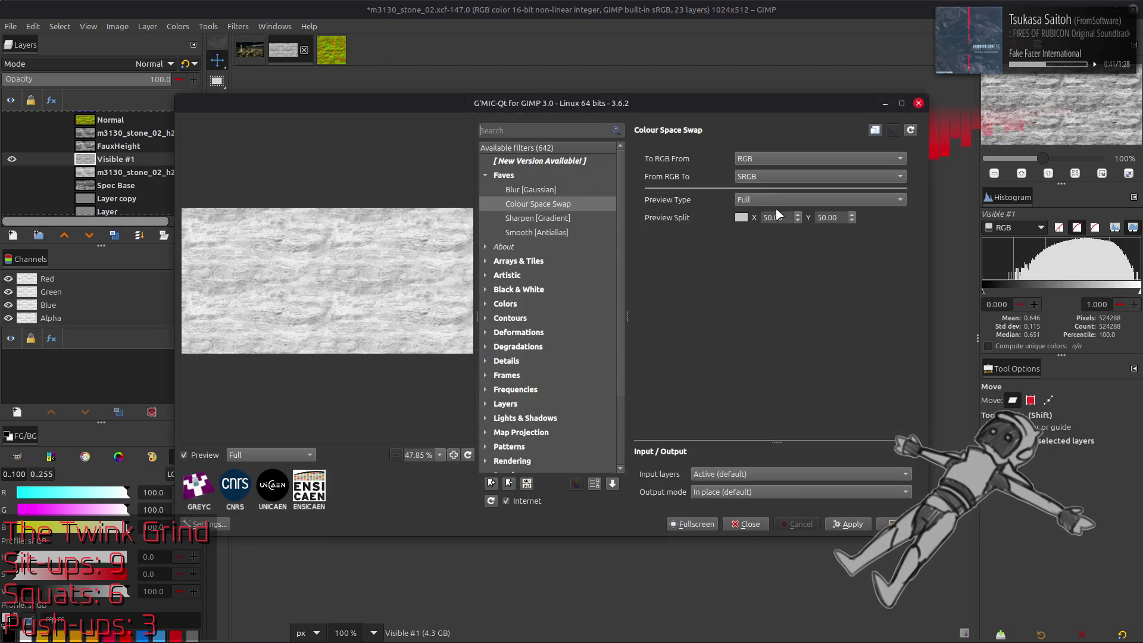
key(Return)
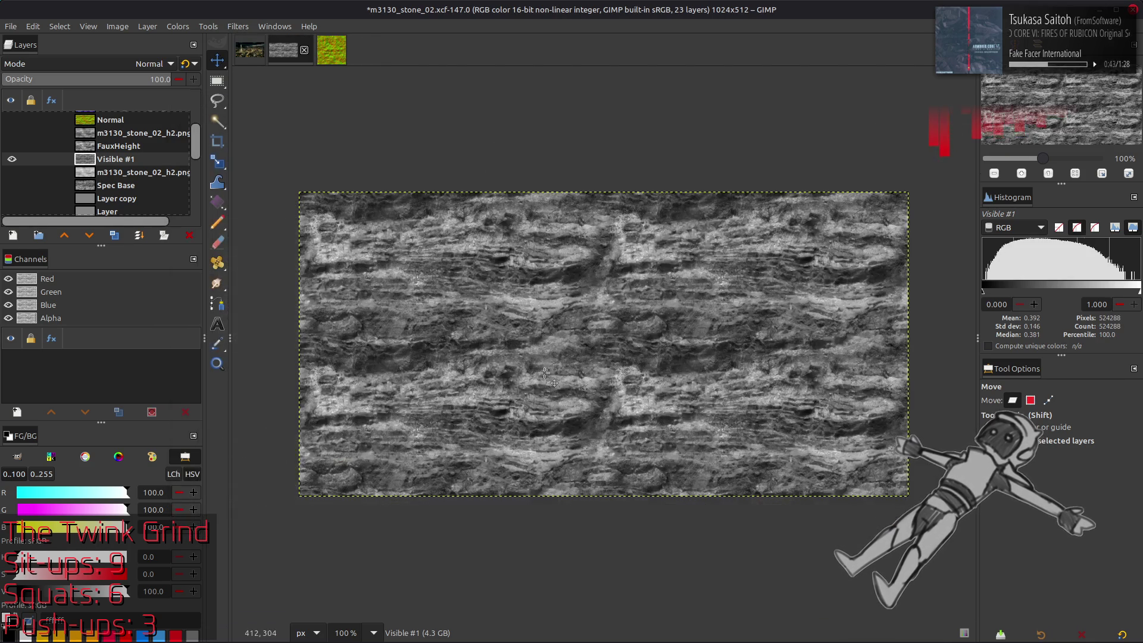
key(2)
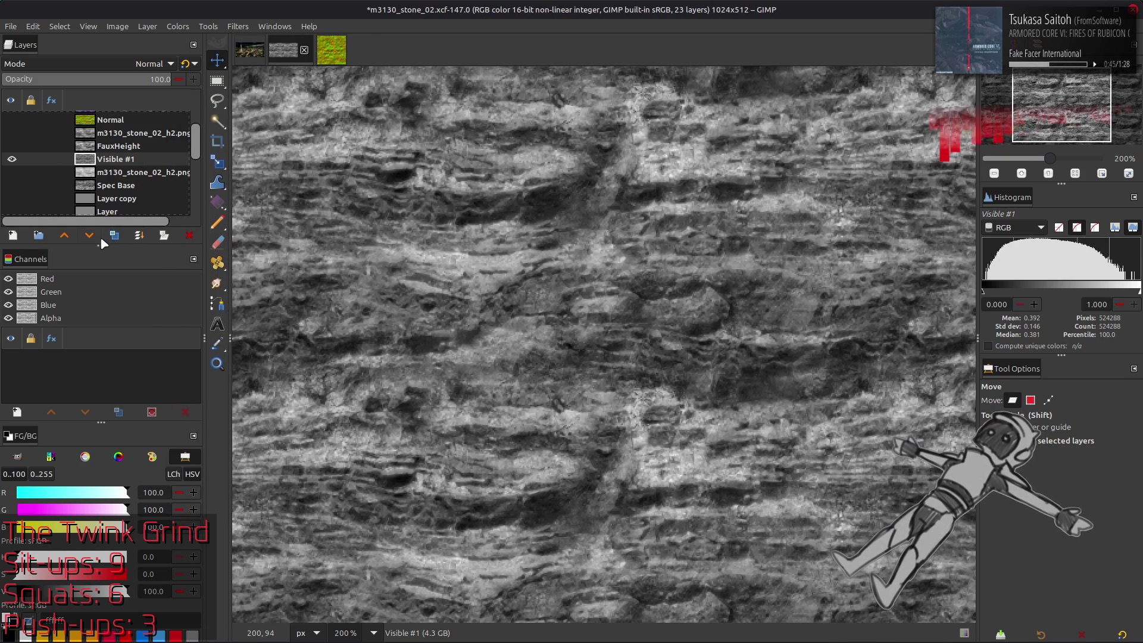
- Sharpen the layer: Gaussian-blur a copy, grain-extract it, and grain-merge the detail layer down
double_click(115, 236)
click(235, 27)
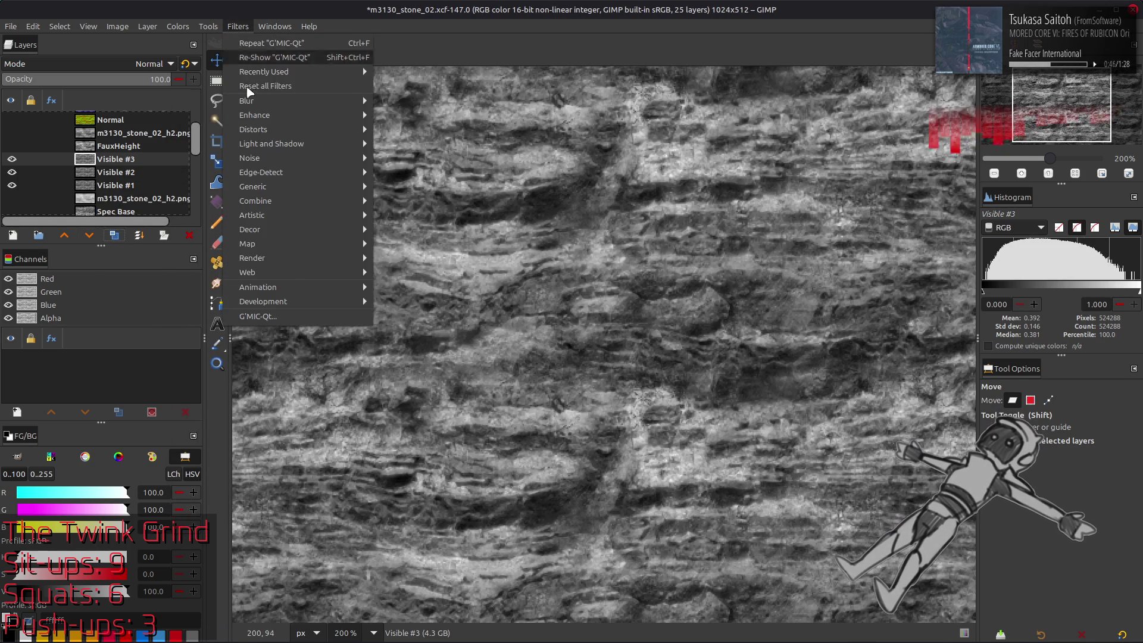
click(292, 316)
click(532, 189)
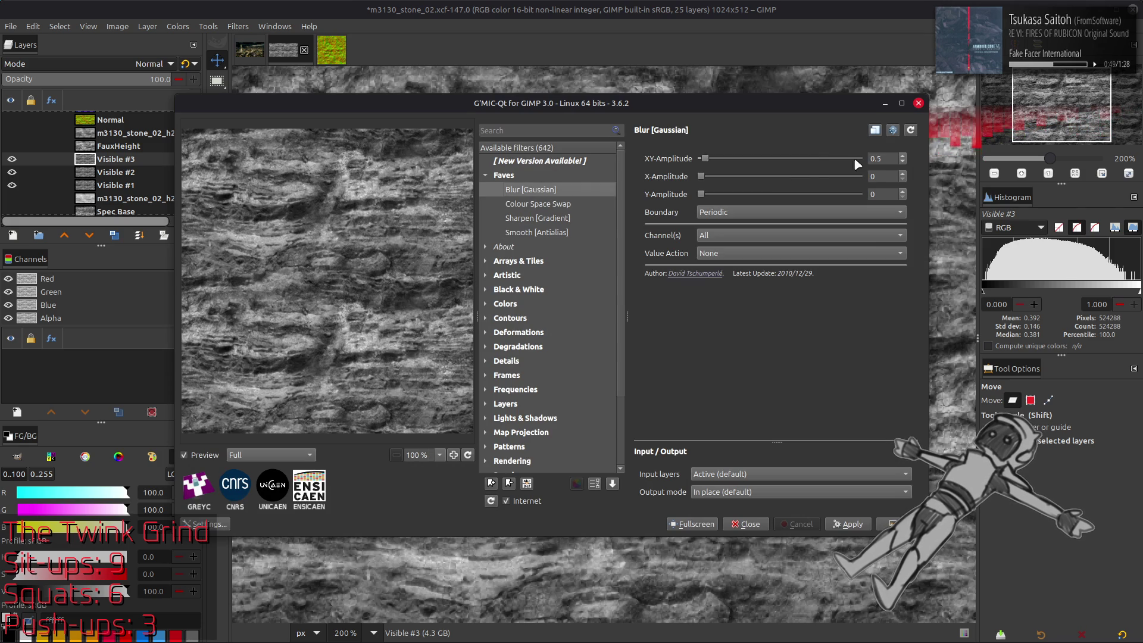
click(896, 524)
click(36, 64)
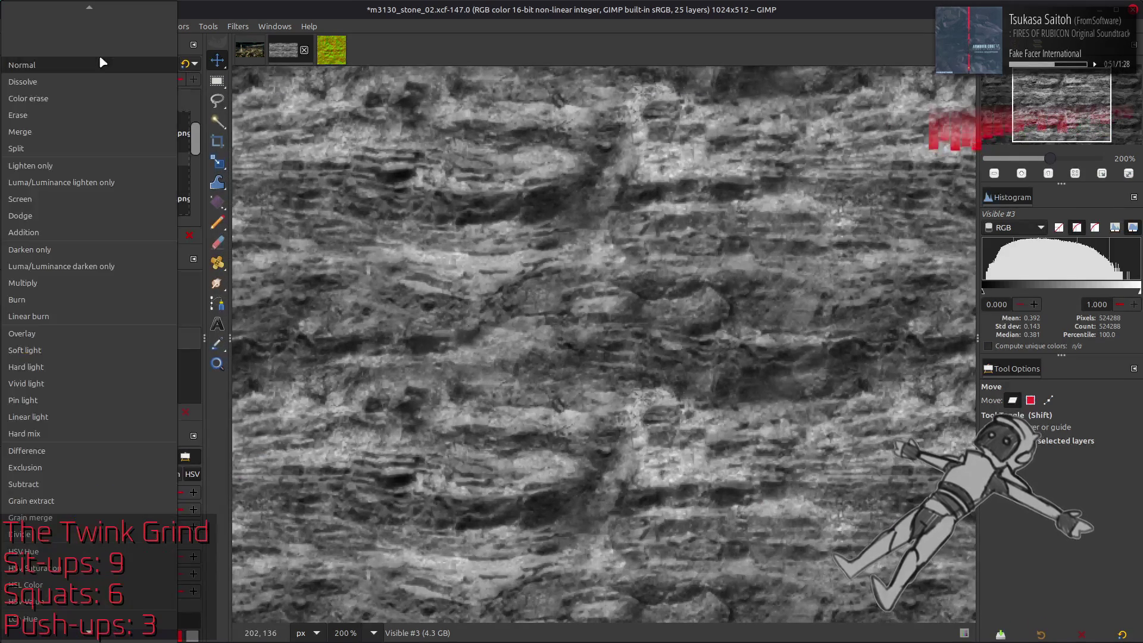
key(Escape)
click(189, 235)
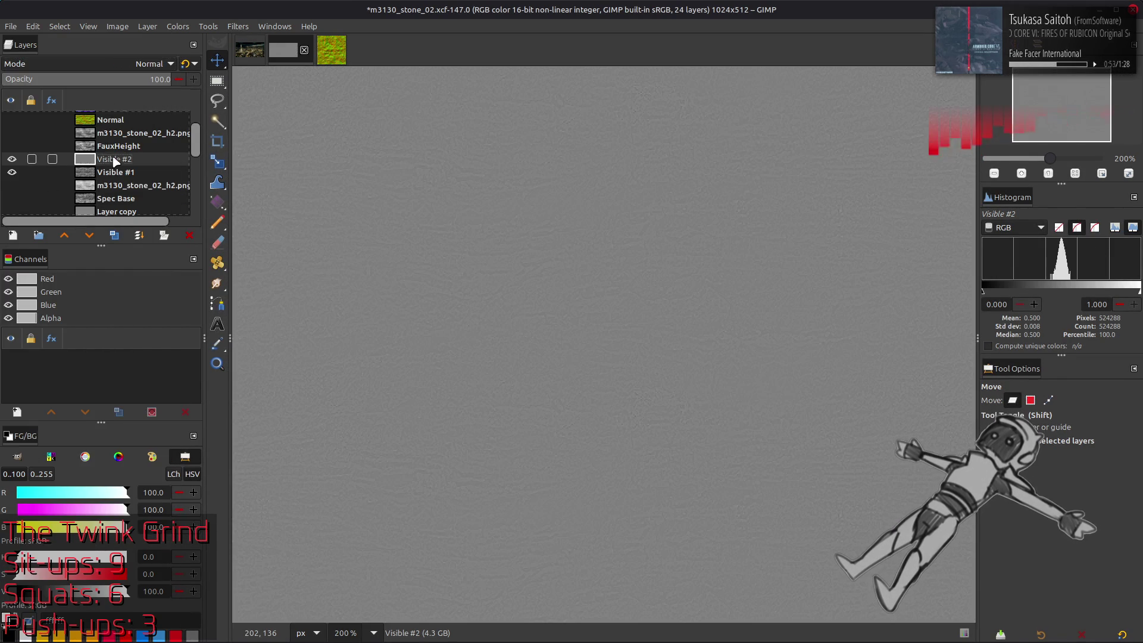
click(146, 63)
click(83, 324)
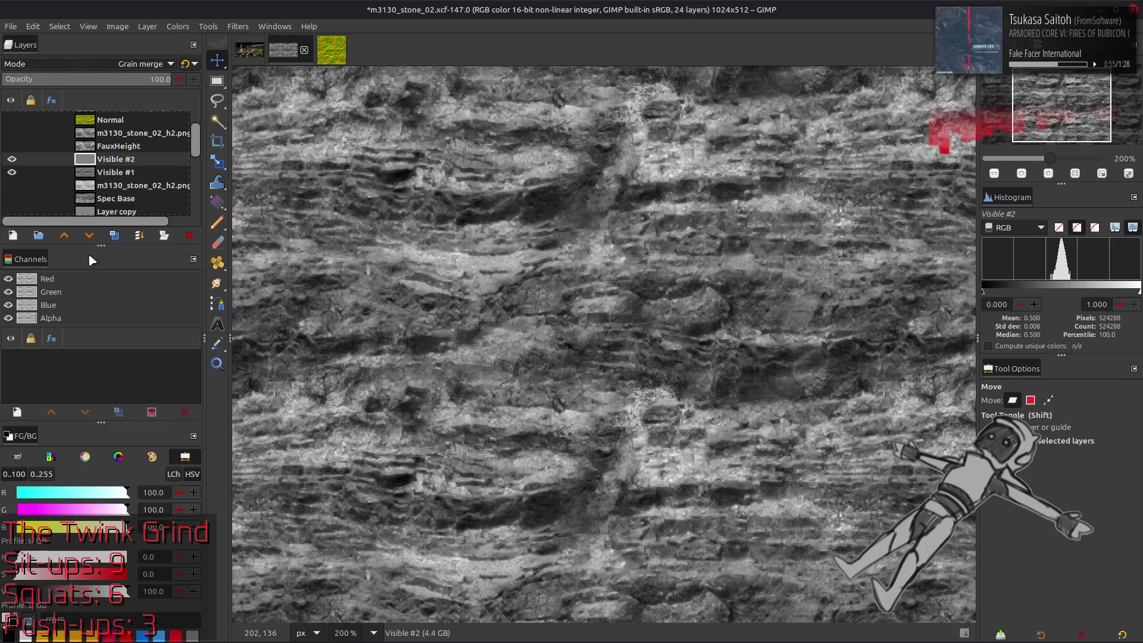
key(Delete)
click(147, 26)
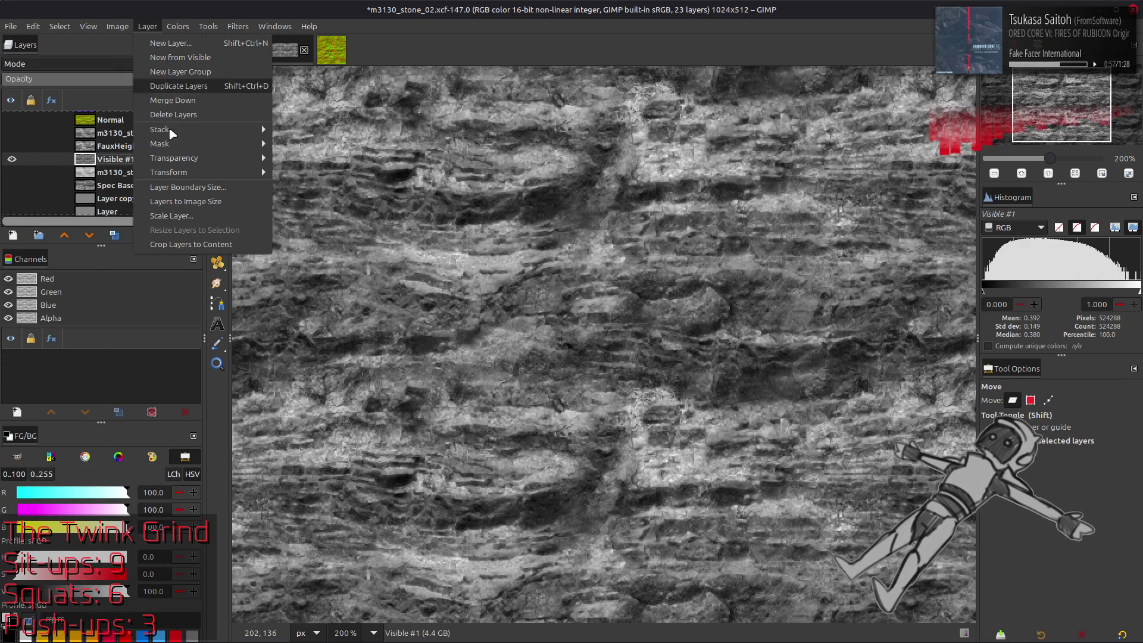
- Shrink the stone layer's boundary size to 50%
click(182, 182)
double_click(477, 297)
text(0)
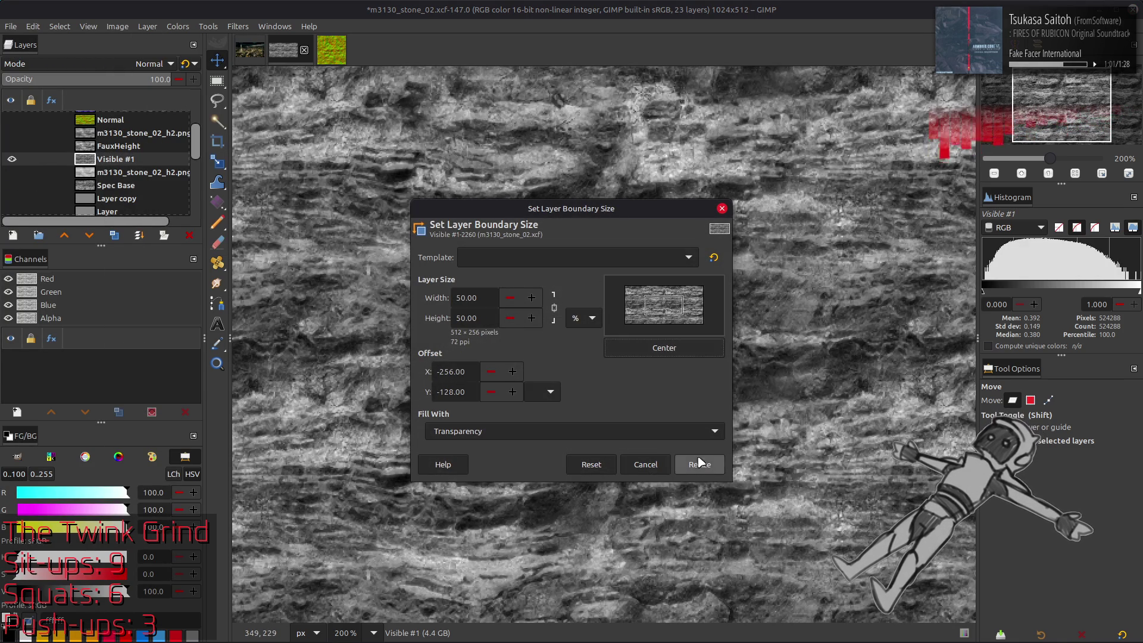
click(698, 465)
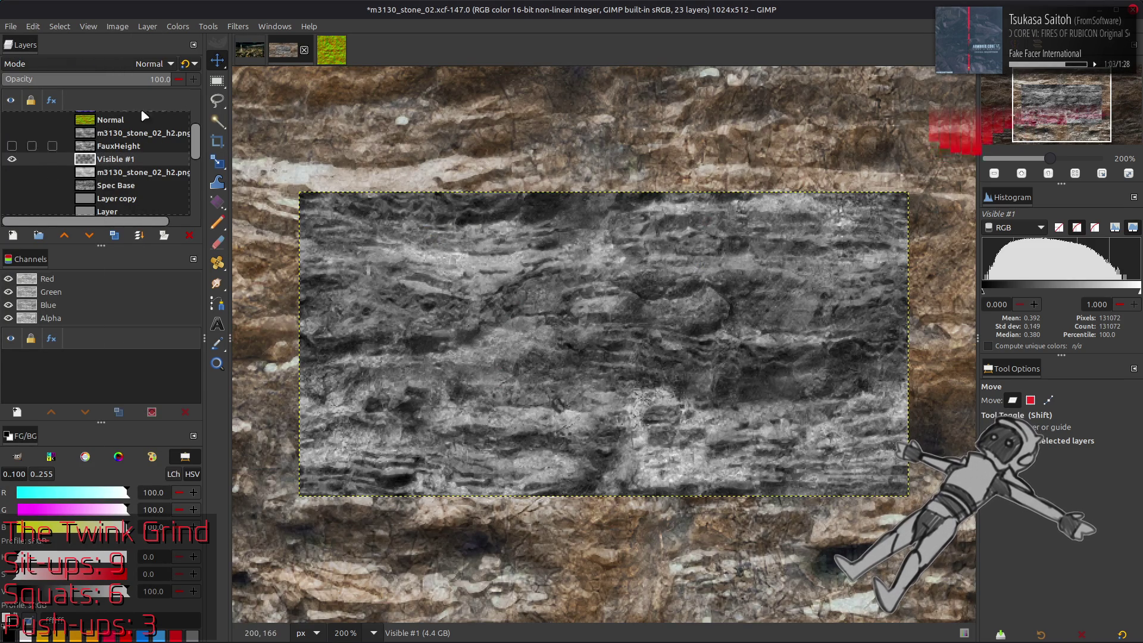
- Apply Stretch Contrast to the stone layer and compare it on and off
click(179, 26)
mouse_move(228, 233)
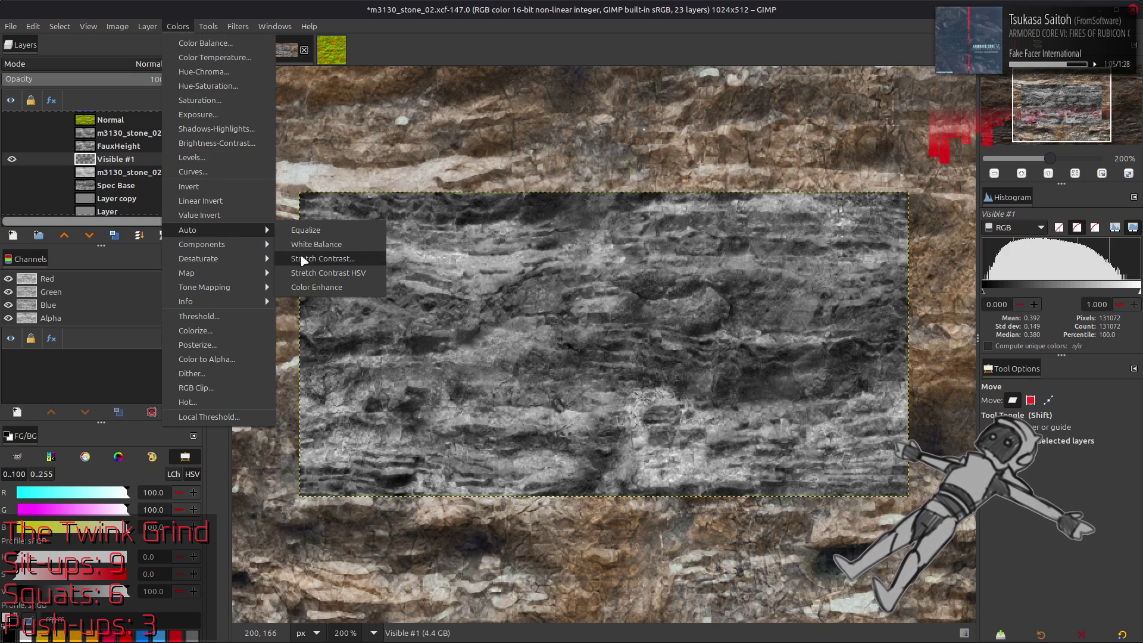
click(304, 258)
click(192, 421)
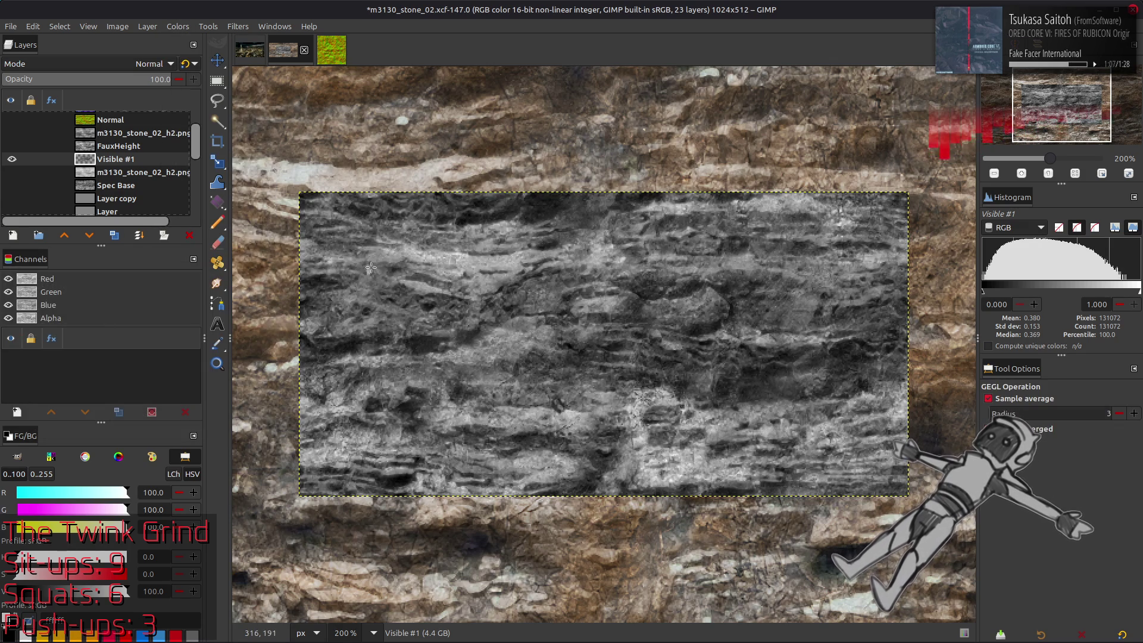
click(11, 159)
click(11, 159)
- Duplicate the stone layer in Screen mode and capture the brightened result as a new layer
shift+click(114, 235)
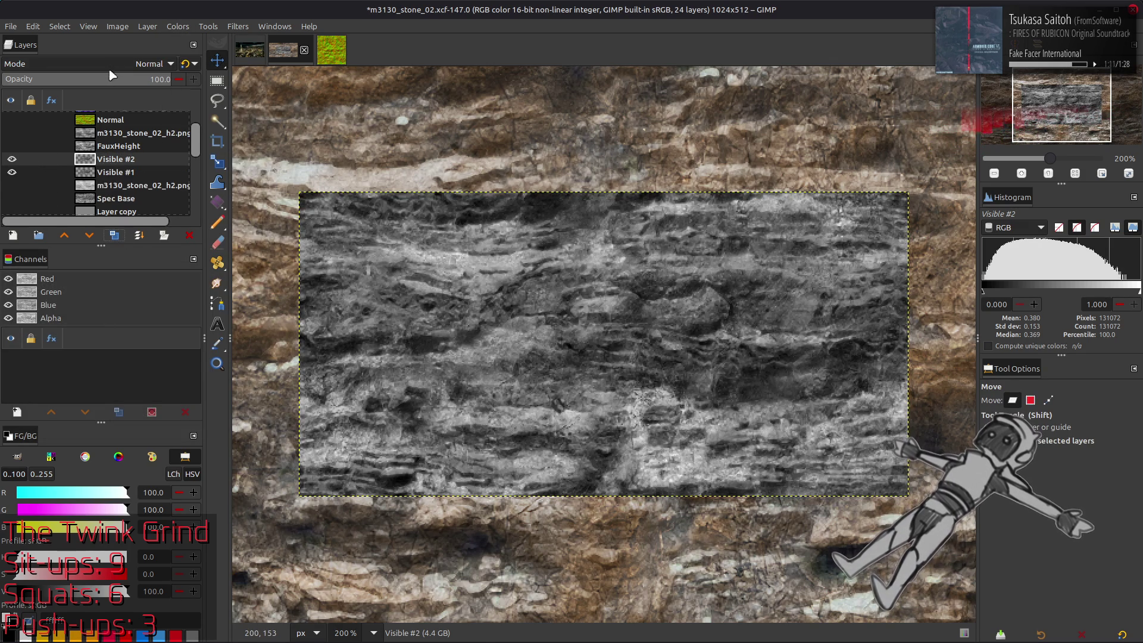
click(119, 63)
click(63, 203)
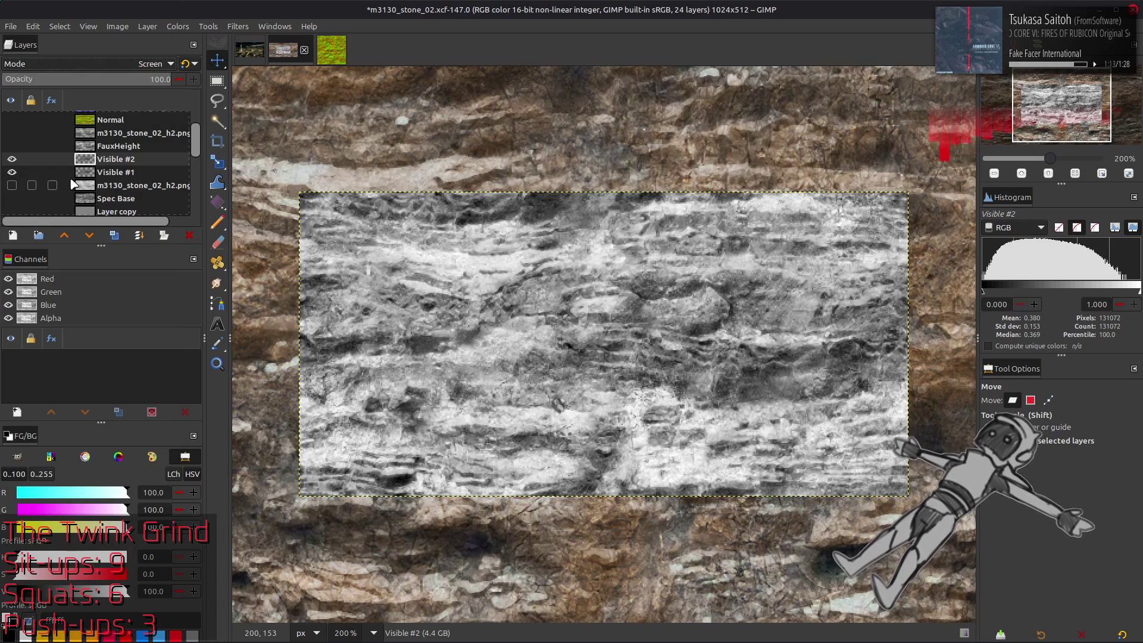
shift+click(114, 234)
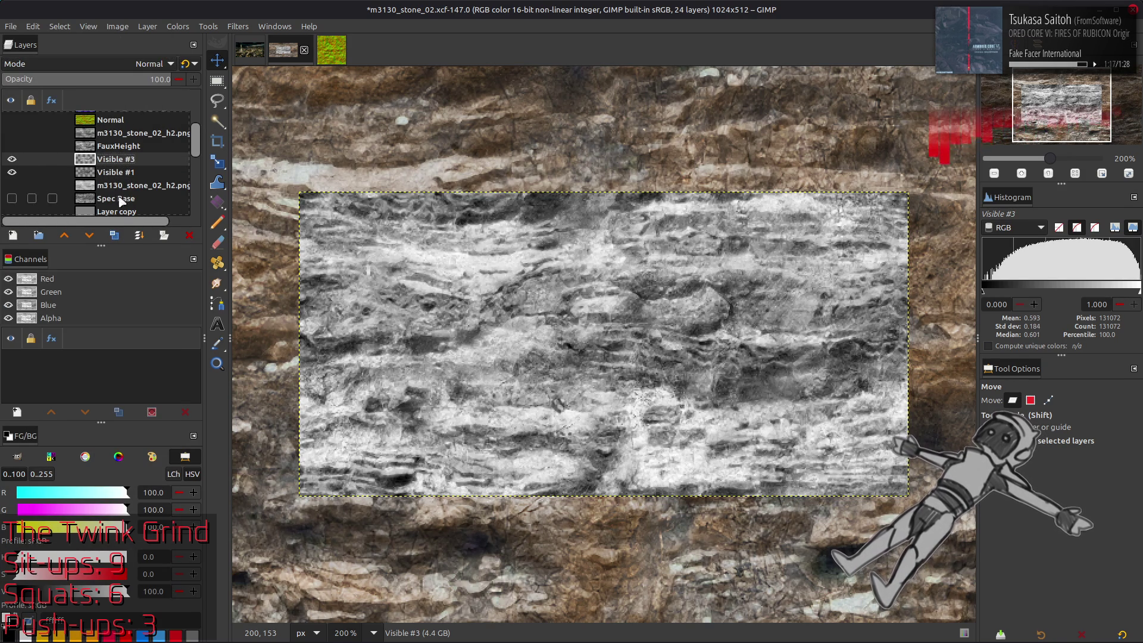
- Darken the brightened layer with a merged Multiply copy and compare it against Visible #3
shift+click(115, 235)
shift+click(115, 235)
click(119, 64)
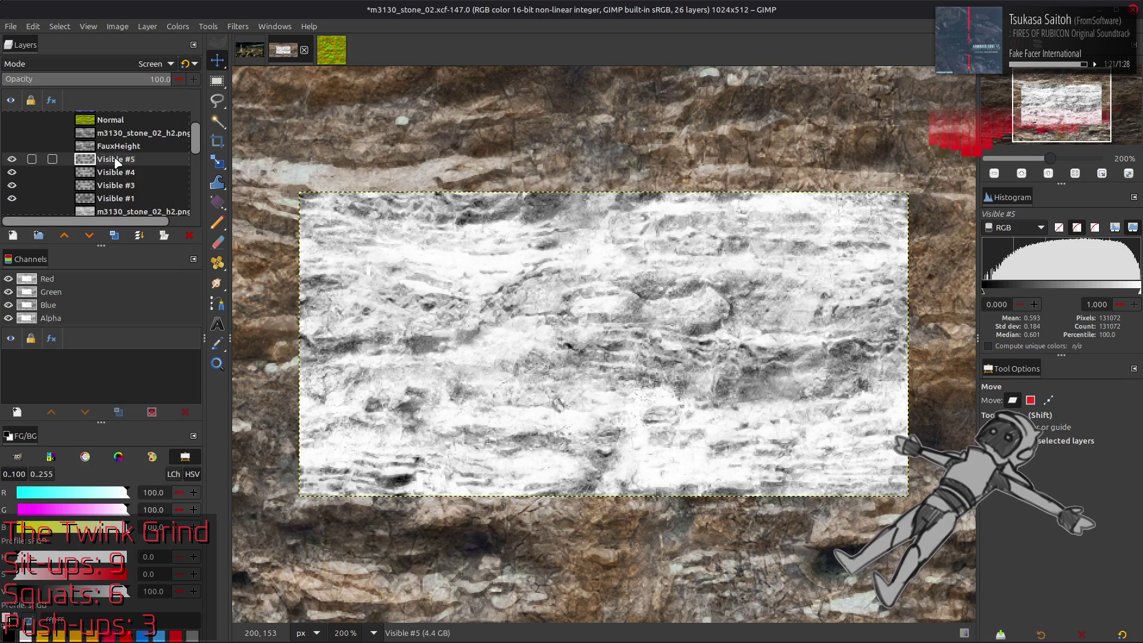
click(139, 235)
click(83, 64)
click(82, 283)
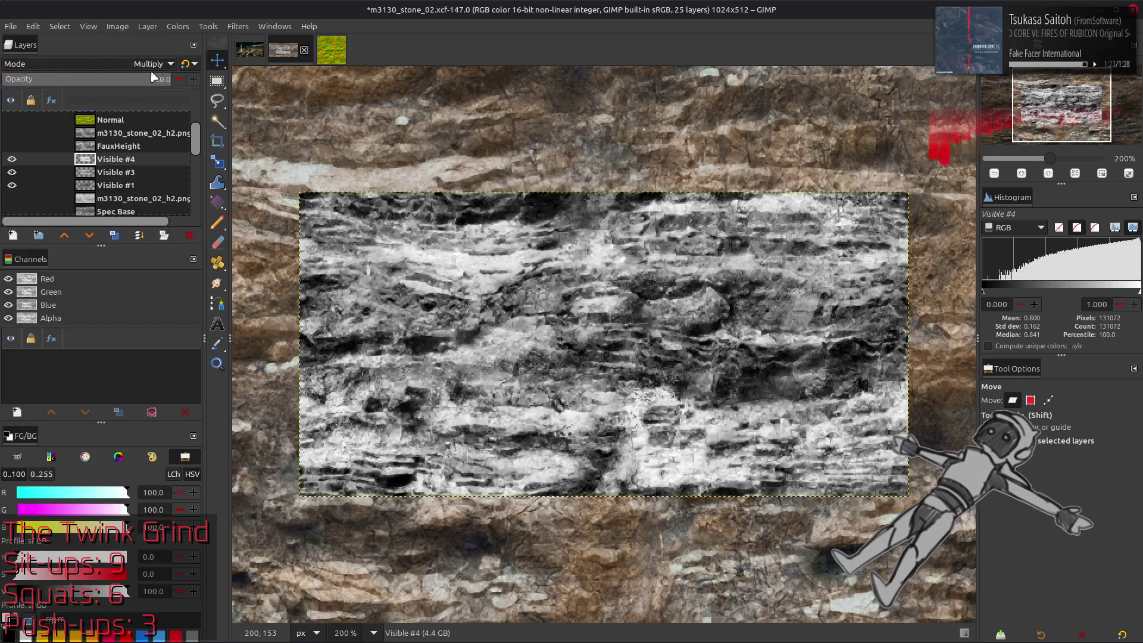
key(ctrl+m)
click(12, 159)
click(12, 158)
click(12, 159)
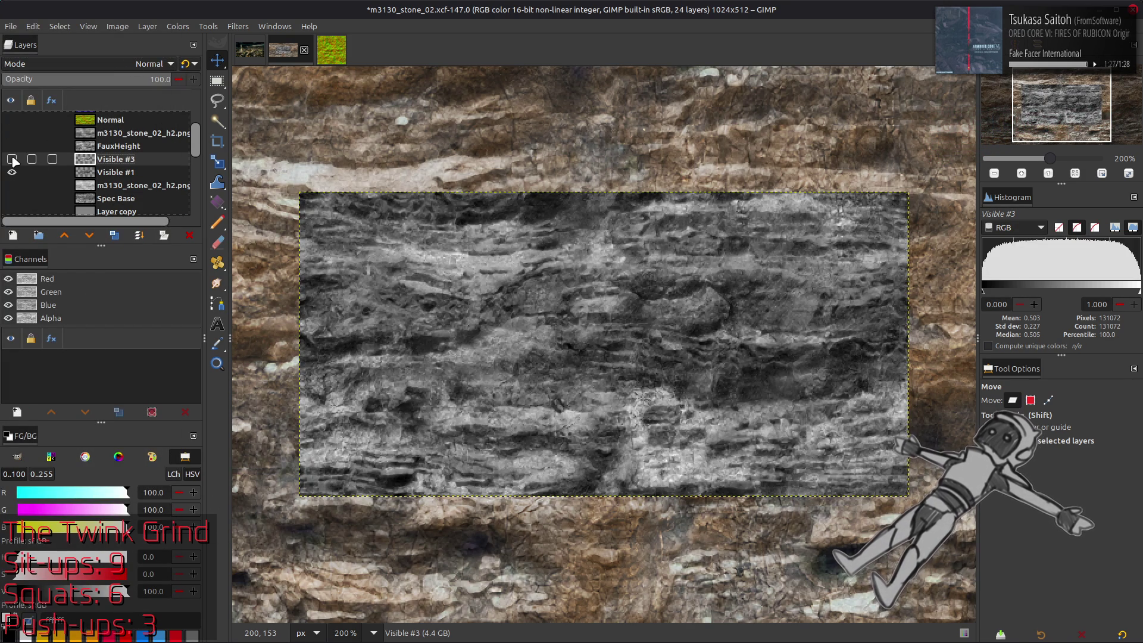
click(12, 159)
click(12, 160)
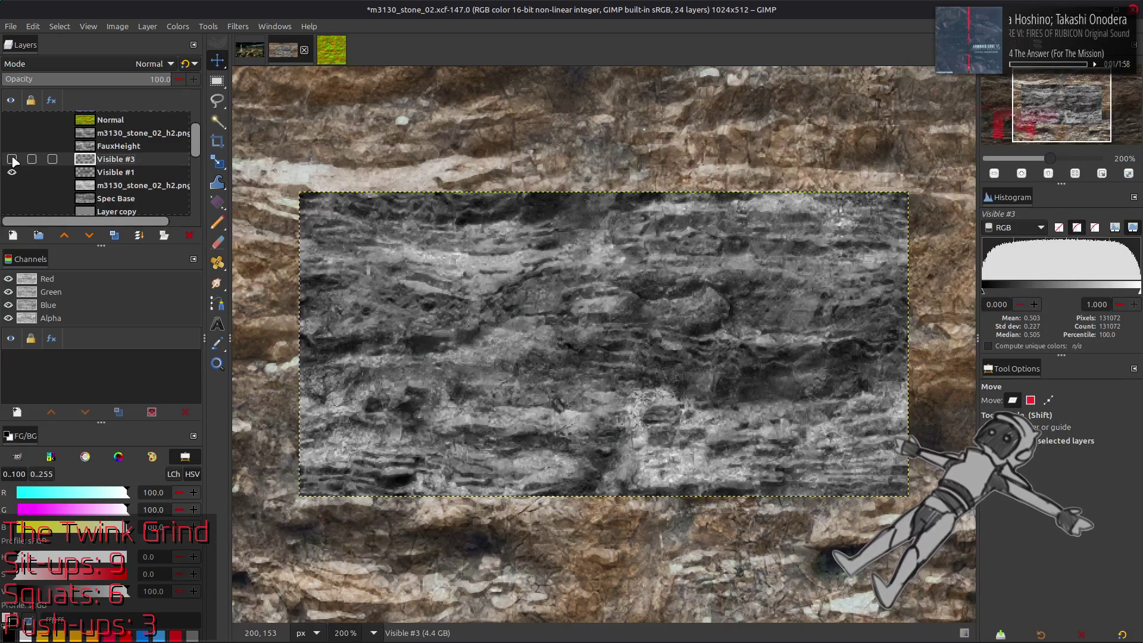
- From Visible #1, create Visible #2 from the visible image and brighten it with Levels gamma 2
click(106, 177)
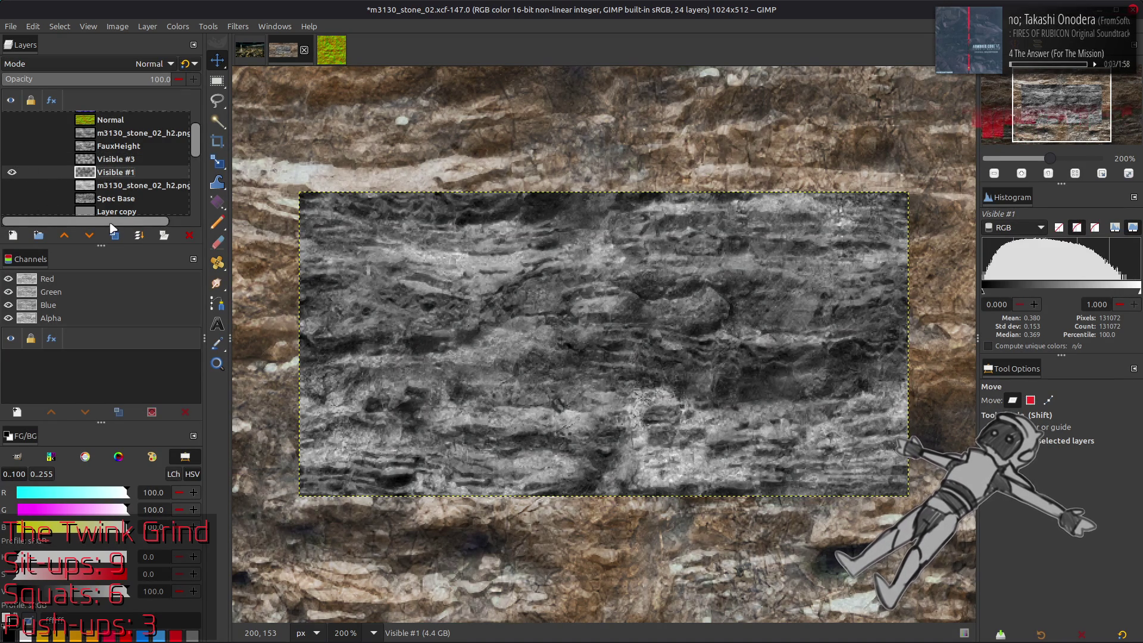
key(ctrl+shift+alt+e)
click(177, 26)
click(199, 157)
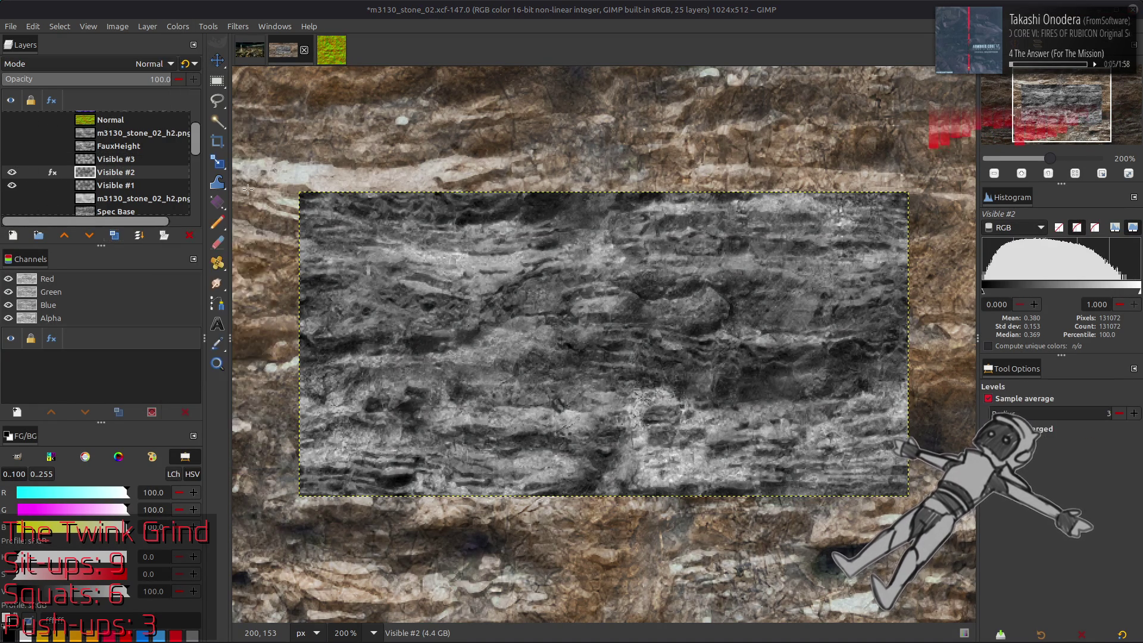
triple_click(188, 410)
text(2)
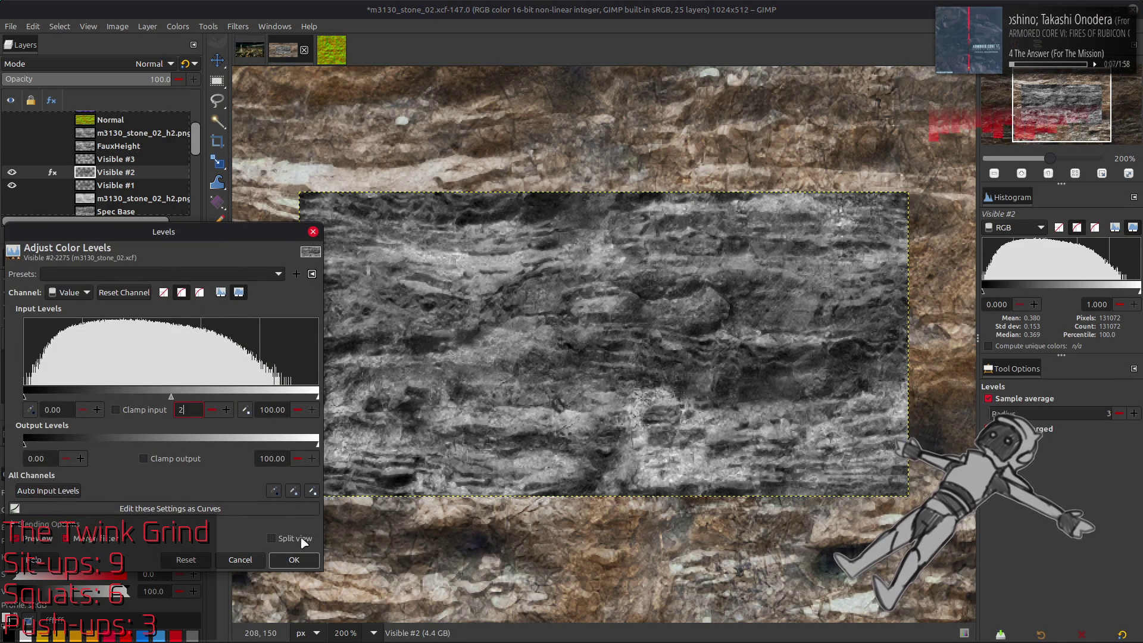
key(Return)
click(12, 172)
click(12, 173)
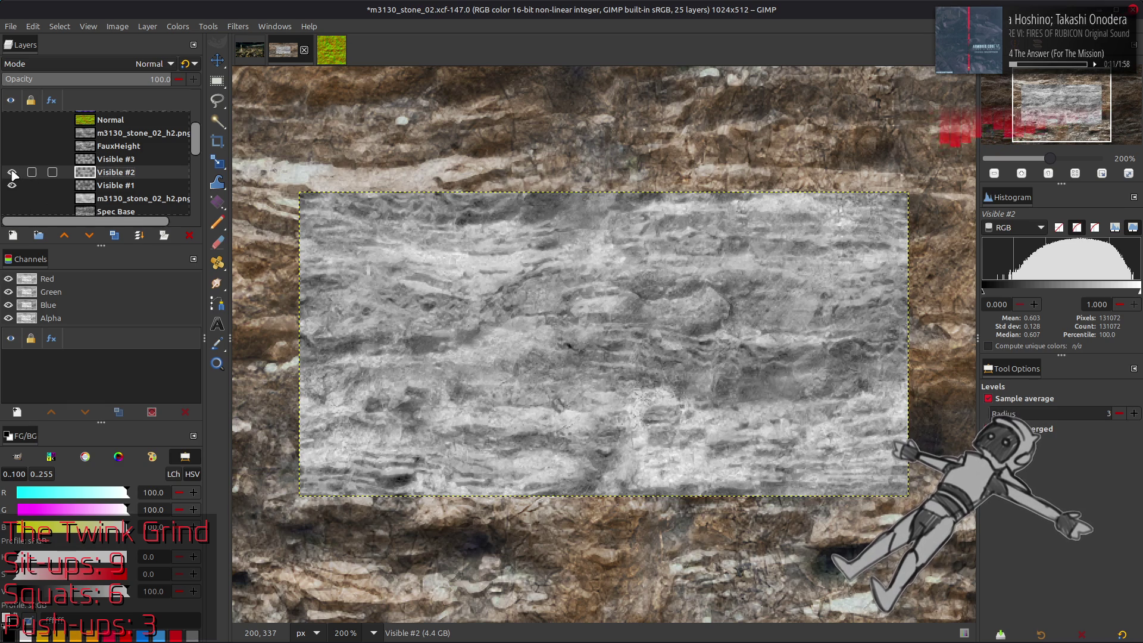
- Duplicate Visible #2 twice, set Visible #5 to Screen and merge it down into Visible #4
shift+click(111, 236)
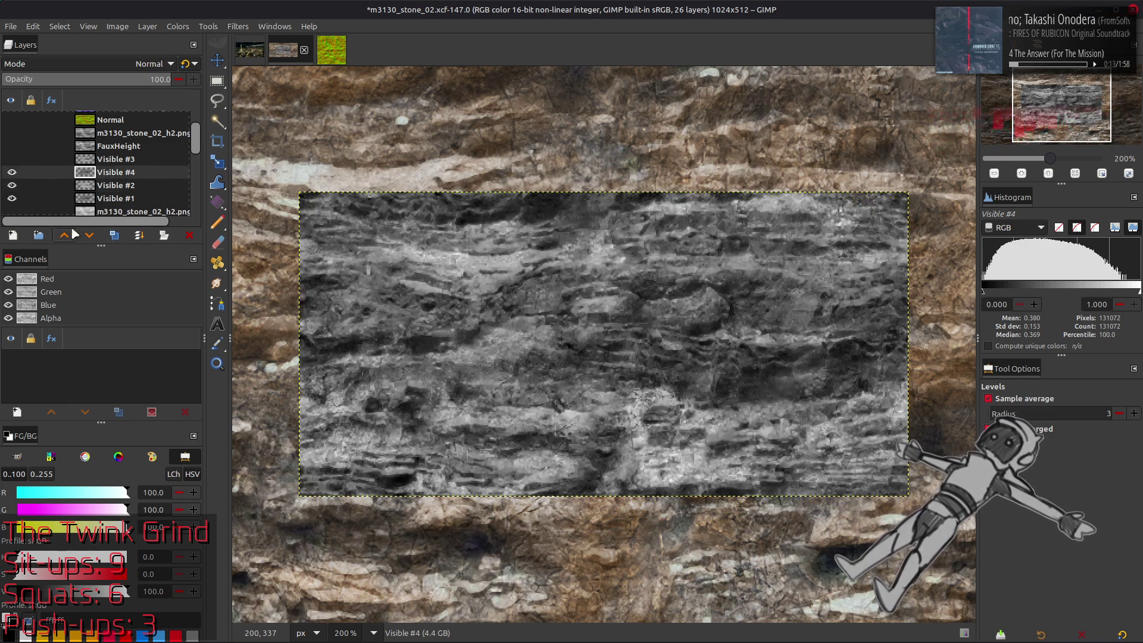
shift+click(114, 237)
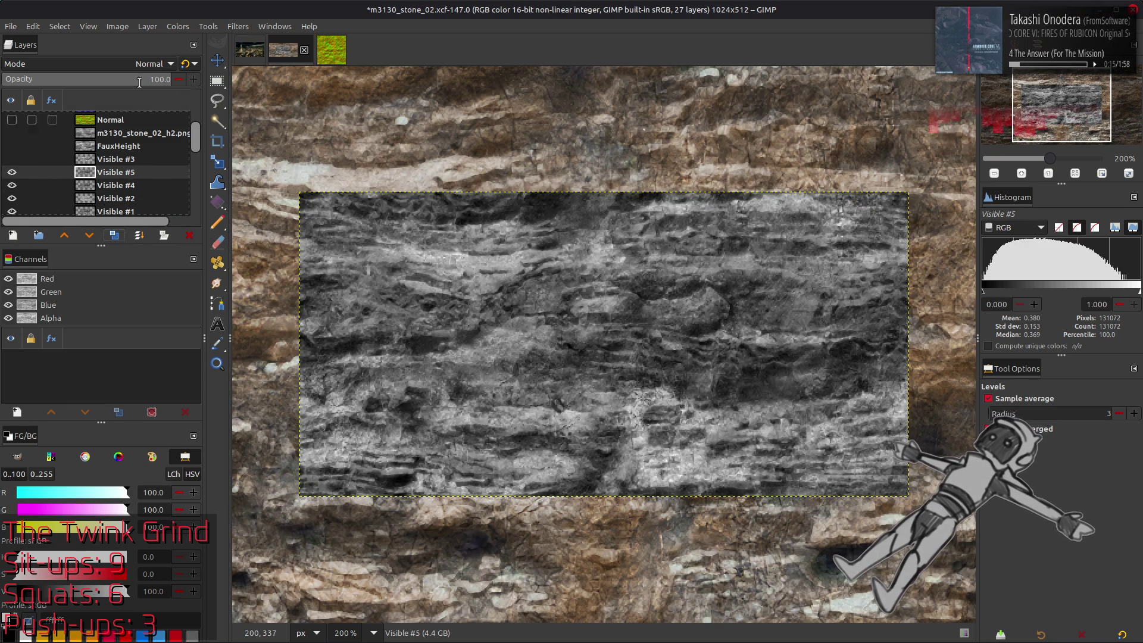
click(149, 63)
click(77, 205)
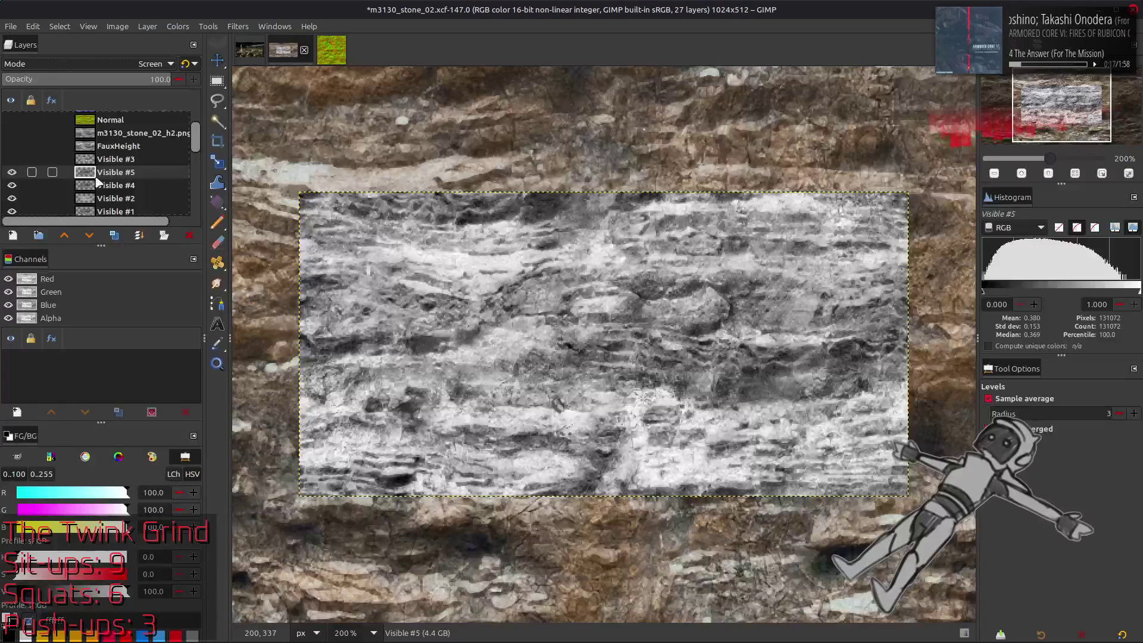
scroll(114, 64, up, 4)
click(114, 64)
click(77, 205)
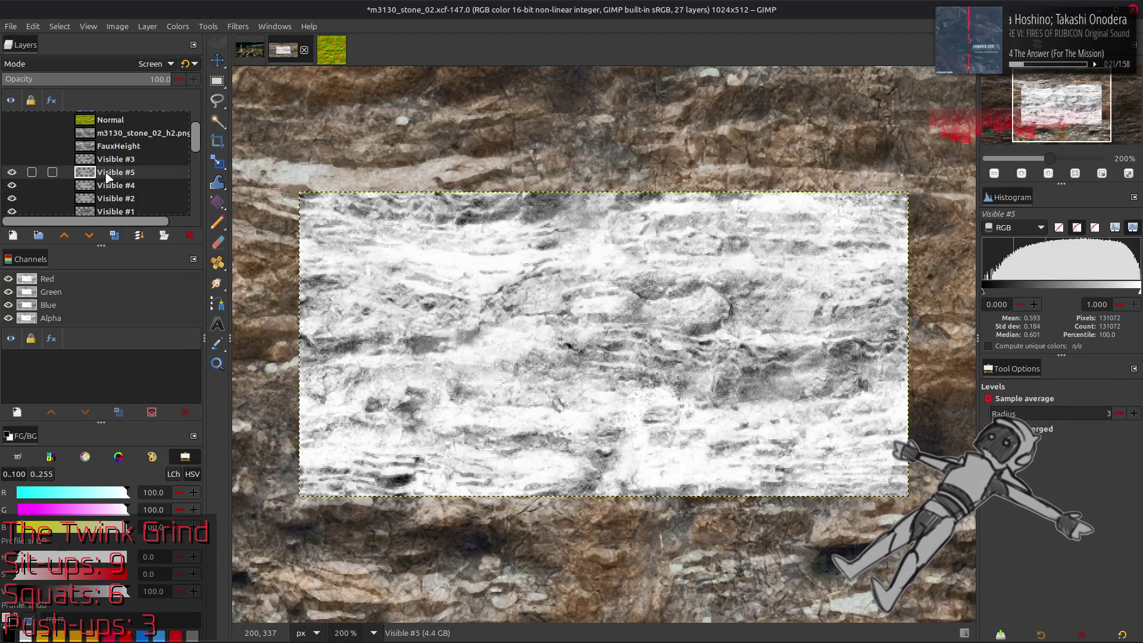
key(ctrl+shift+m)
- Set Visible #4 to legacy Multiply and merge it down into Visible #2
click(107, 65)
click(61, 279)
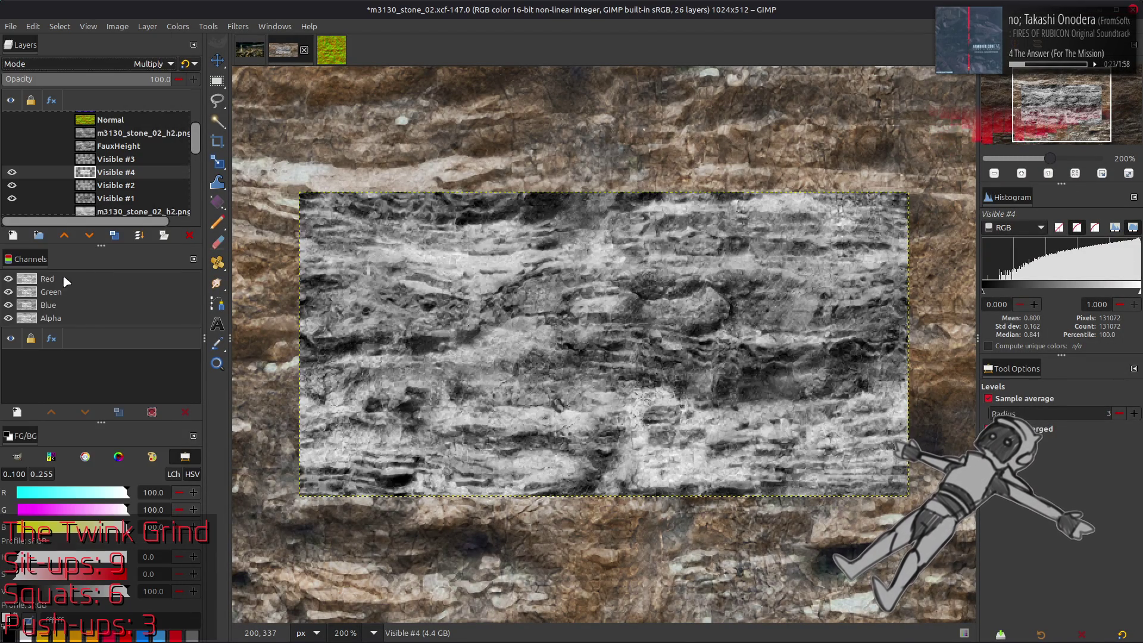
click(185, 64)
click(11, 172)
click(12, 171)
key(ctrl+shift+m)
- Toggle Visible #2 repeatedly to compare the image before and after the merges
click(12, 172)
click(12, 172)
click(12, 172)
click(12, 172)
click(12, 172)
click(12, 172)
click(12, 172)
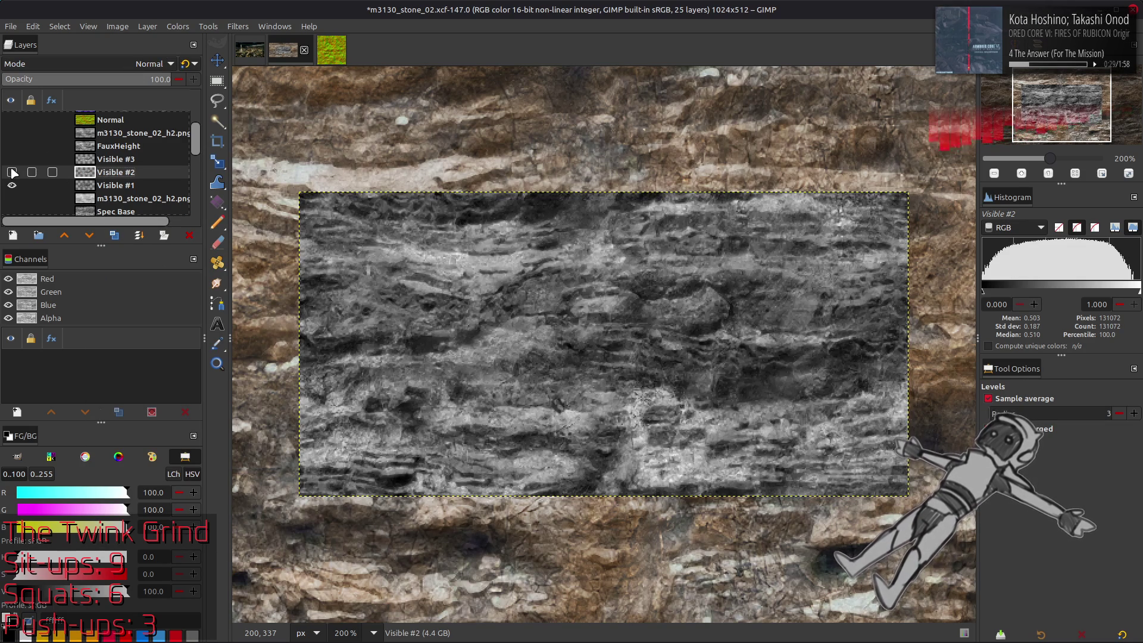
click(12, 172)
click(12, 172)
click(12, 171)
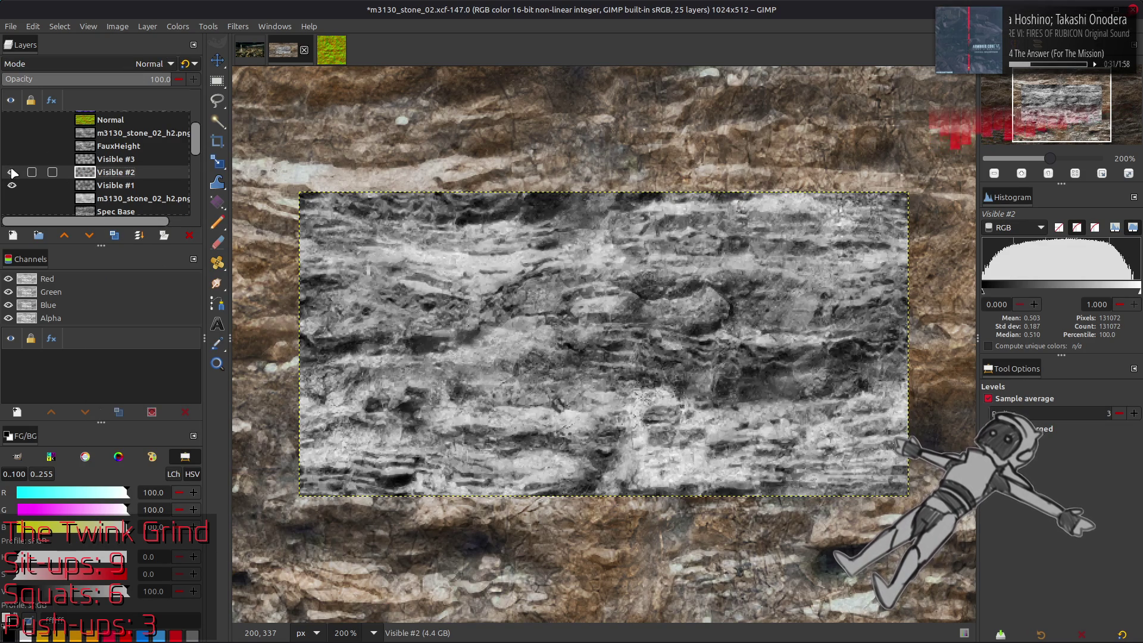
click(11, 172)
click(11, 172)
click(12, 172)
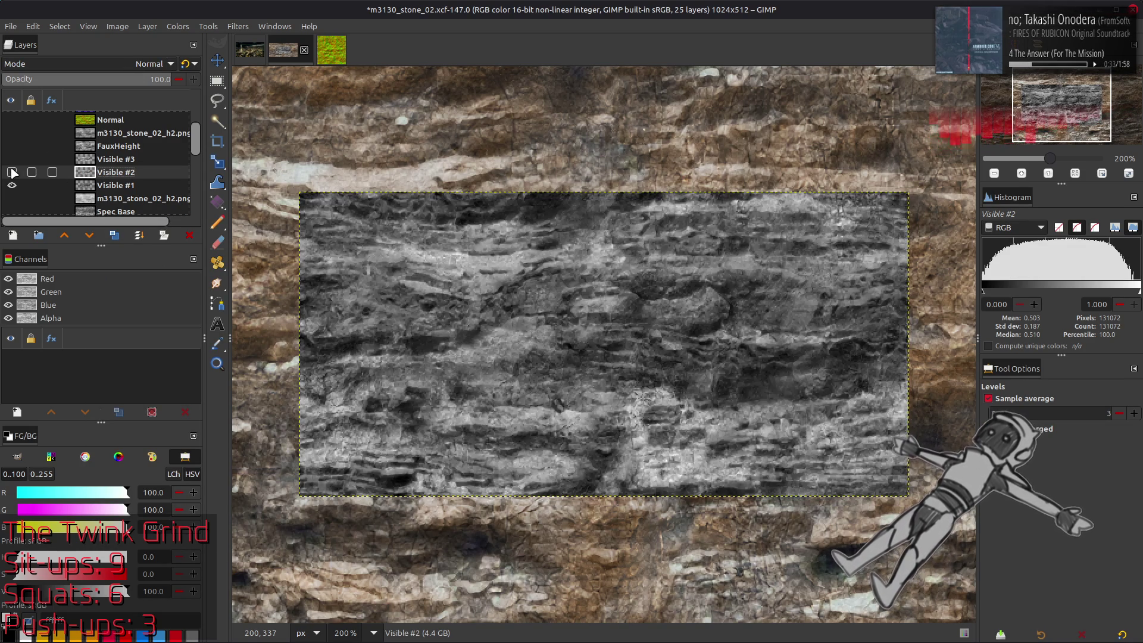
click(12, 172)
click(12, 172)
click(12, 172)
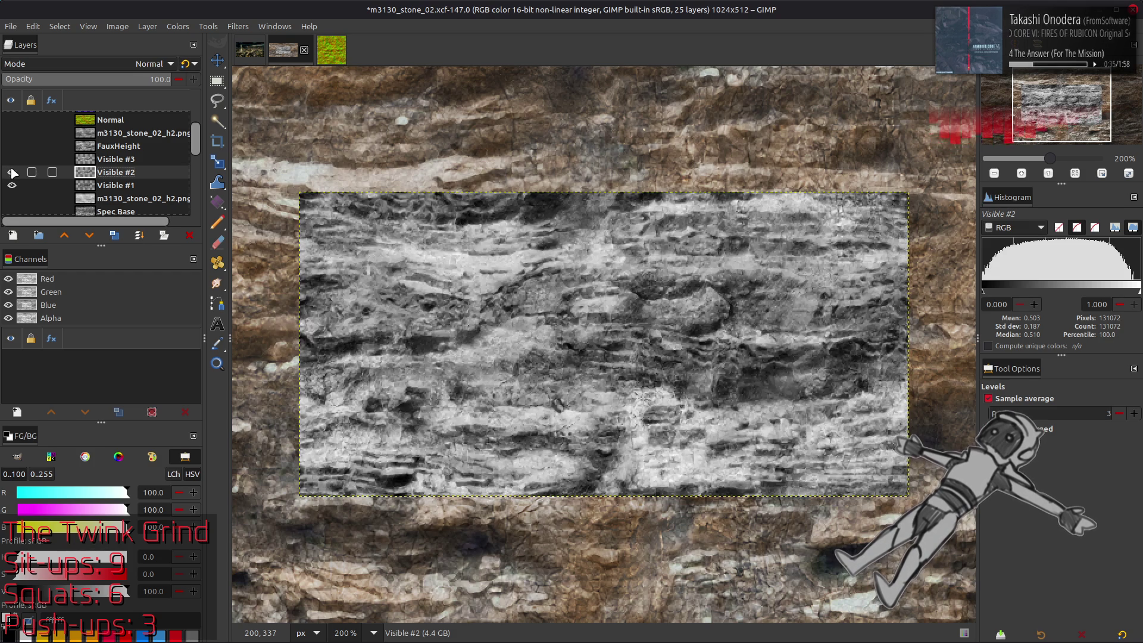
click(177, 26)
- Stretch the contrast of Visible #2 and compare it with Visible #3
mouse_move(238, 230)
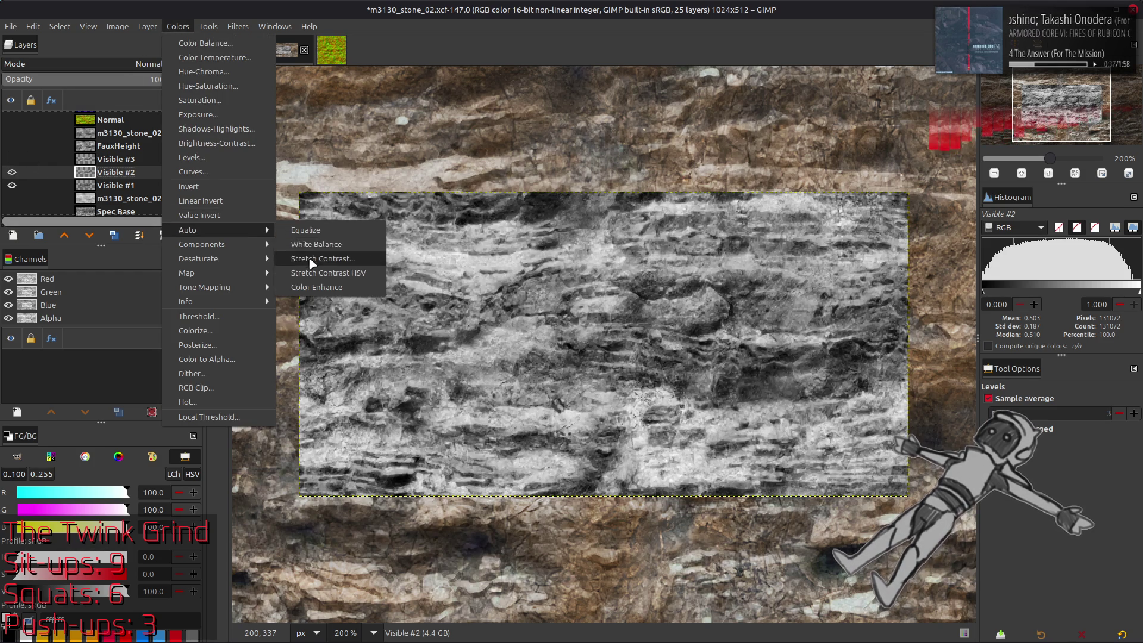
click(311, 255)
click(193, 420)
click(12, 159)
click(11, 159)
click(12, 159)
click(12, 159)
click(12, 158)
click(12, 158)
click(12, 159)
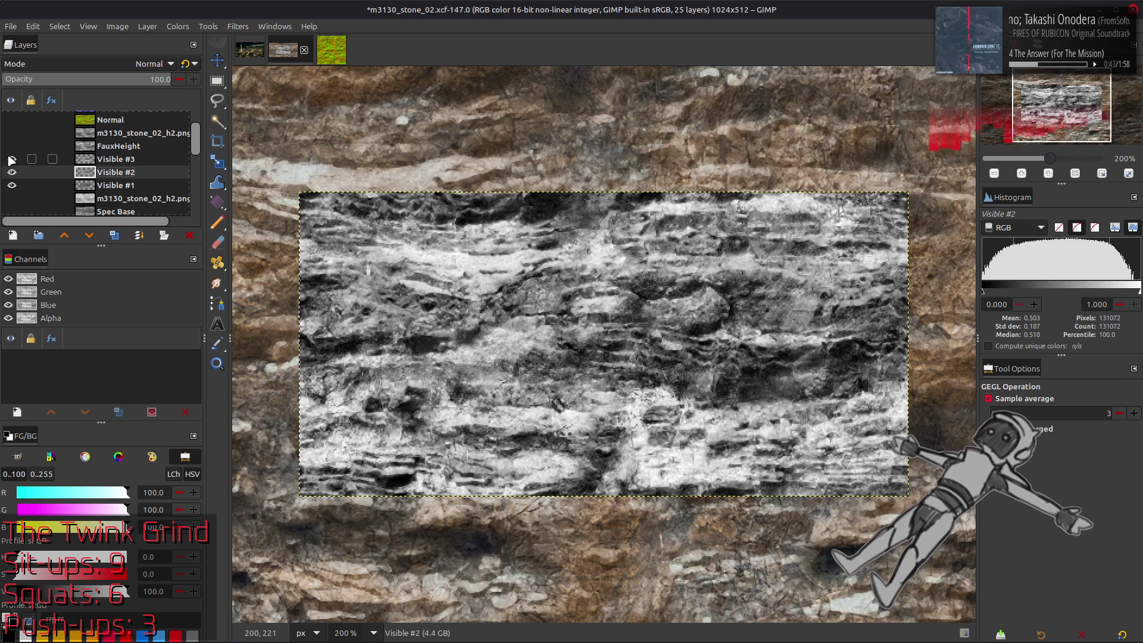
- Set Visible #3 to Soft light blending and invert its colours
click(128, 161)
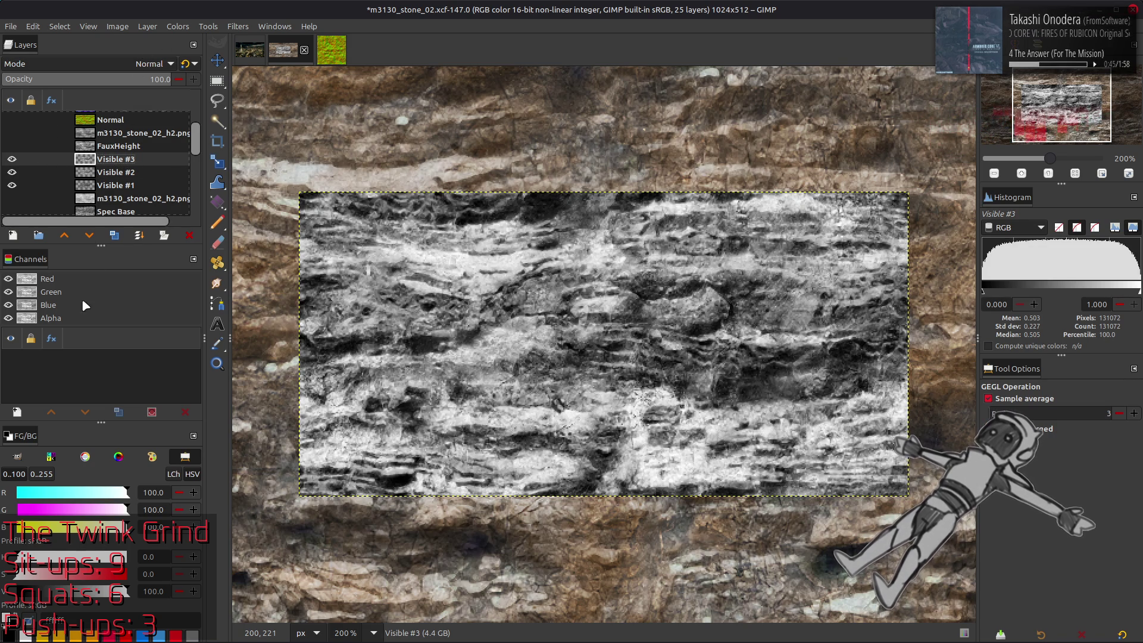
click(119, 63)
click(61, 362)
click(178, 26)
click(190, 188)
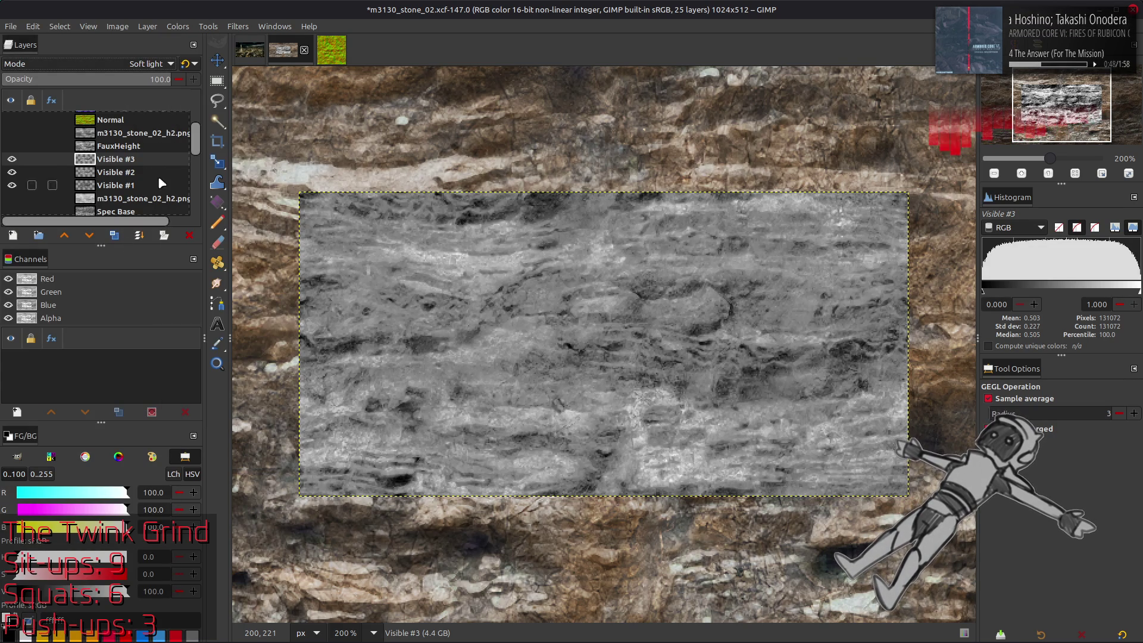
- Try Visible #2 above Visible #3 in inverted Soft light, then remove it and show Visible #3
click(120, 172)
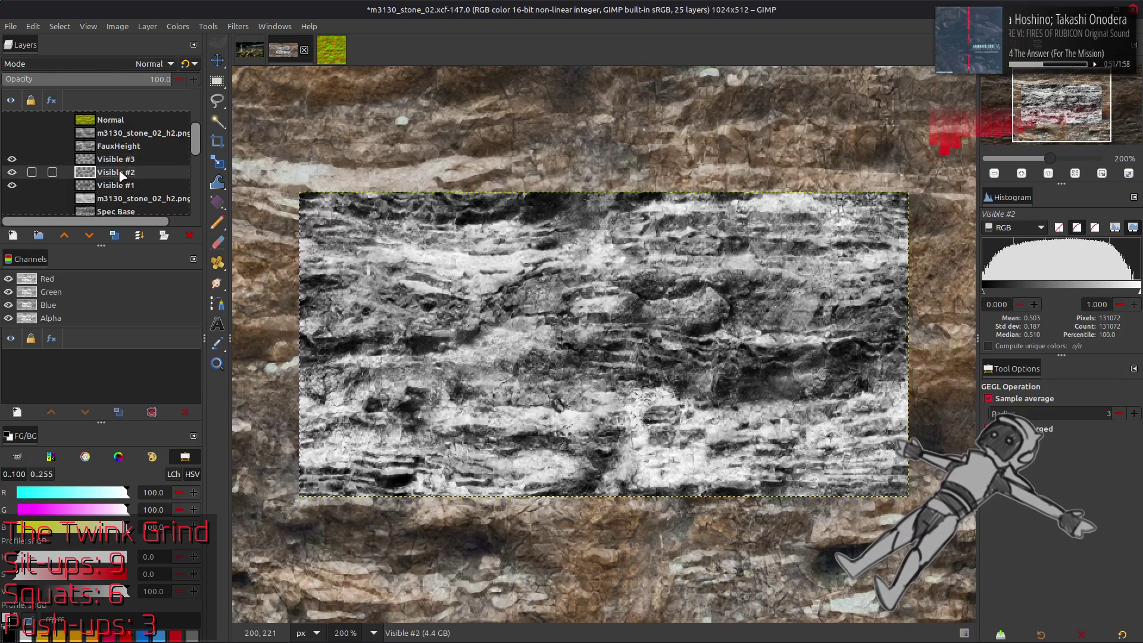
drag(122, 176, 121, 156)
click(116, 63)
click(61, 357)
click(177, 26)
click(191, 188)
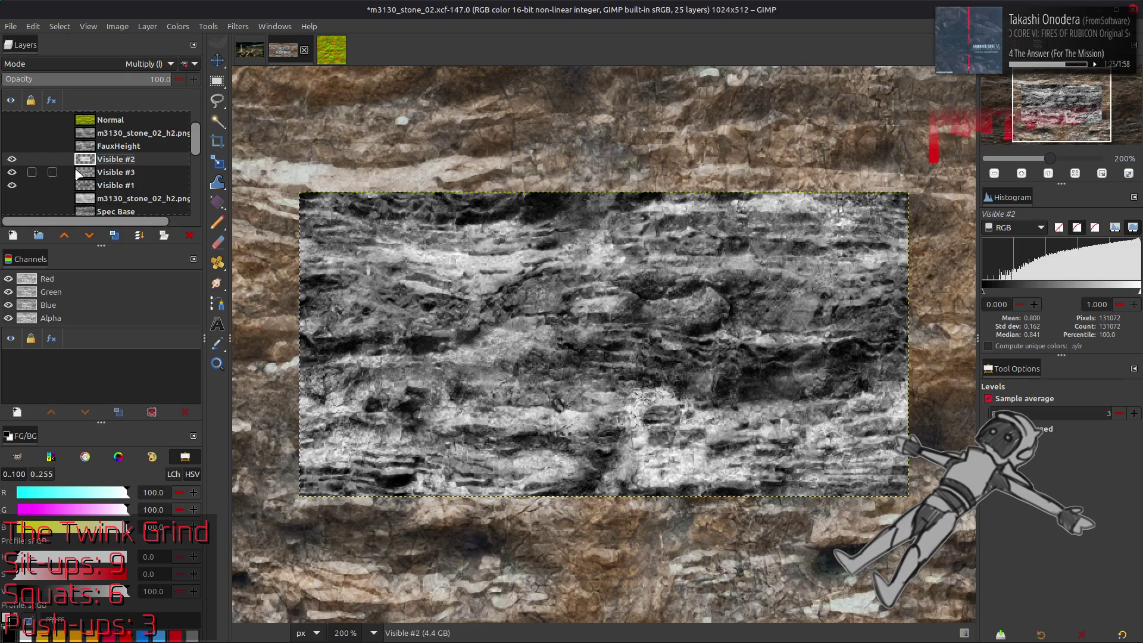
key(ctrl+z)
click(11, 159)
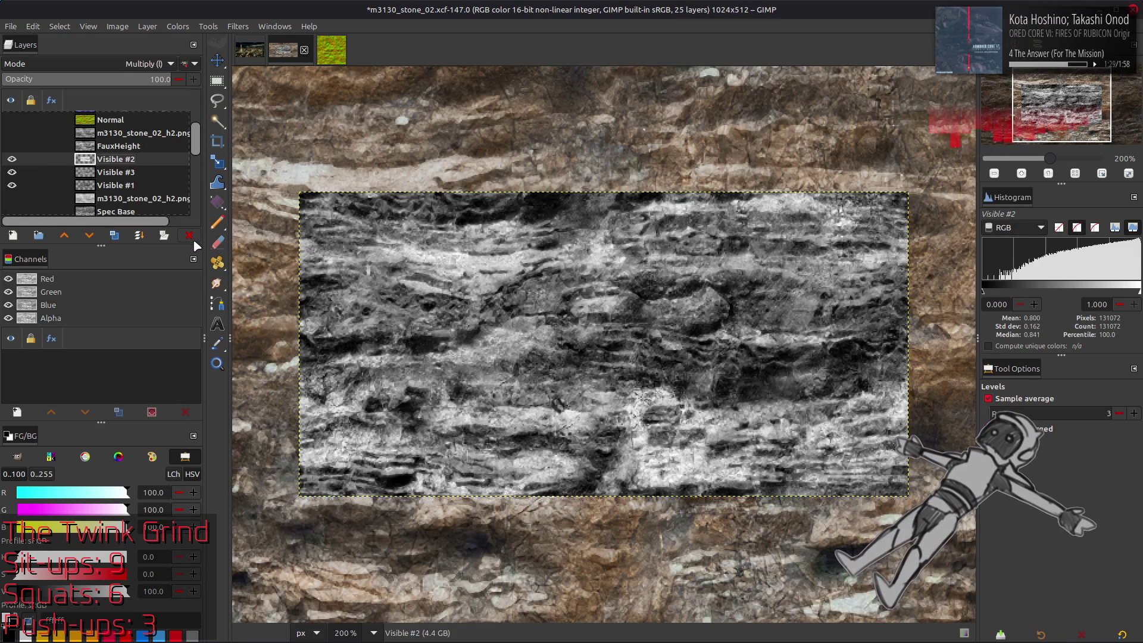
- Keep the Visible #3 layer and rename it to 'Spec Alt'
key(m)
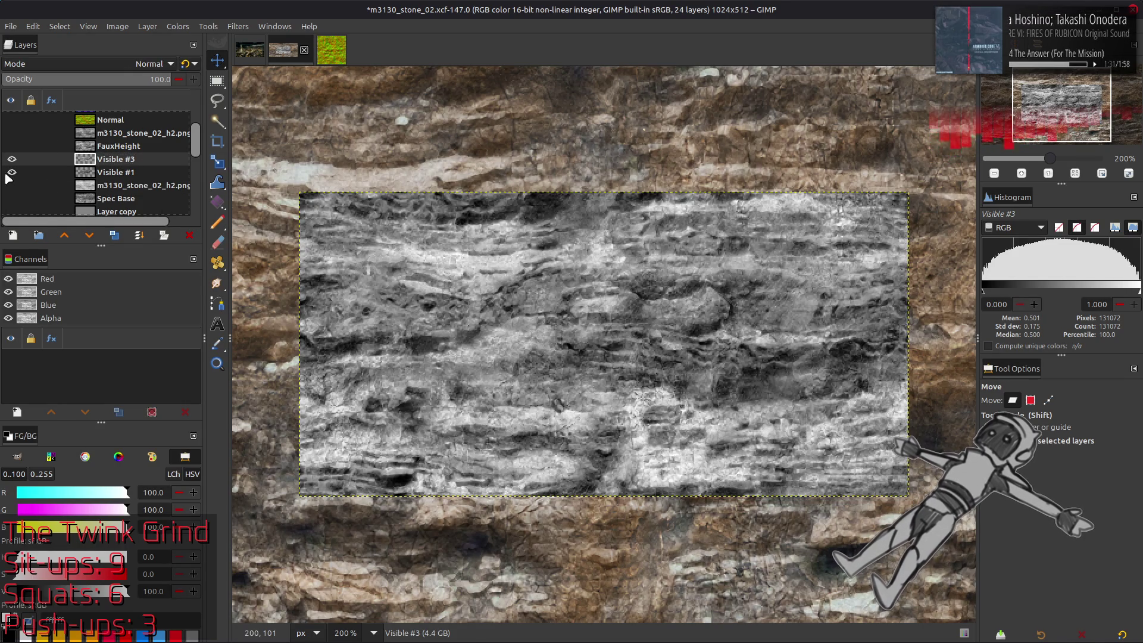
click(12, 160)
click(12, 160)
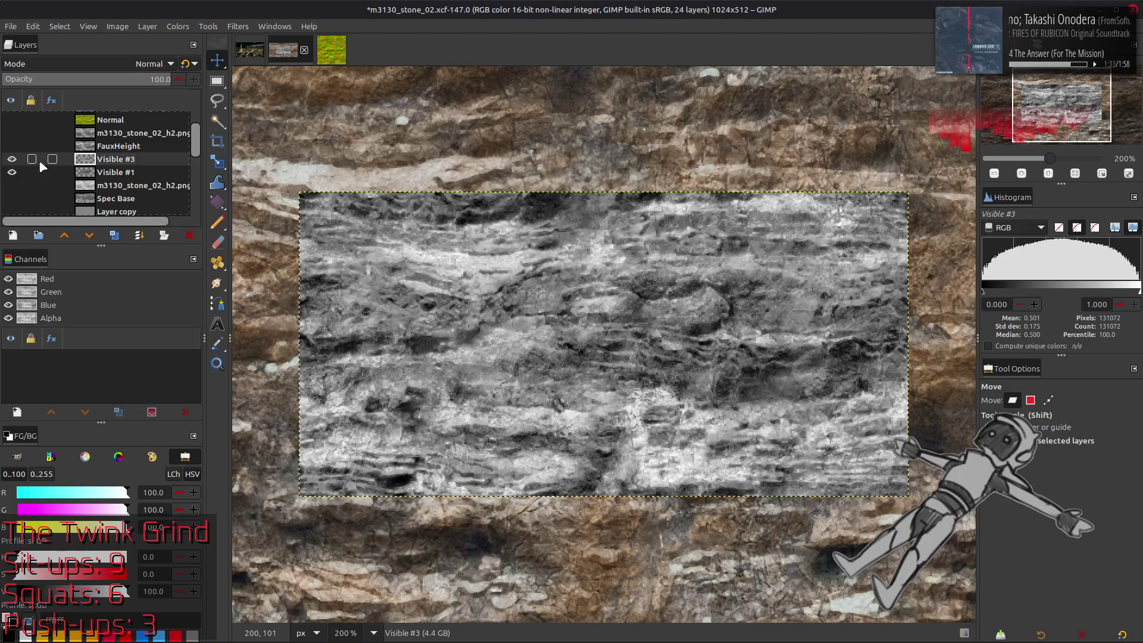
key(Delete)
key(ctrl+z)
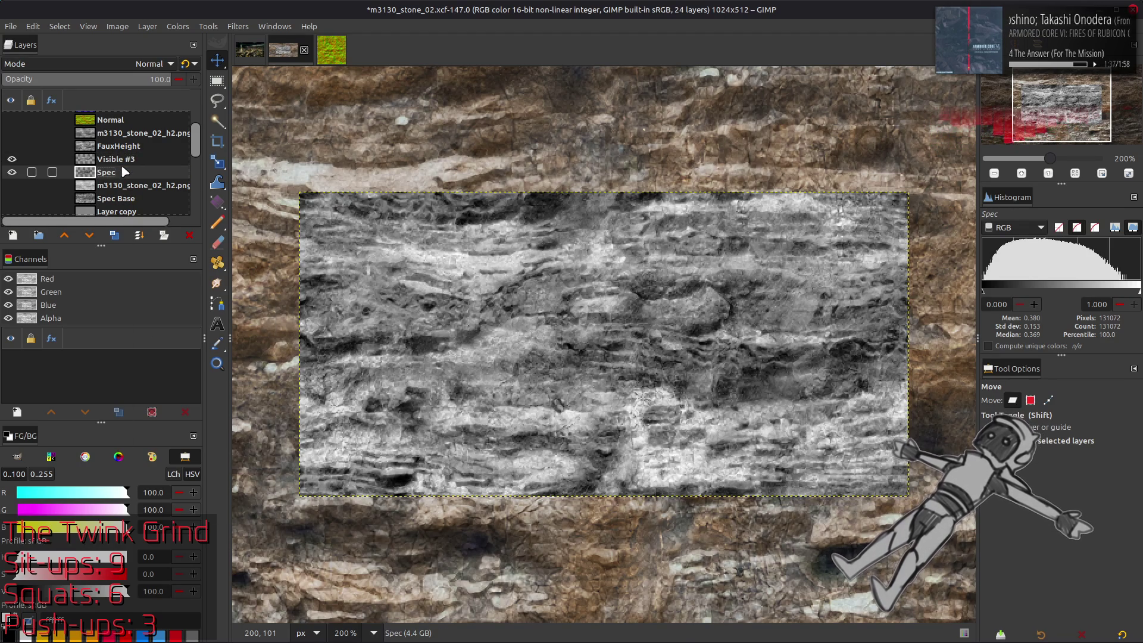
double_click(119, 159)
text(Spec)
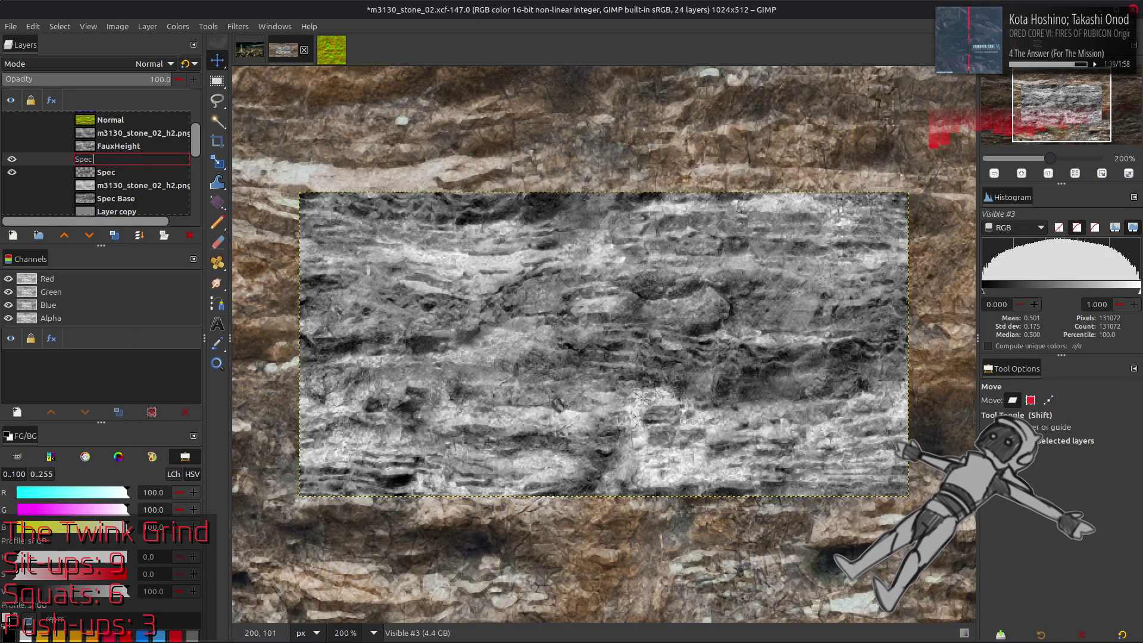
text(t)
key(Return)
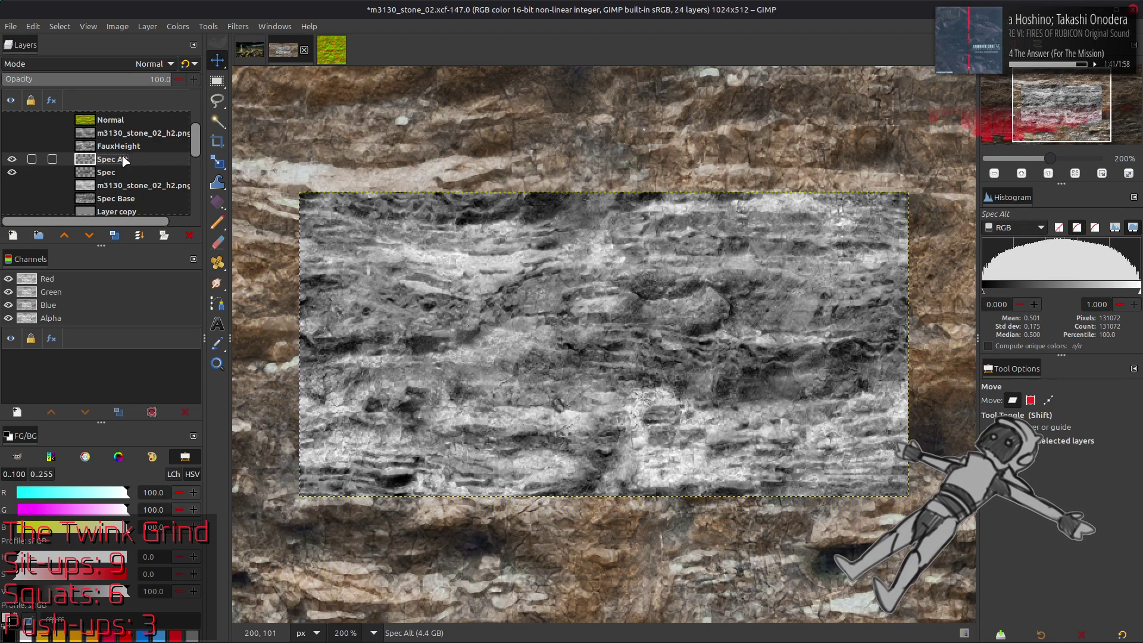
- Apply Stretch Contrast to the Spec Alt layer
click(175, 28)
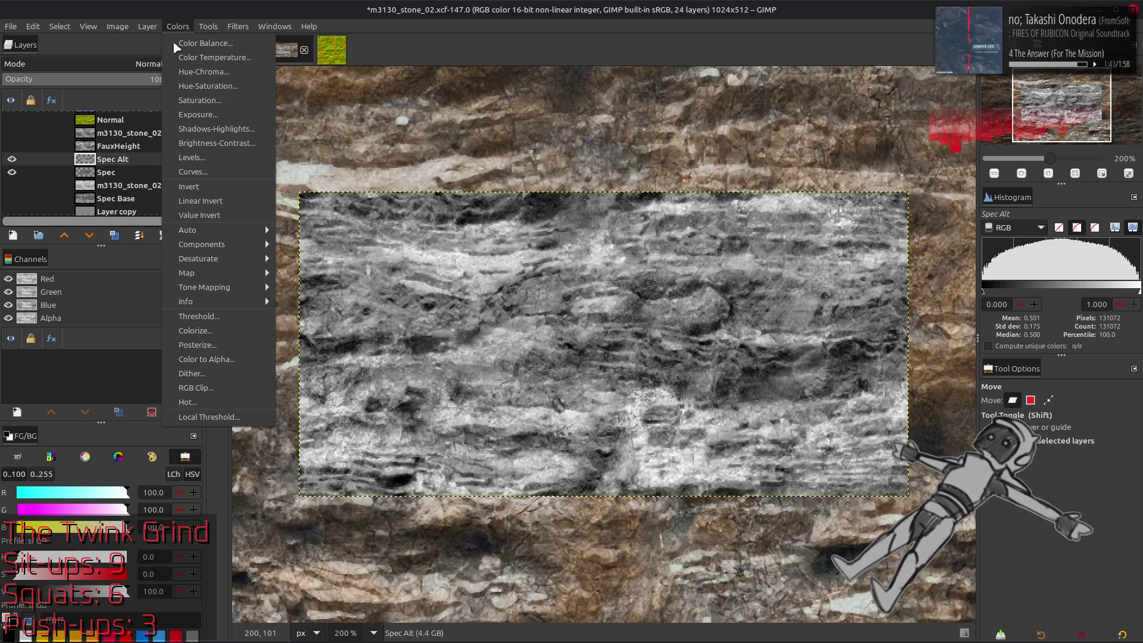
mouse_move(238, 220)
click(316, 259)
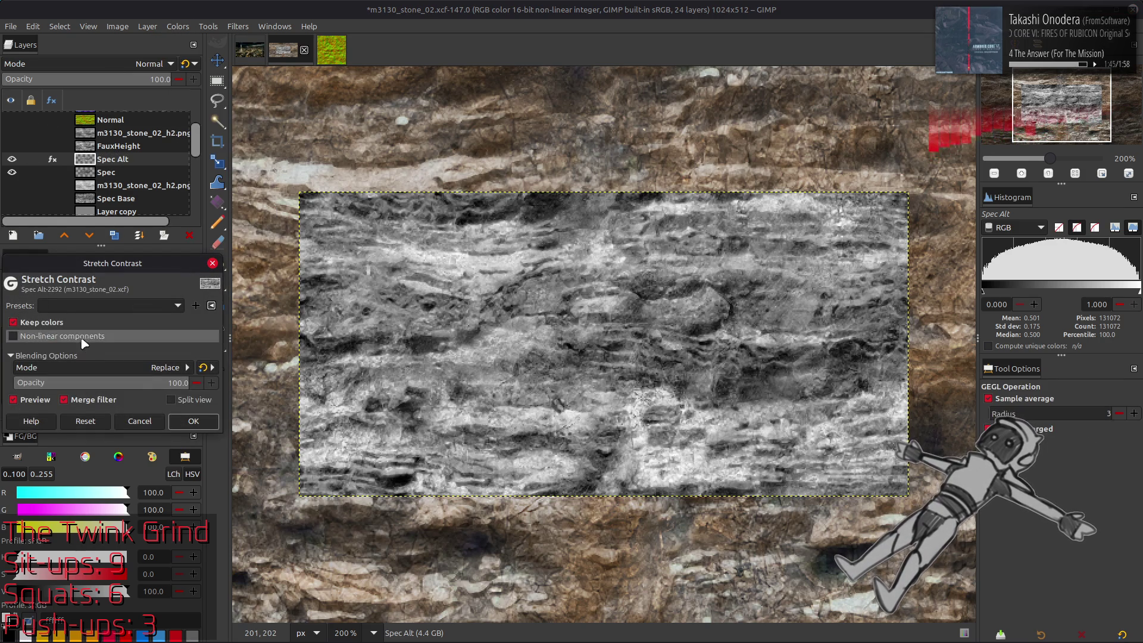
click(194, 421)
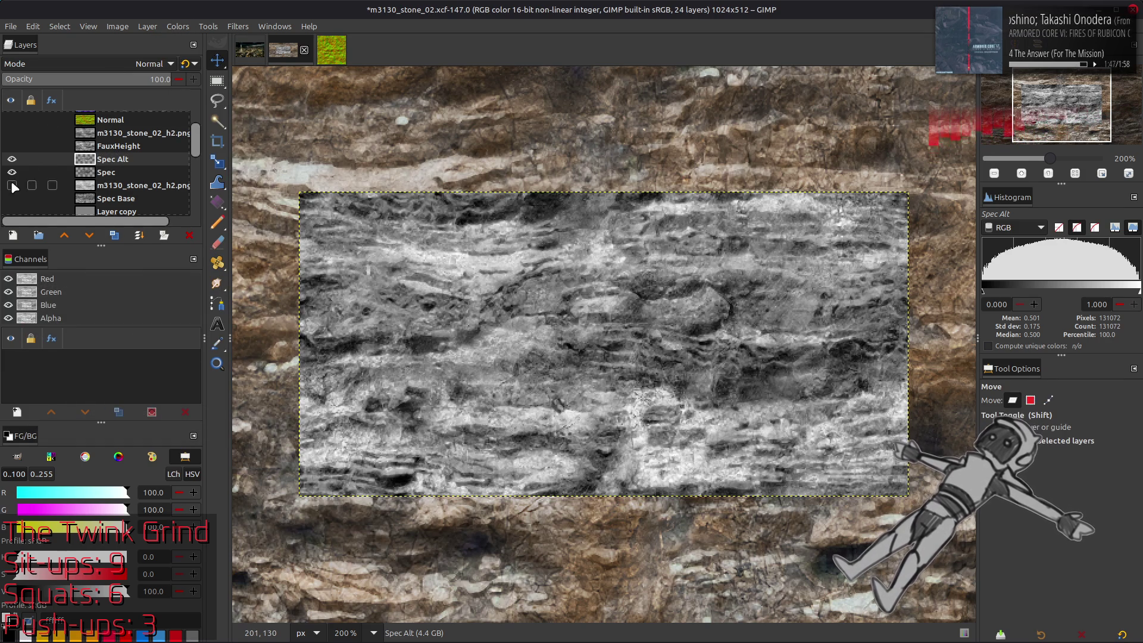
- In Levels, set red output max 0, green output max 24, and blue output min and max 50
click(179, 27)
click(204, 155)
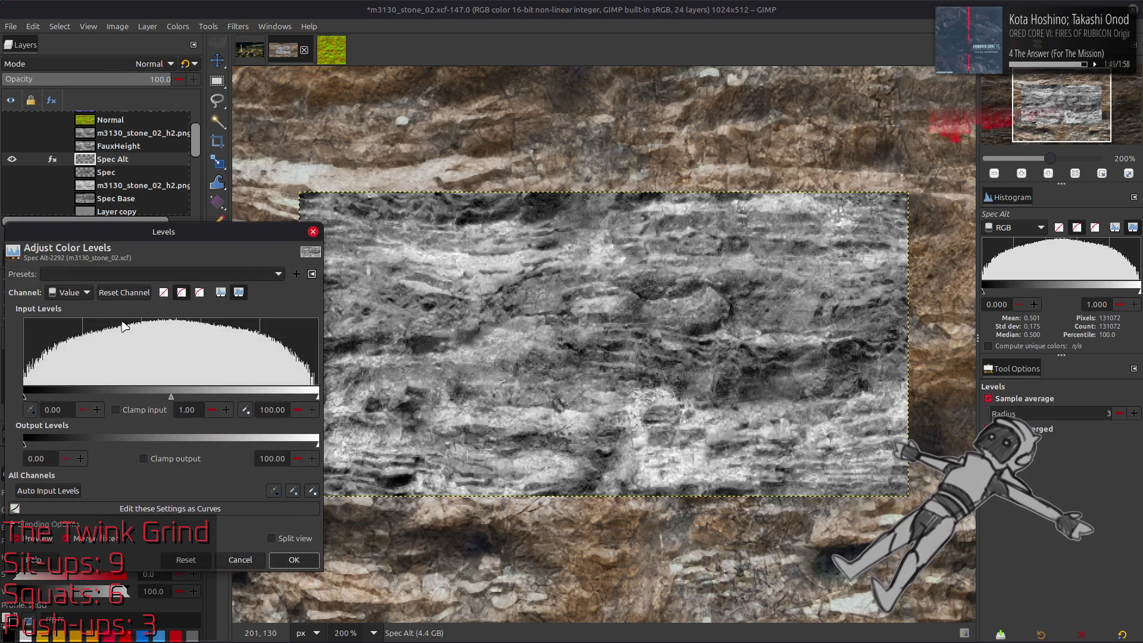
click(272, 458)
text(0)
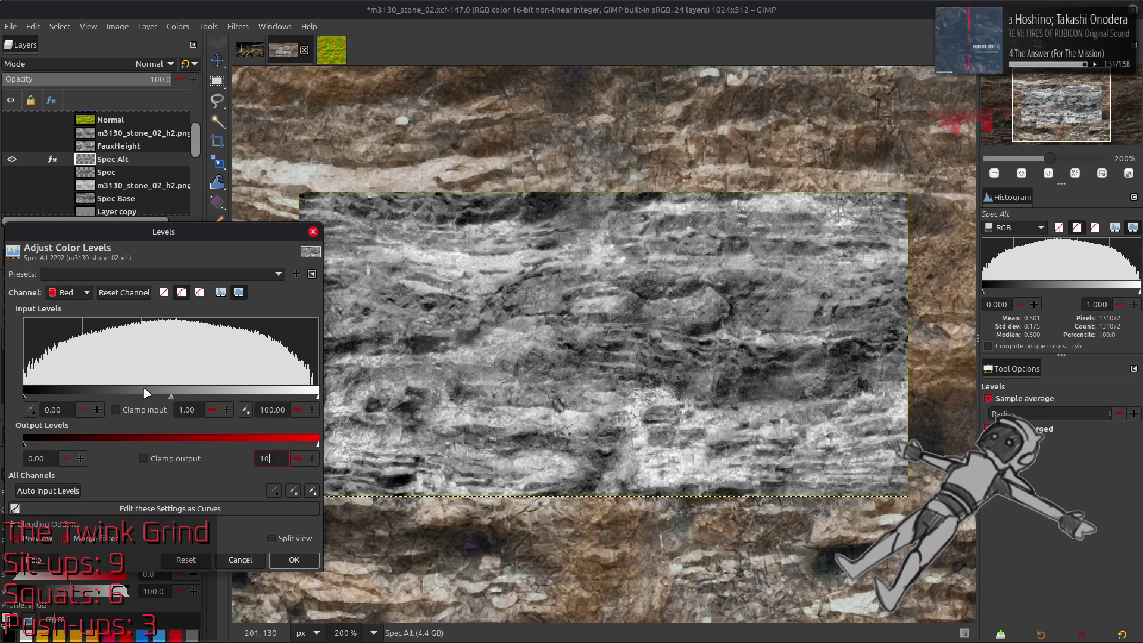
key(Return)
scroll(70, 292, down, 1)
triple_click(275, 463)
text(24)
key(Return)
scroll(70, 292, down, 1)
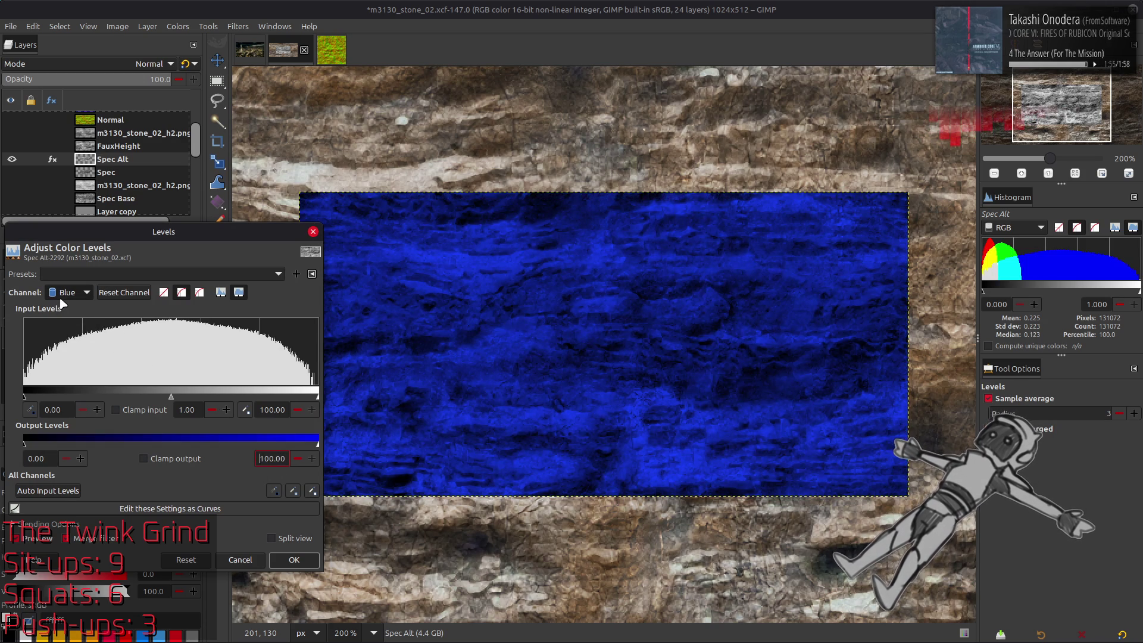
triple_click(46, 458)
text(50)
key(Return)
triple_click(272, 458)
text(50)
click(294, 560)
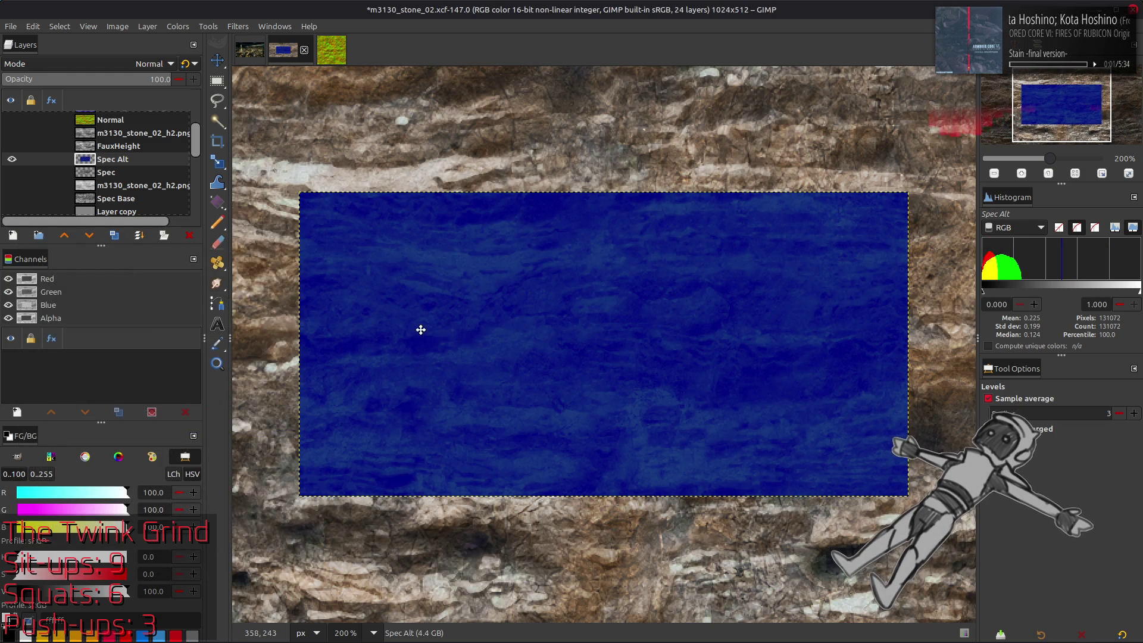
- Export the layer over m3130_stone_02_s.dds as a BC1/DXT1 DDS, then return to Blender
click(12, 26)
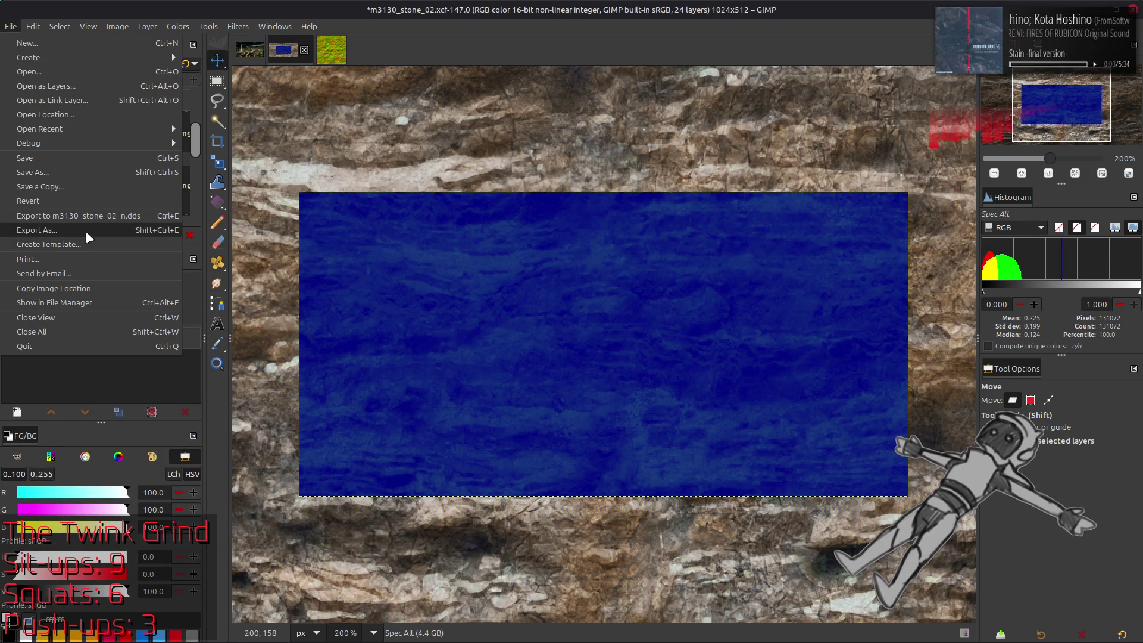
click(83, 230)
click(648, 149)
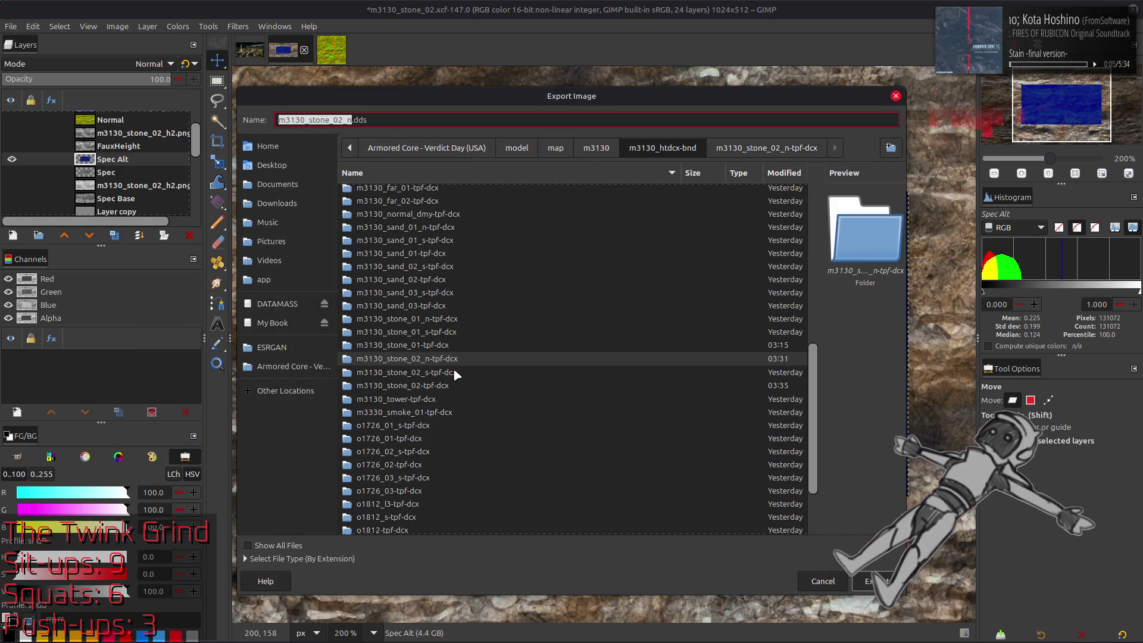
double_click(452, 375)
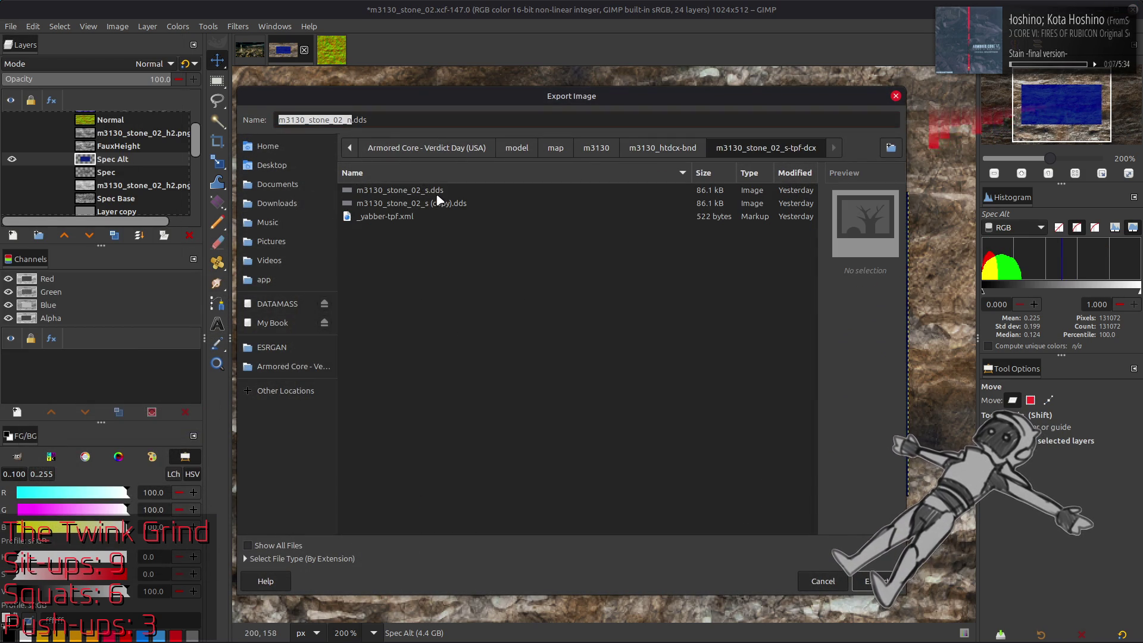
click(437, 194)
click(875, 581)
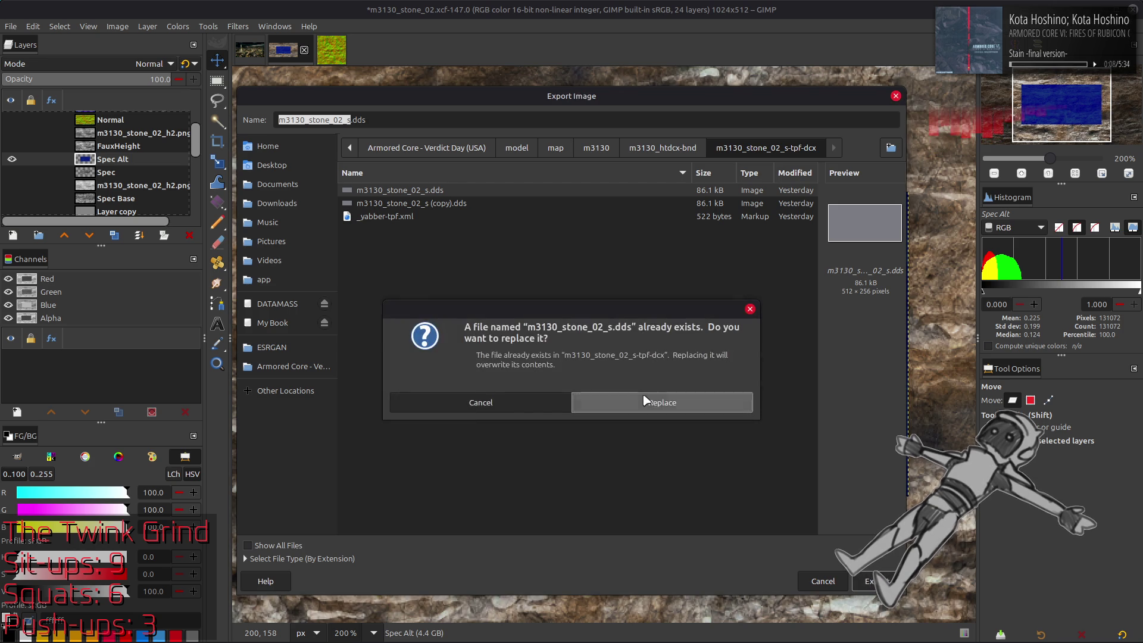
click(647, 398)
scroll(589, 150, up, 6)
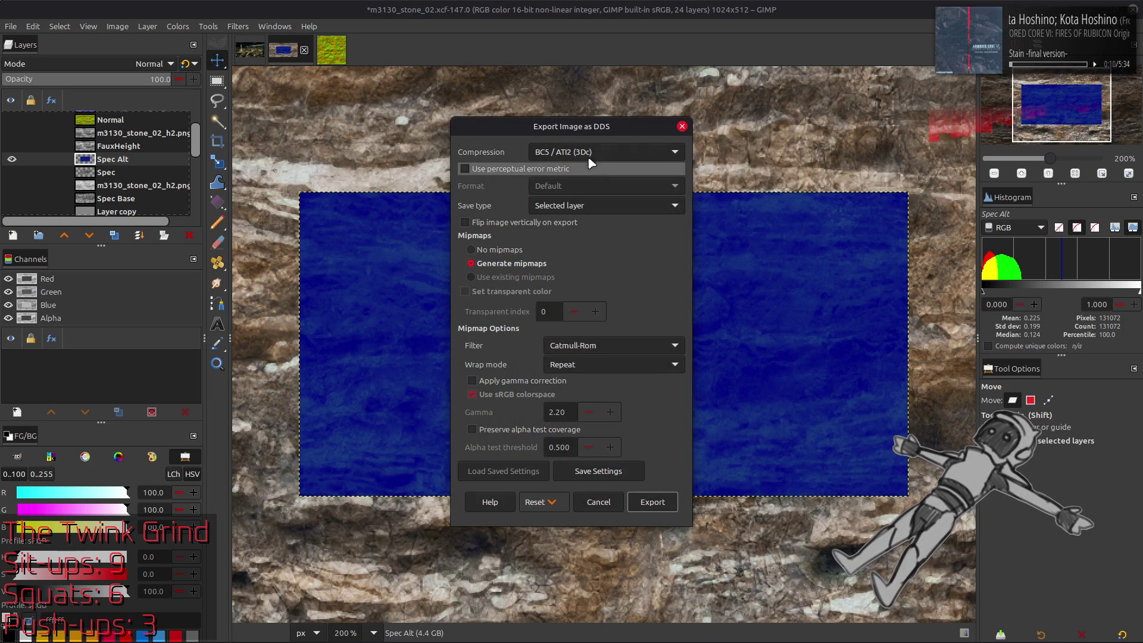
scroll(589, 150, down, 1)
scroll(619, 352, down, 2)
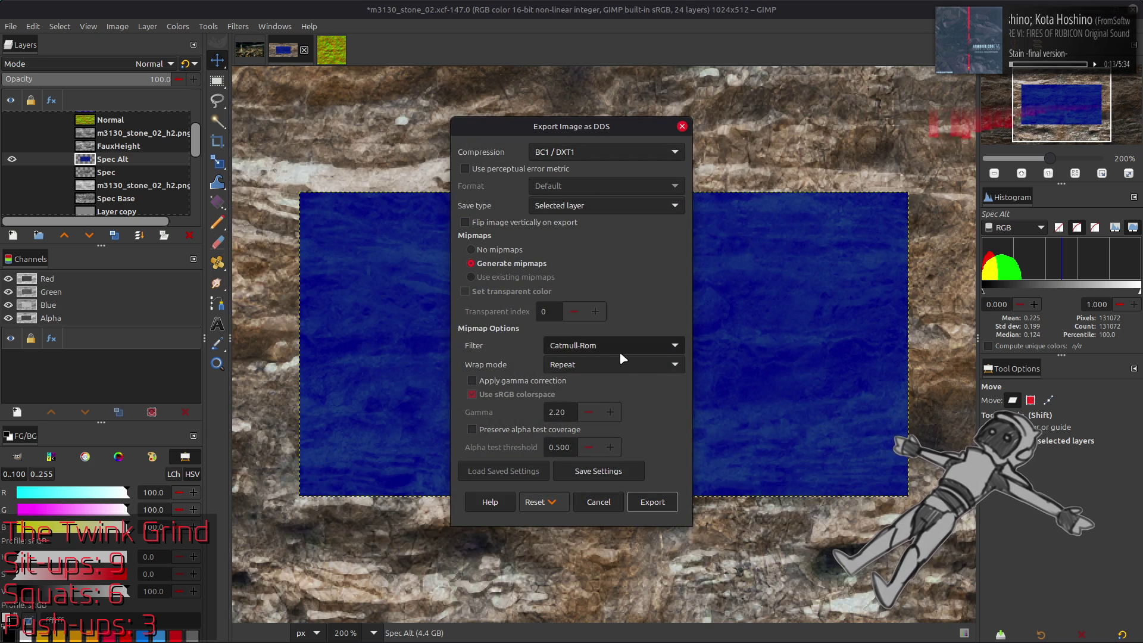
click(662, 502)
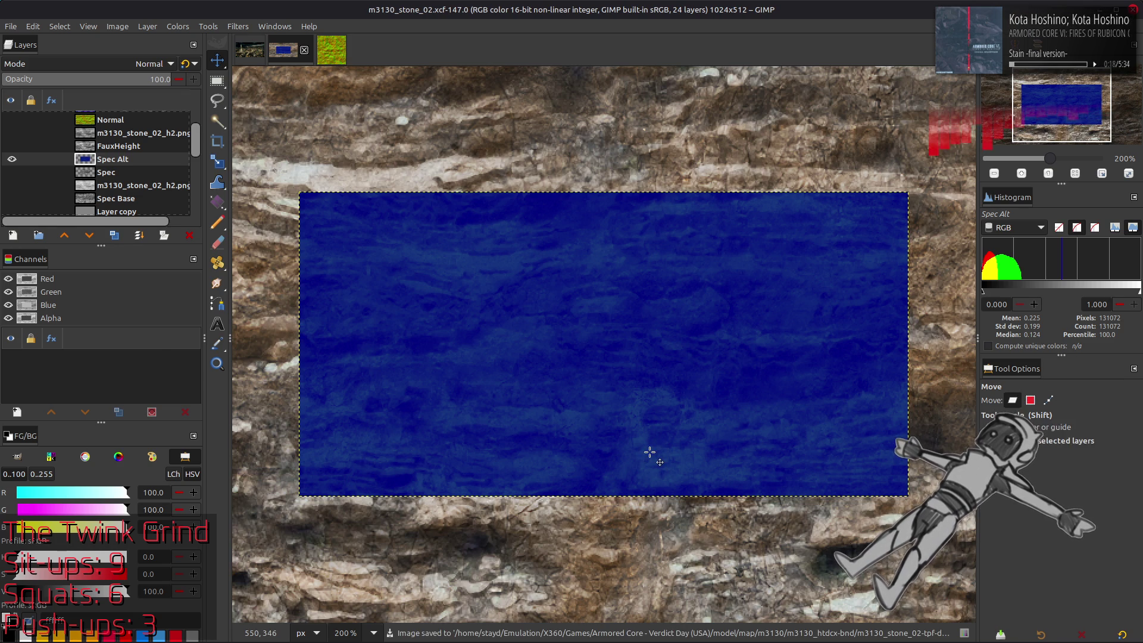
key(alt+Tab)
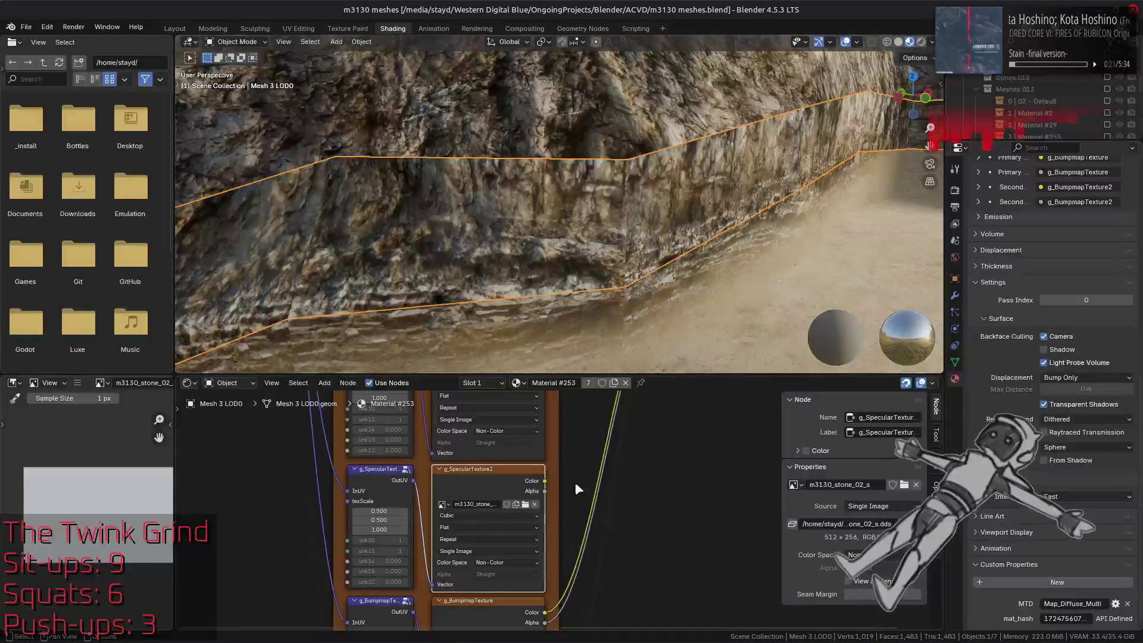
- Reload the updated m3130_stone_02_s texture and view the shader's Diffuse, Specular and Normal inputs
click(497, 469)
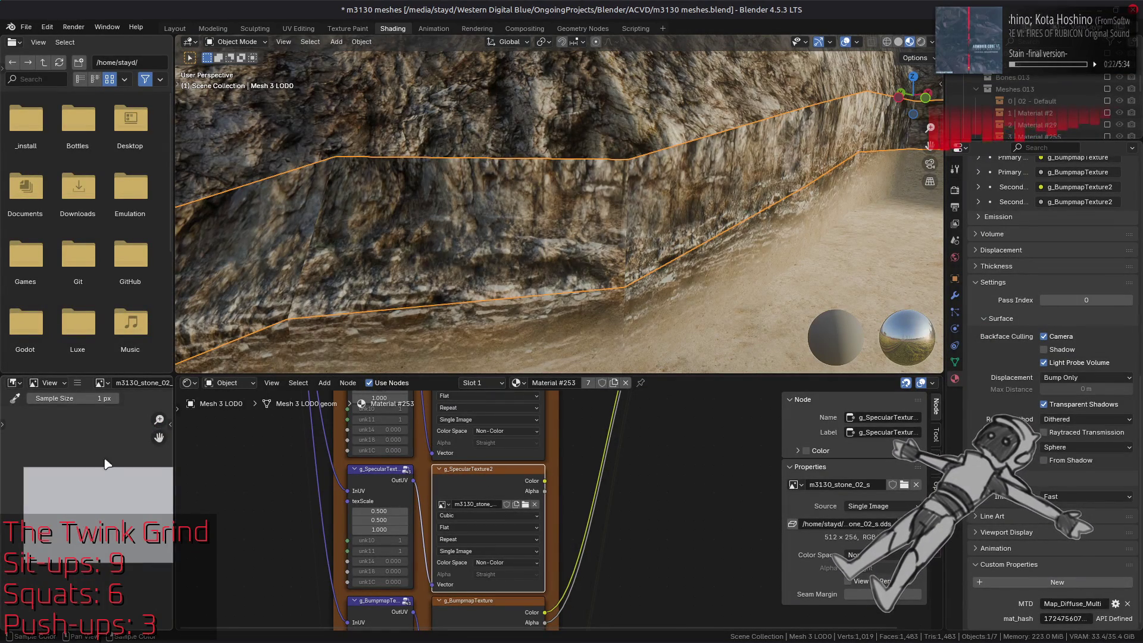
mouse_move(544, 480)
mouse_down()
mouse_move(536, 353)
mouse_move(589, 479)
mouse_up()
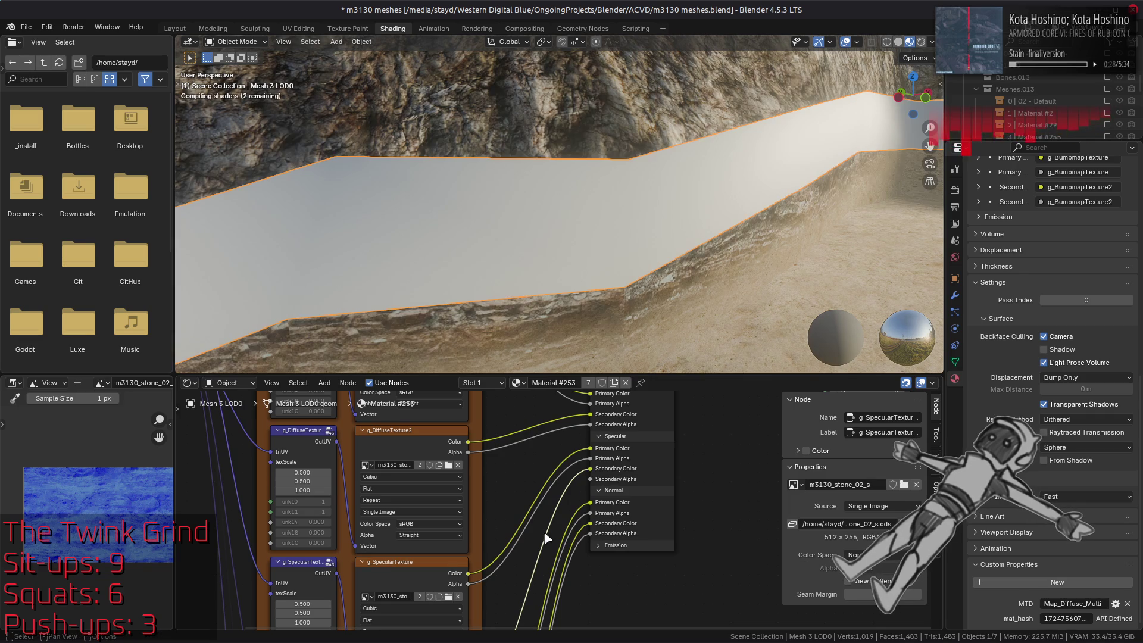
middle_drag(534, 516, 532, 399)
drag(531, 399, 597, 489)
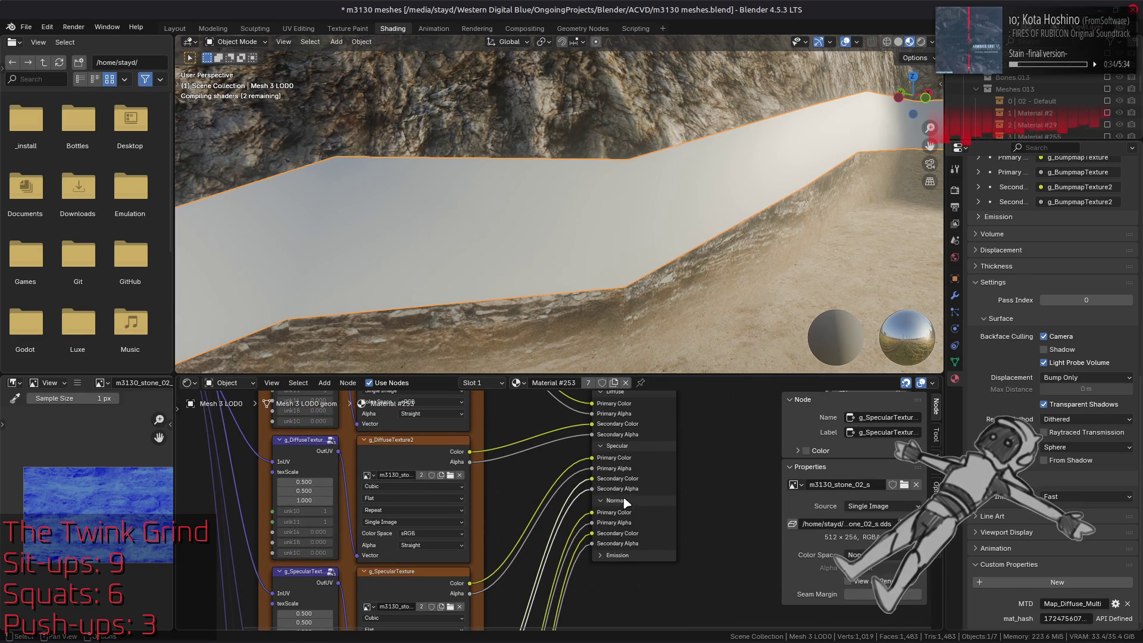
- Change the MTD property from Map_Diffuse_Multi to Map_Bumpmap_Multi
click(1083, 603)
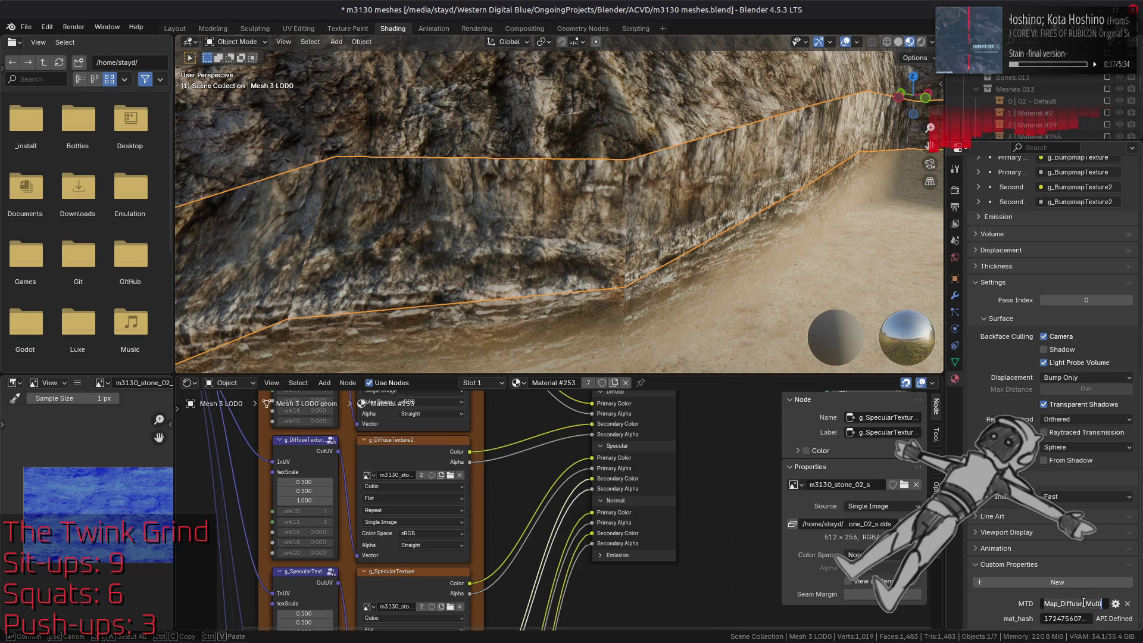
click(1078, 603)
key(BackSpace)
key(BackSpace)
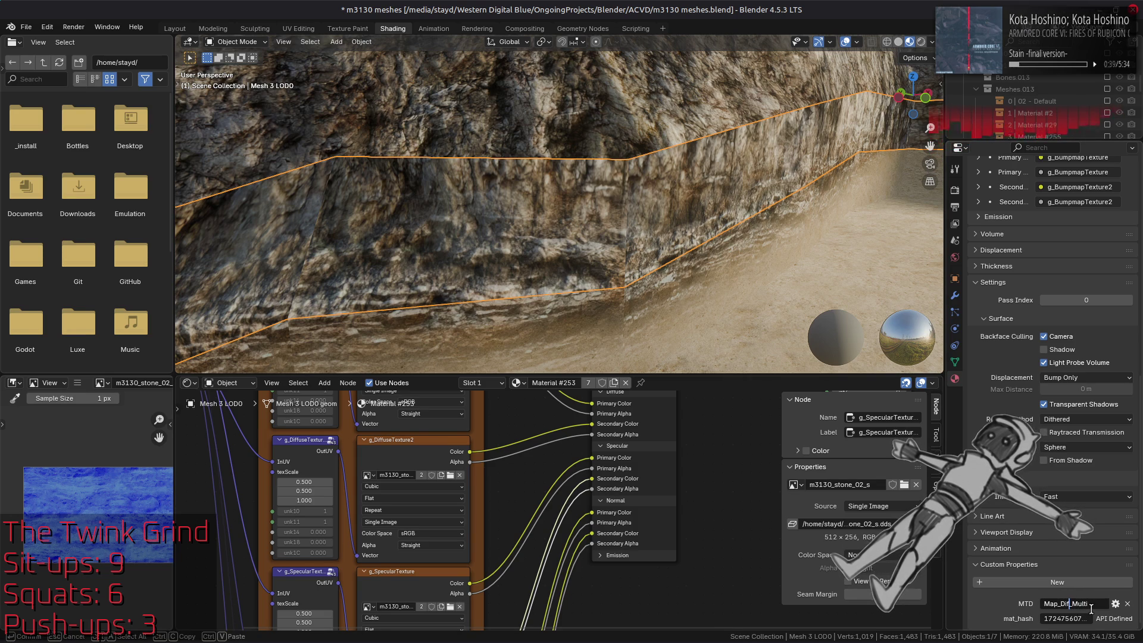
key(BackSpace)
text(Bumpmap)
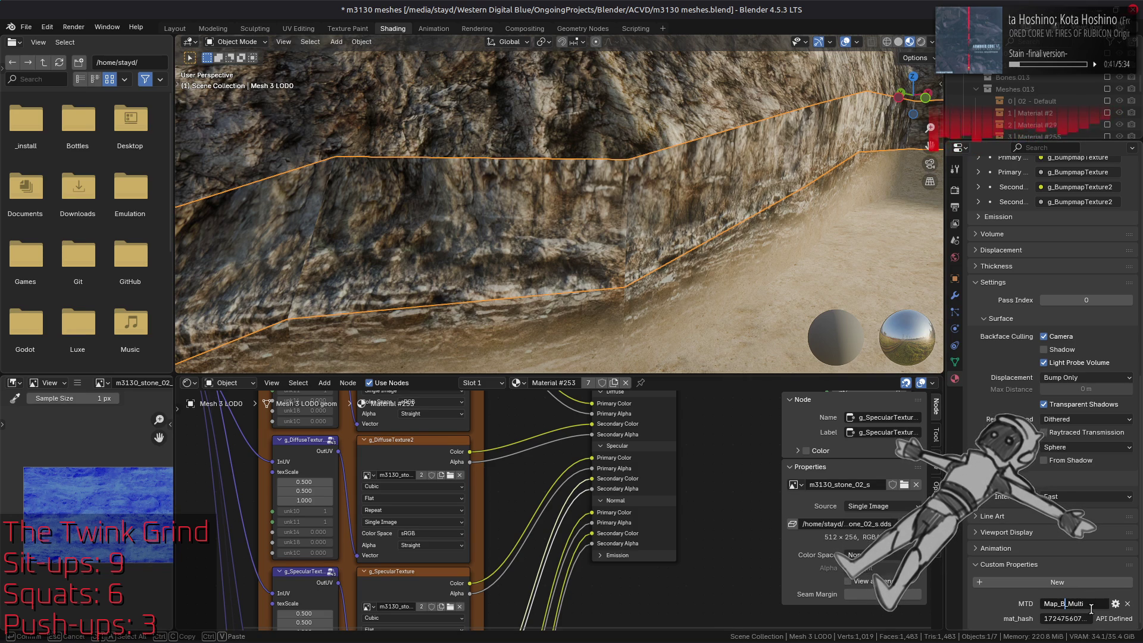
key(Return)
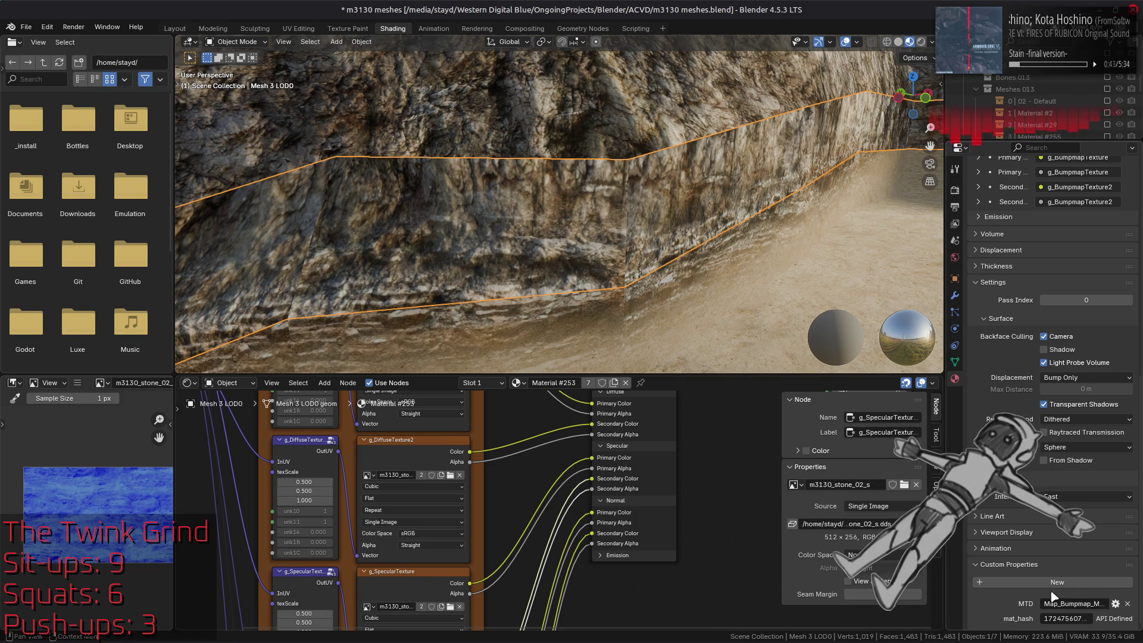
- Select Mesh 1 LOD0 and bring up the MTD Editor to check its material
click(593, 91)
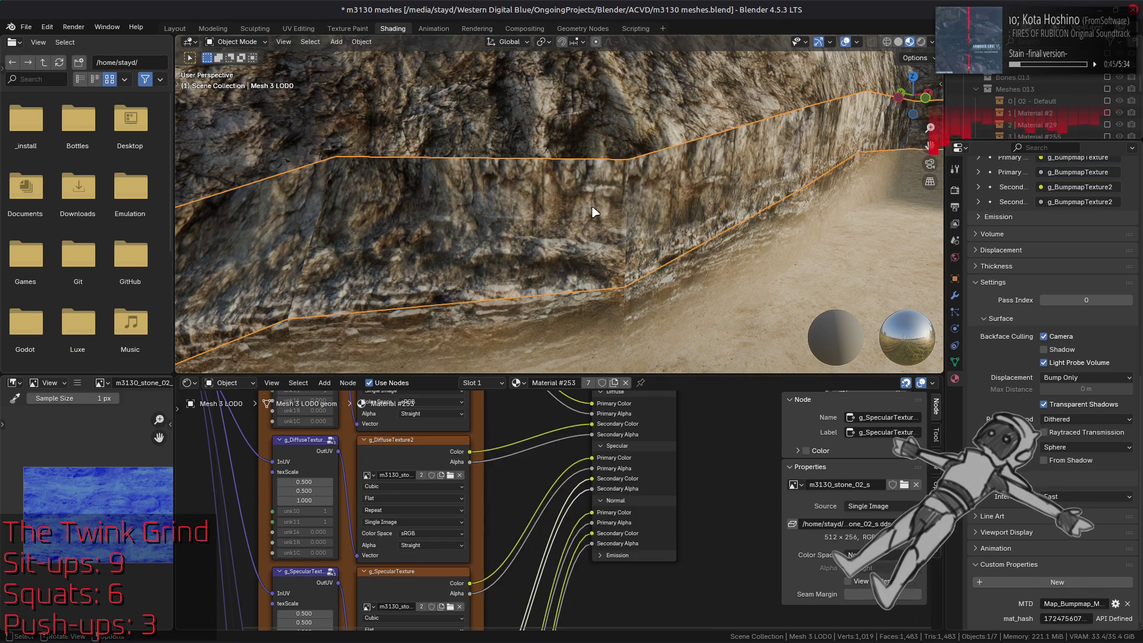
mouse_move(470, 631)
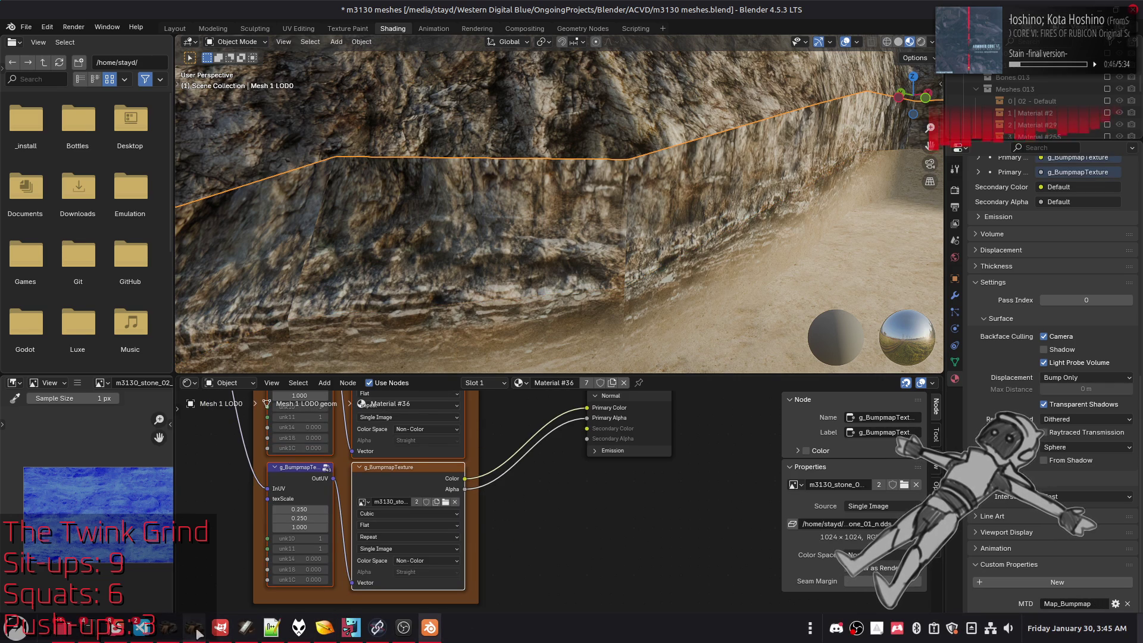
click(171, 629)
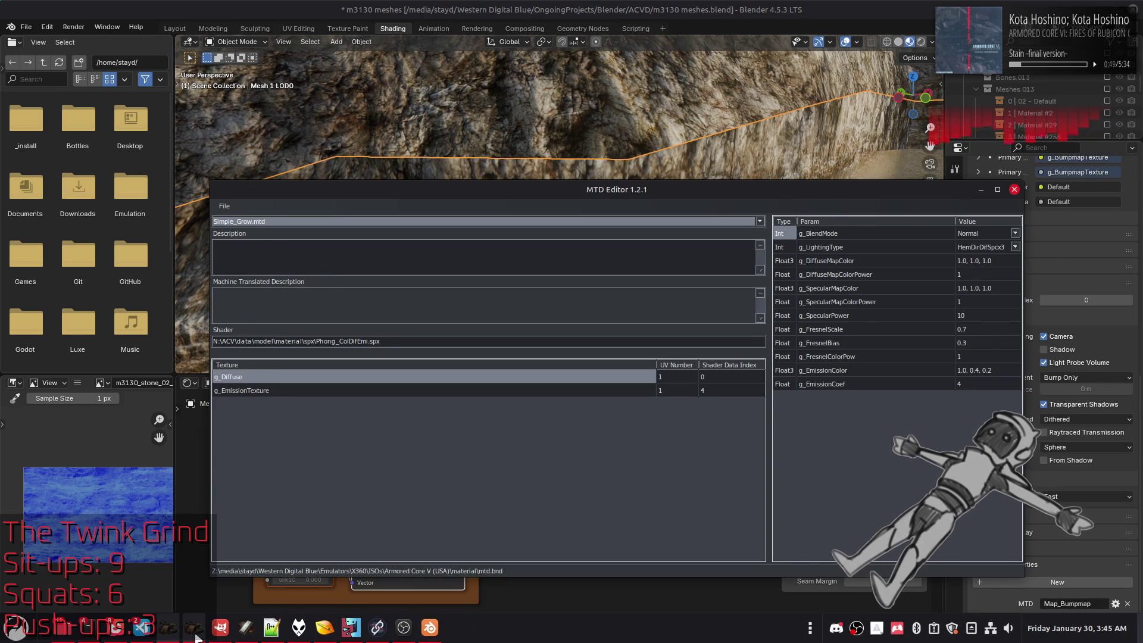
click(193, 627)
click(438, 227)
scroll(456, 241, up, 6)
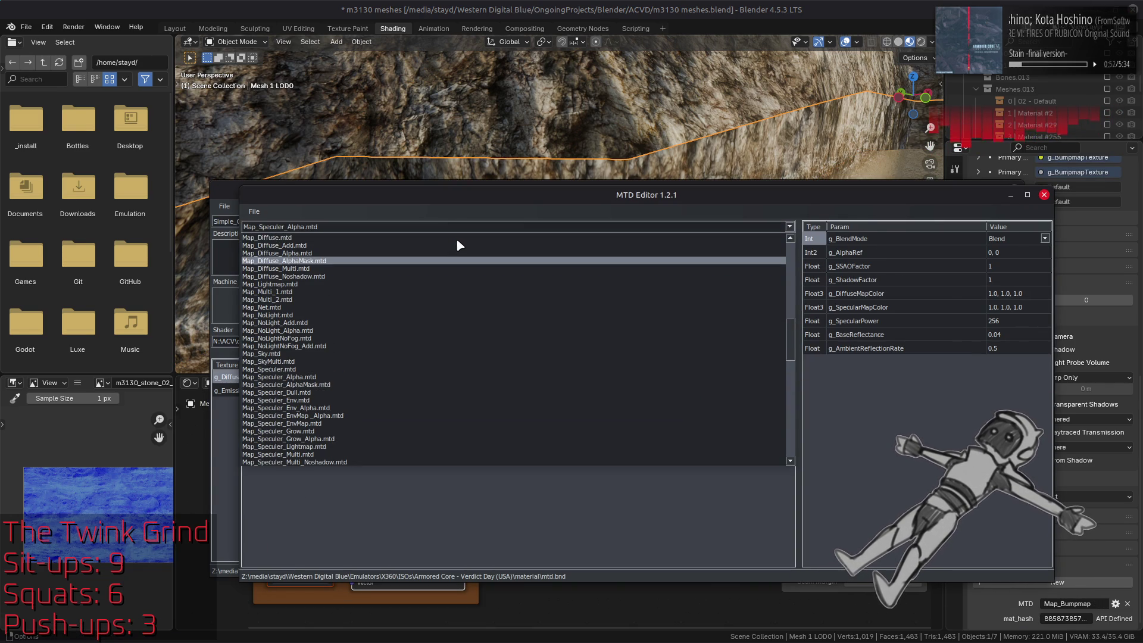
scroll(457, 240, up, 3)
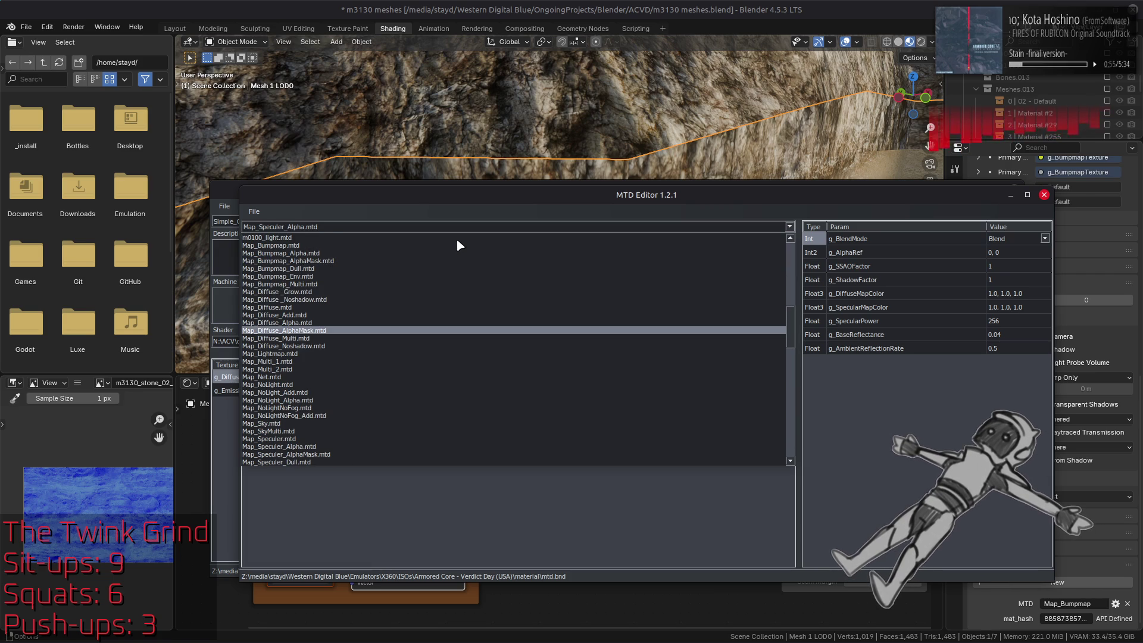
click(404, 284)
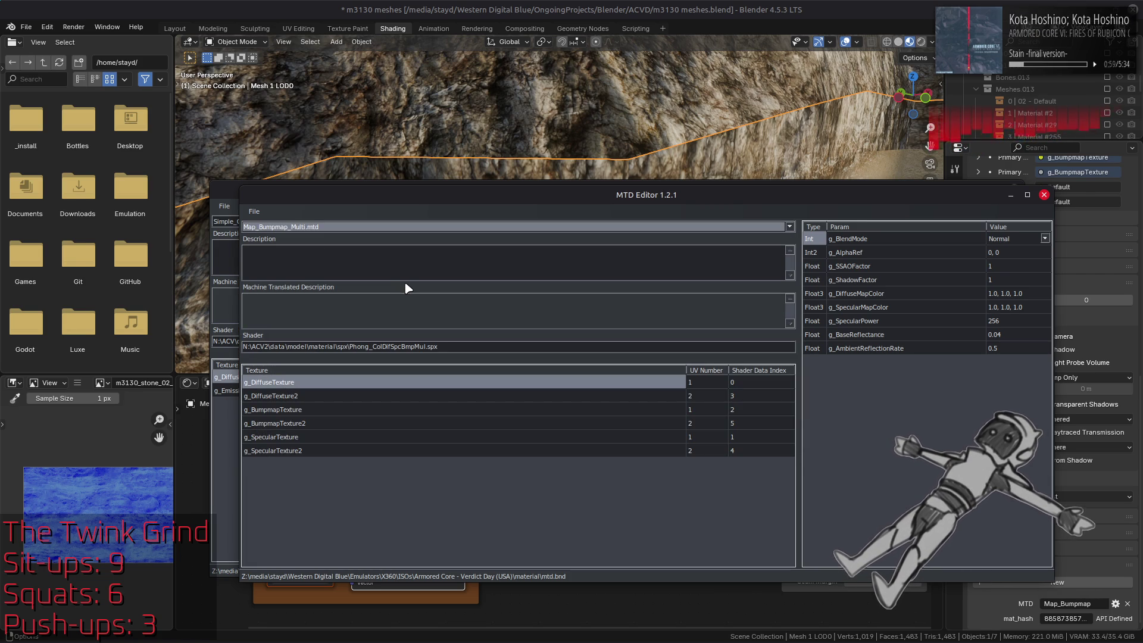
scroll(502, 233, up, 1)
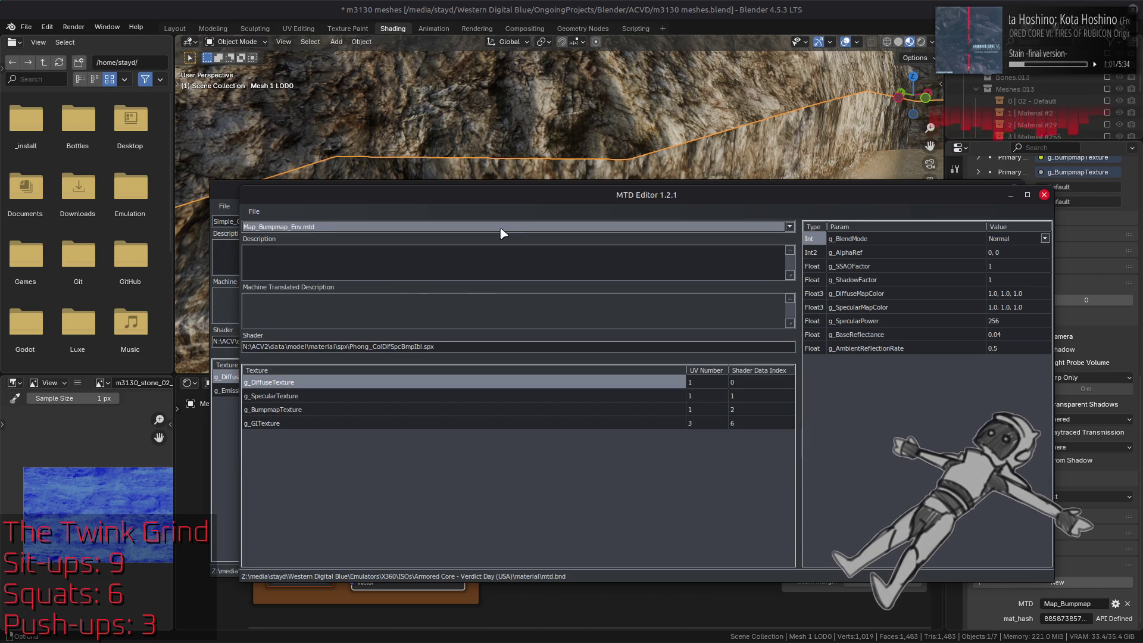
scroll(502, 232, up, 2)
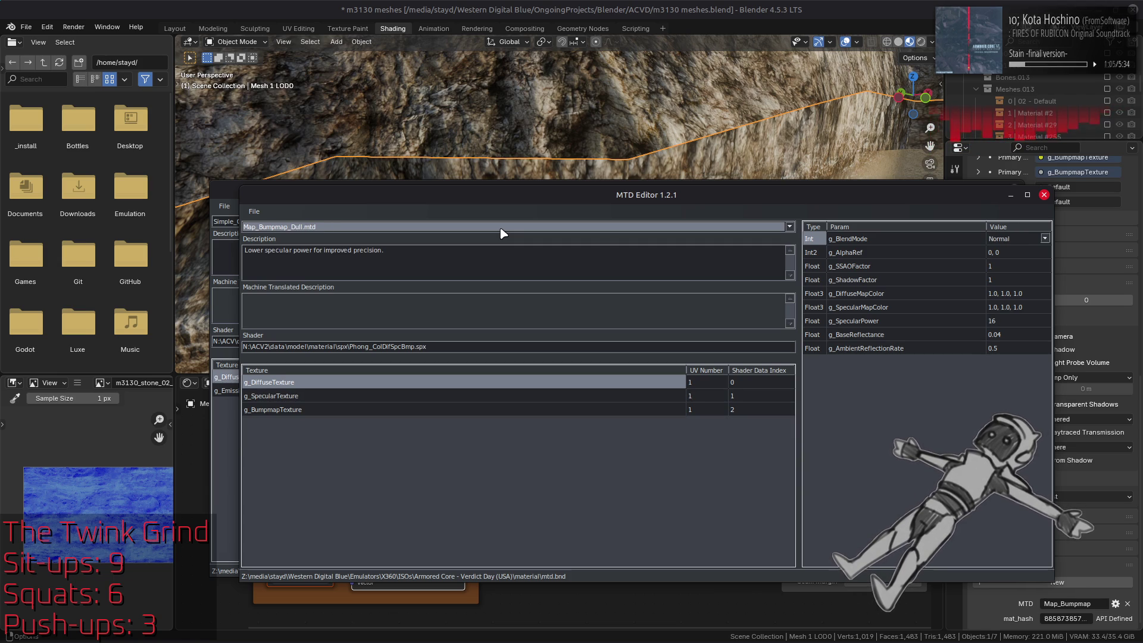
scroll(501, 232, down, 3)
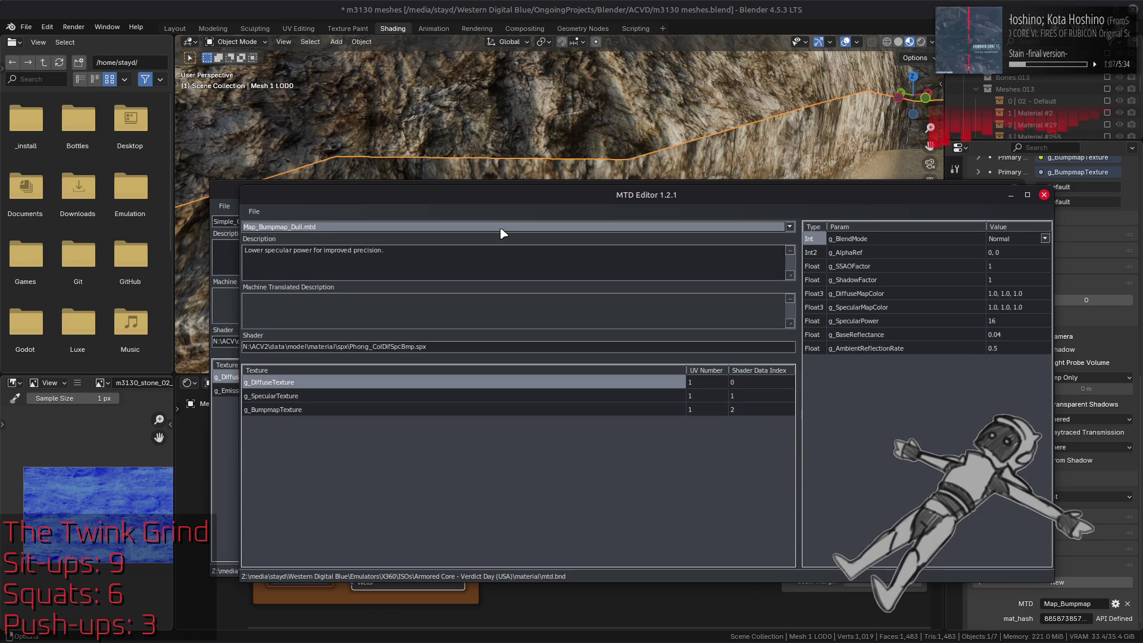
scroll(502, 232, down, 1)
scroll(502, 232, up, 1)
scroll(502, 233, down, 1)
scroll(502, 232, up, 1)
scroll(502, 232, down, 3)
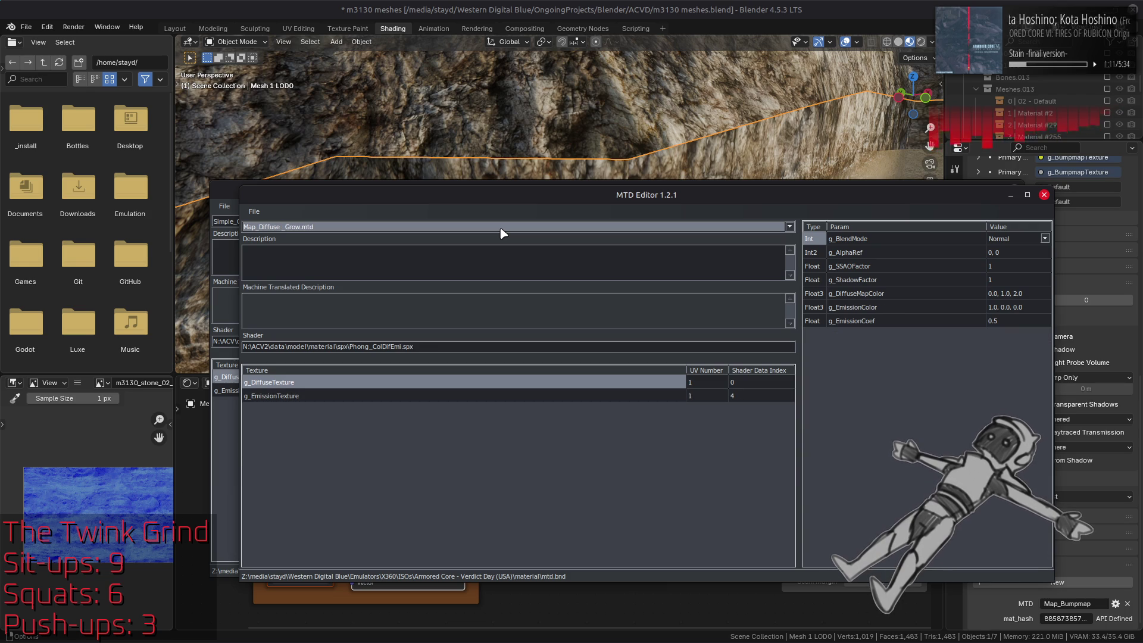
scroll(502, 232, down, 1)
scroll(502, 232, up, 1)
scroll(502, 233, down, 1)
scroll(502, 233, up, 1)
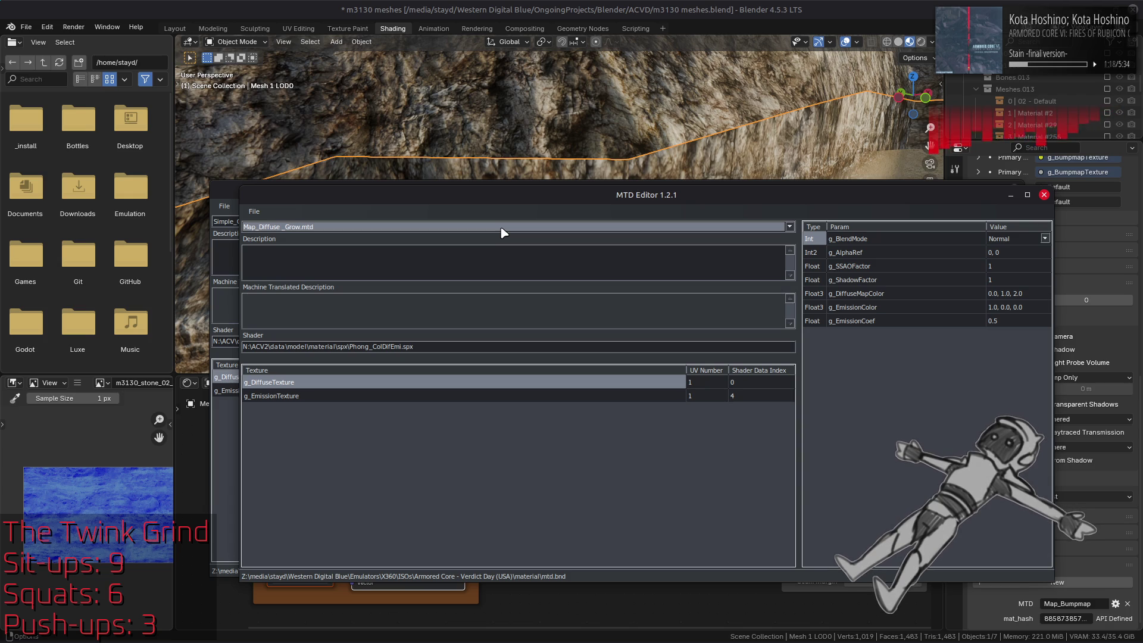
scroll(502, 232, down, 1)
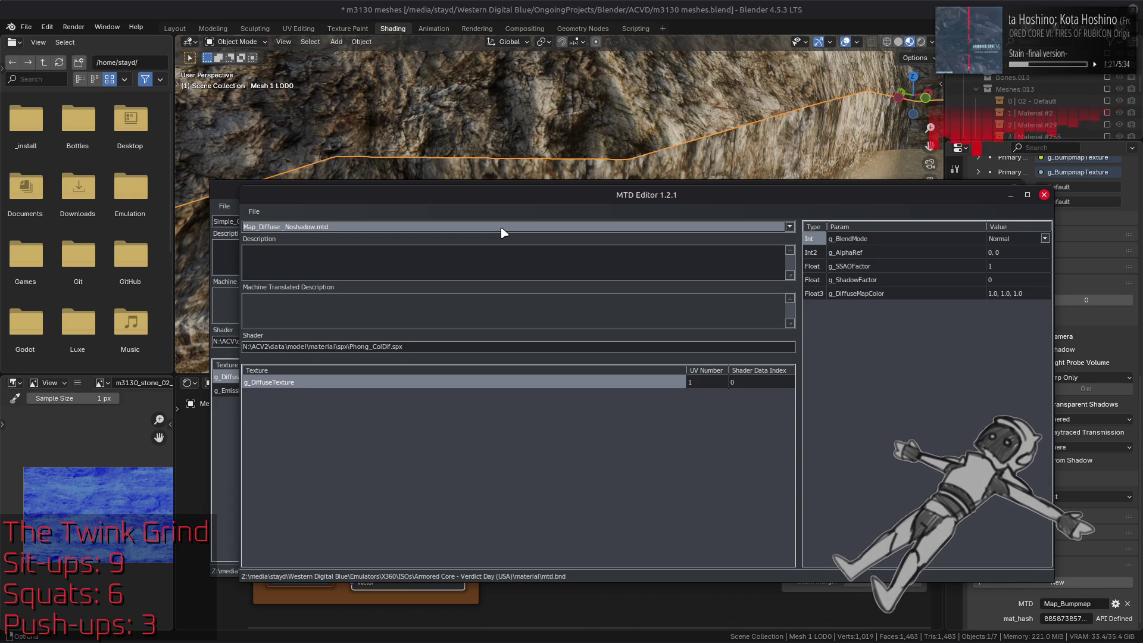
scroll(502, 232, down, 4)
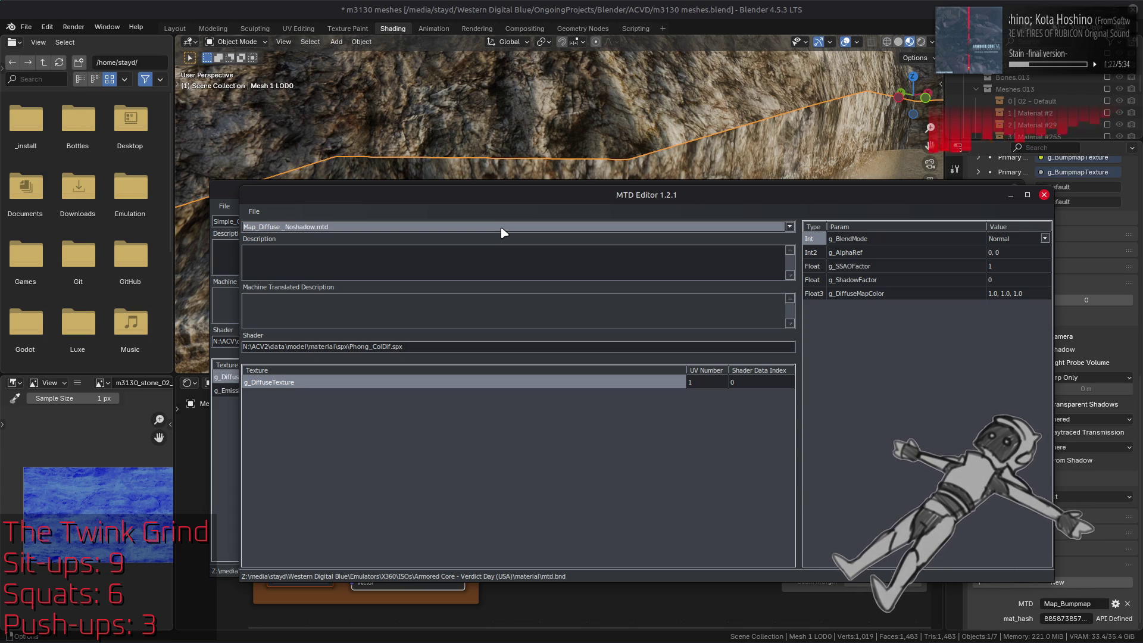
scroll(502, 232, down, 3)
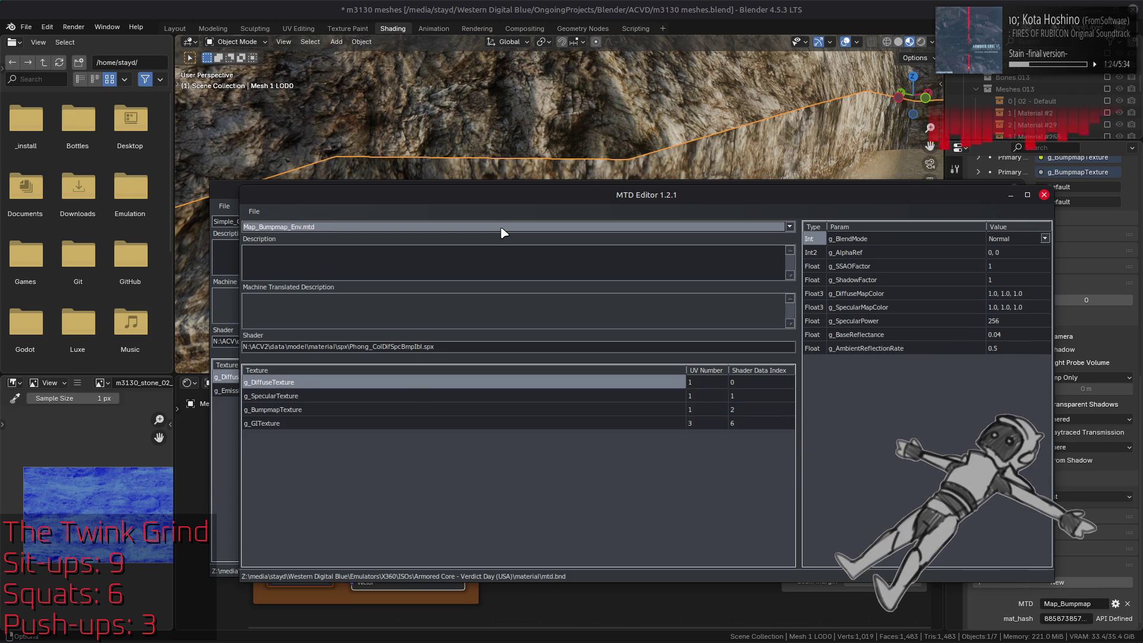
click(555, 5)
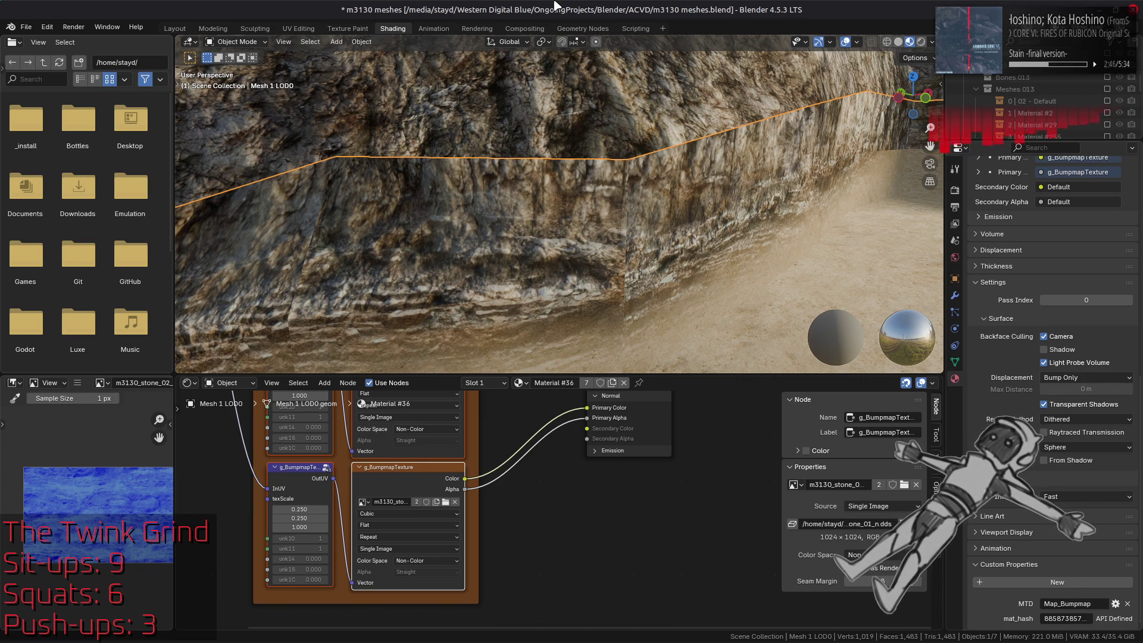
- Deselect the mesh, save m3130 meshes.blend, and switch to the m3130_stone_02 project in GIMP
mouse_move(512, 266)
middle_down()
mouse_move(493, 202)
mouse_move(505, 224)
middle_up()
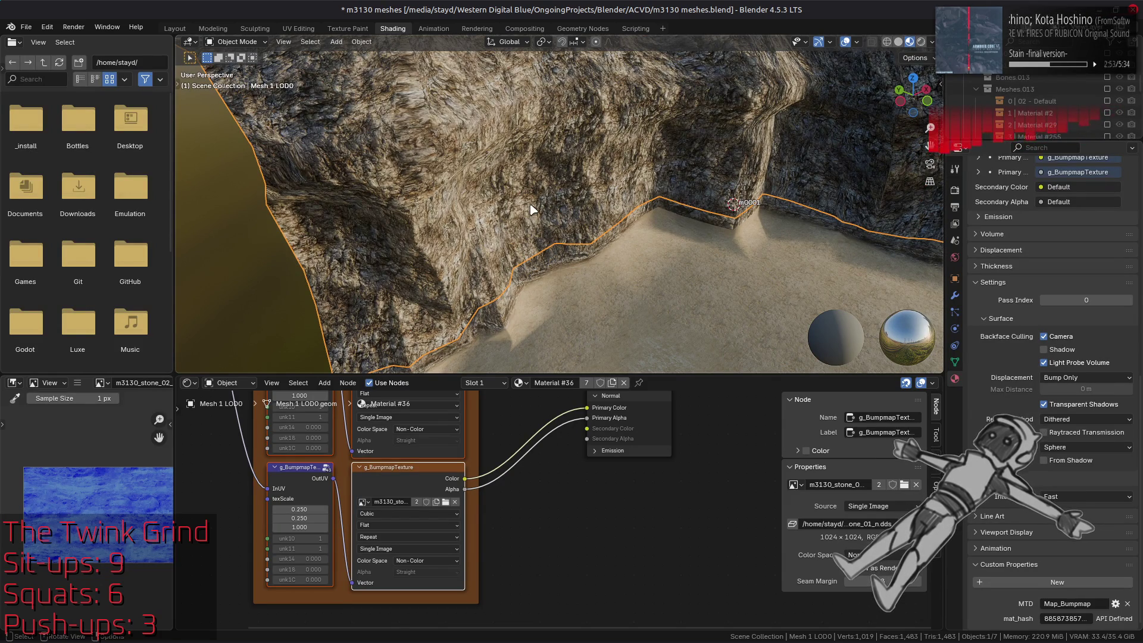
key(alt+a)
key(ctrl+s)
mouse_move(625, 265)
middle_down()
mouse_move(649, 255)
mouse_move(655, 224)
mouse_move(636, 187)
middle_up()
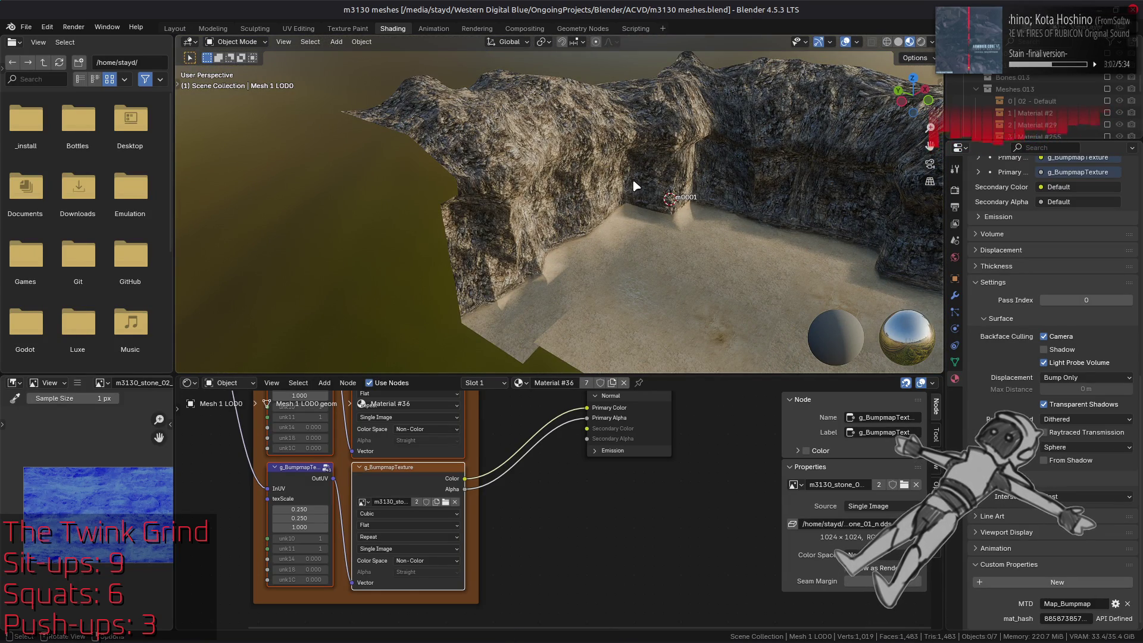
key(alt+Tab)
key(alt+Tab)
key(alt+Tab)
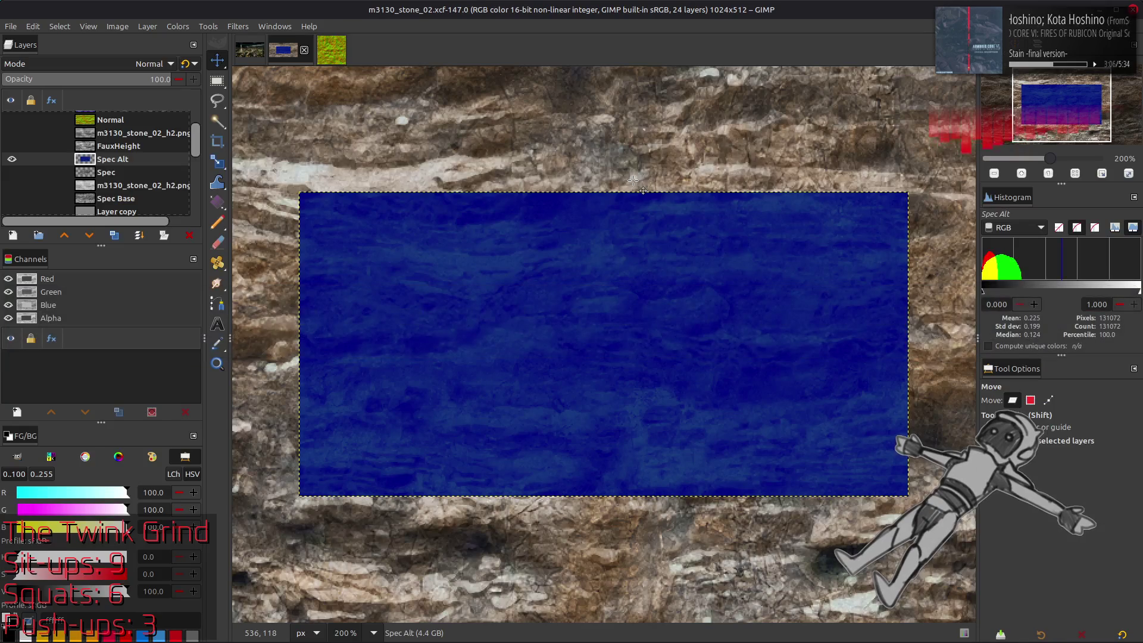
- Open the m3130_stone_02_s-tpf-dcx folder's _yabber-tpf.xml in Notepad++
key(alt+Tab)
key(alt+Tab)
key(alt+Tab)
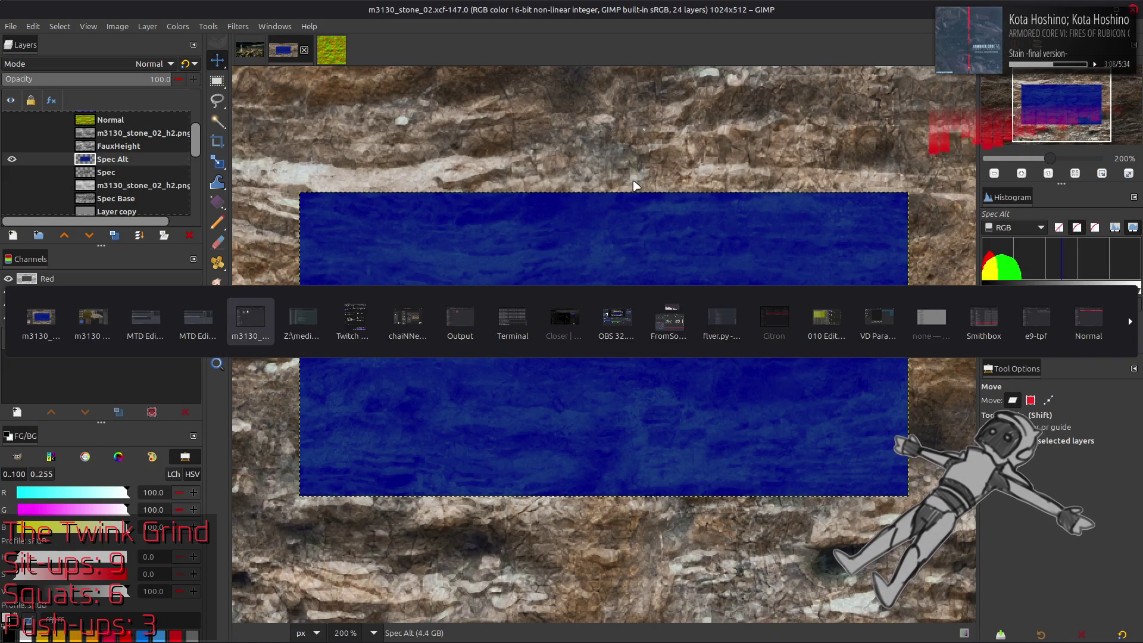
key(BackSpace)
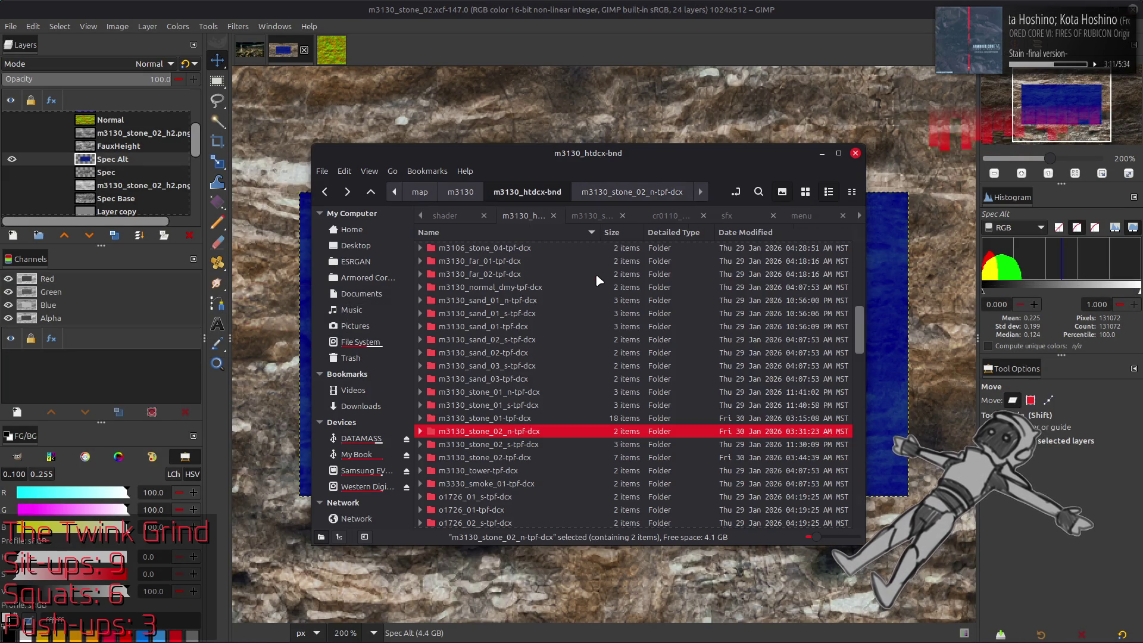
double_click(527, 445)
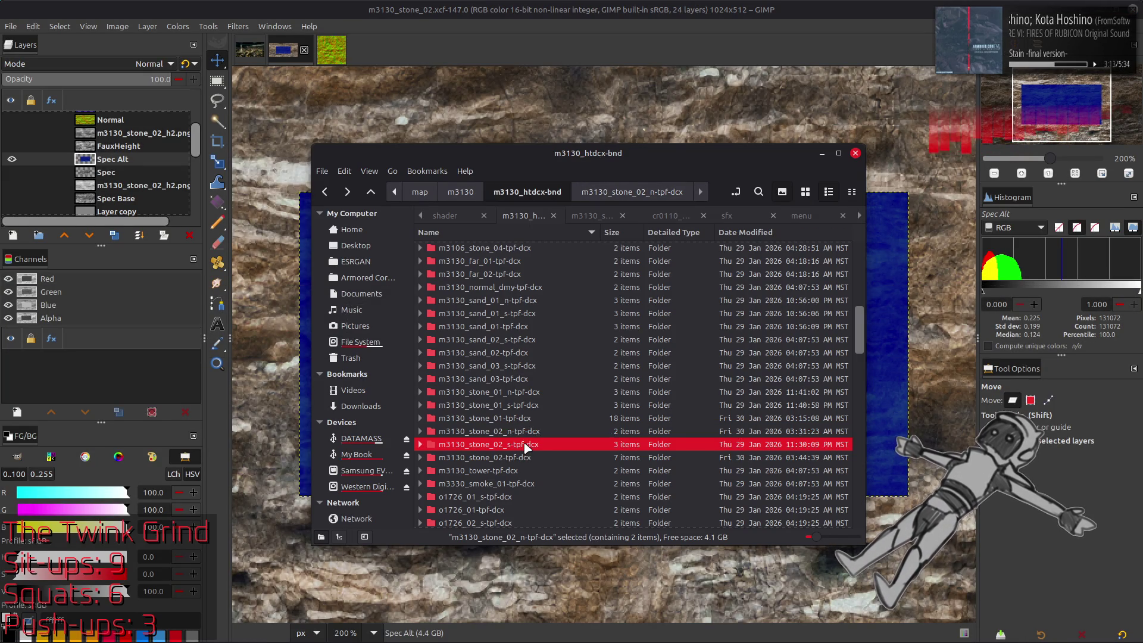
right_click(599, 262)
mouse_move(631, 285)
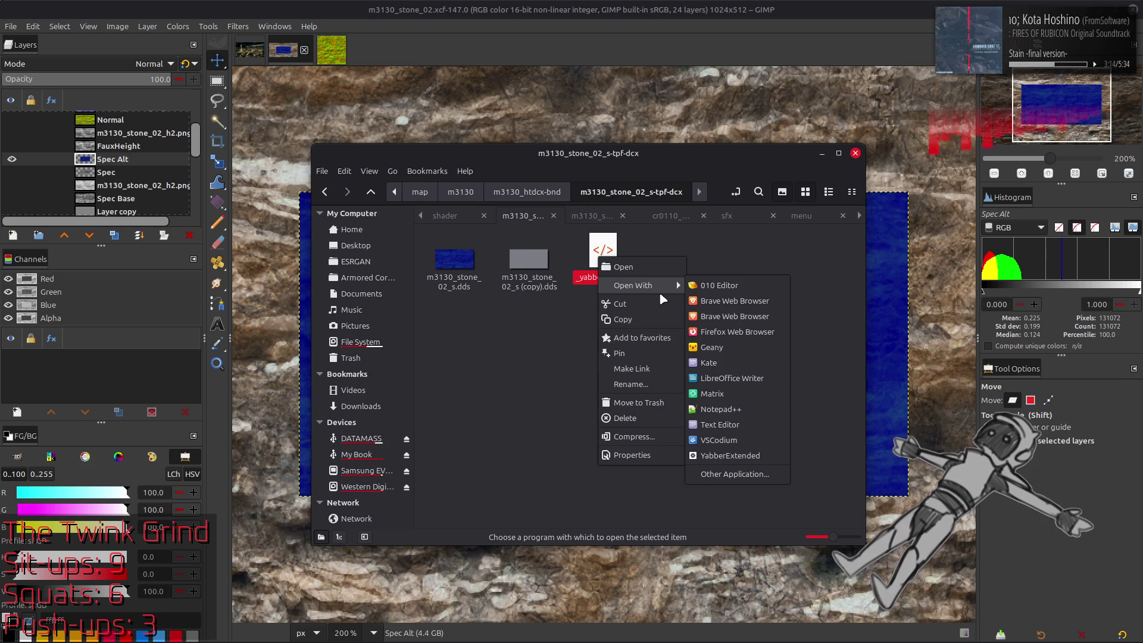
click(738, 409)
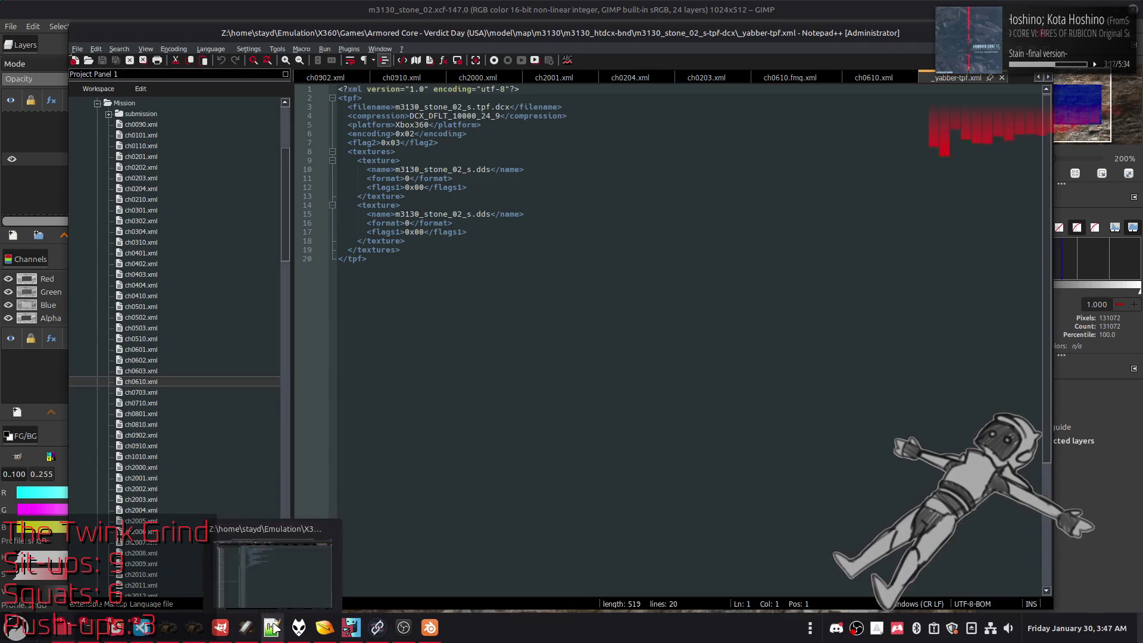
- Delete the duplicate second texture block from the stone_02_s XML, then save and close it
drag(419, 246, 406, 196)
key(Delete)
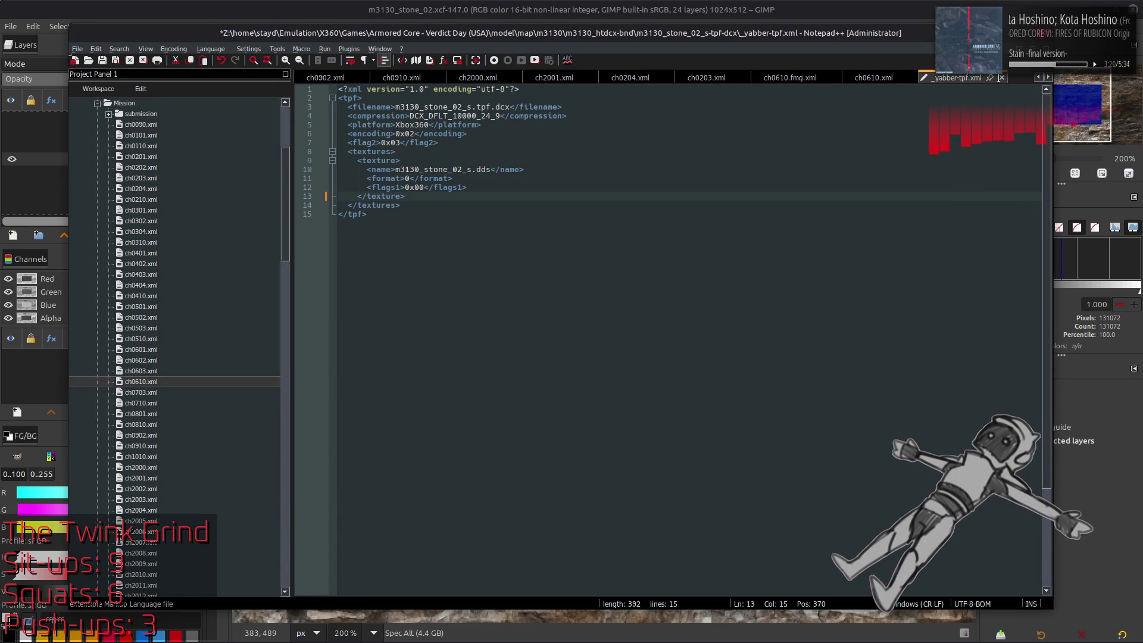
key(ctrl+s)
key(ctrl+w)
- Open the m3130_stone_01_s-tpf-dcx folder's _yabber-tpf.xml in Notepad++
key(alt+Tab)
key(BackSpace)
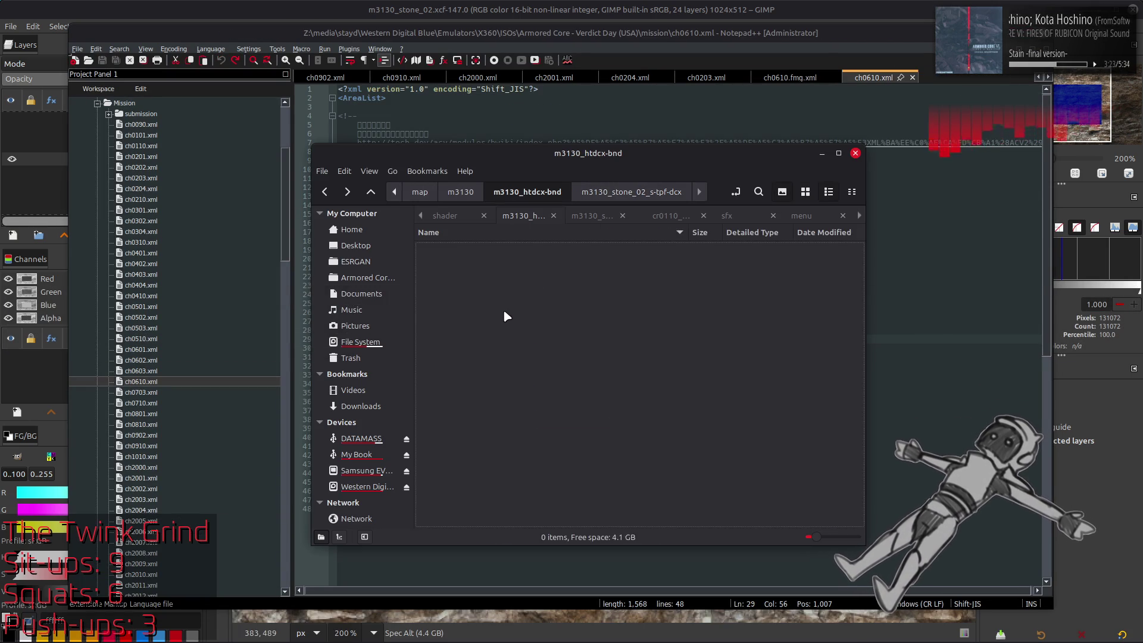
double_click(523, 406)
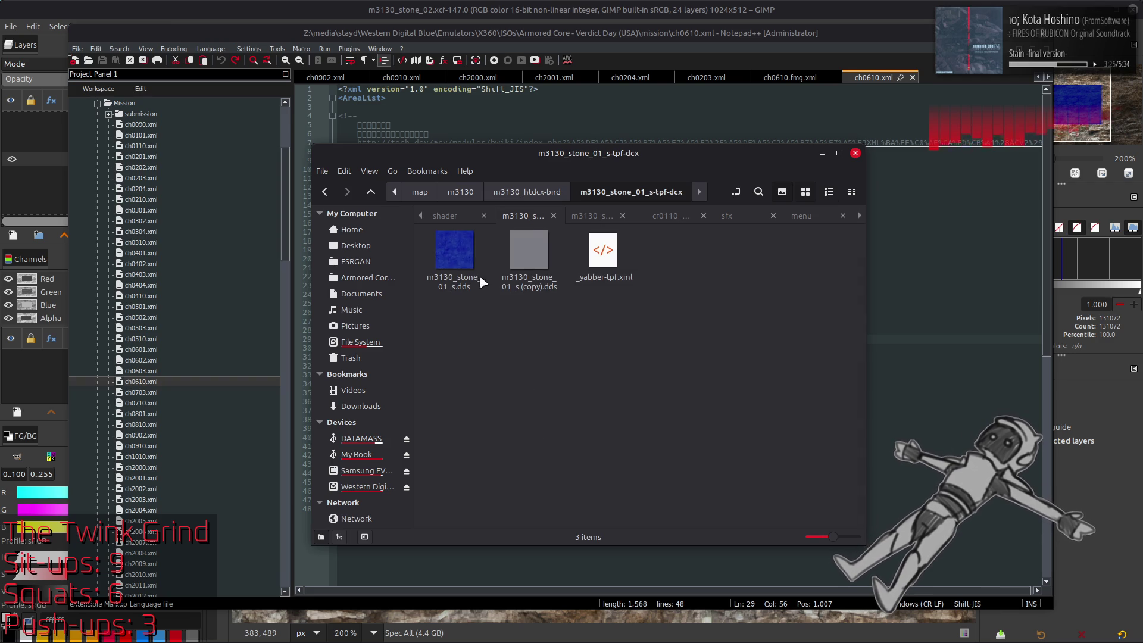
drag(599, 250, 964, 321)
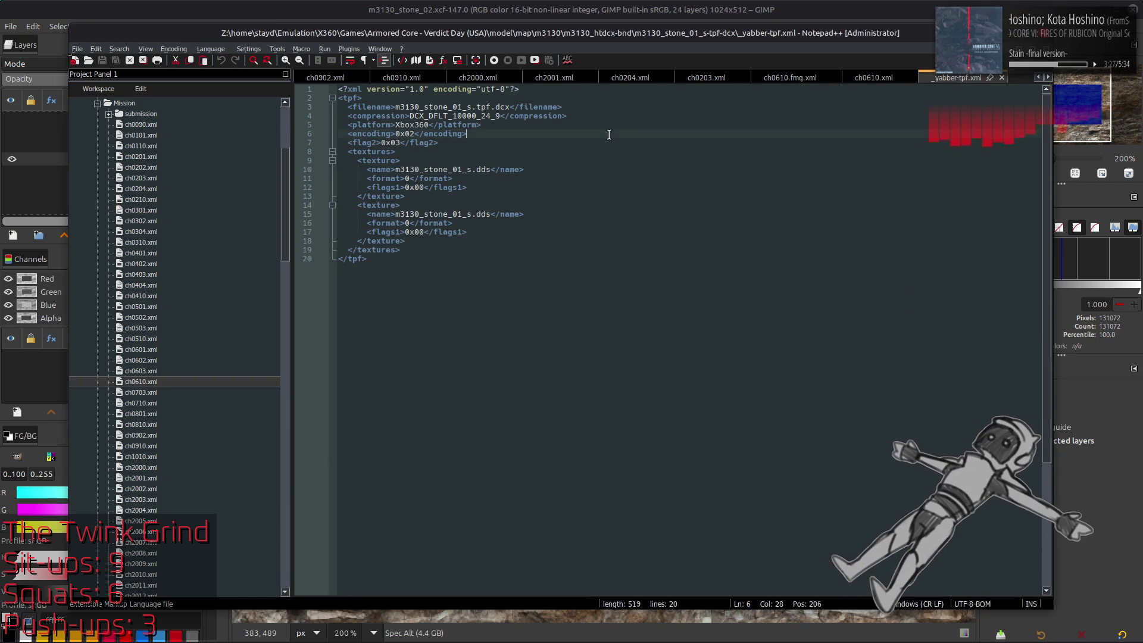
- Remove the duplicate texture block and leftover blank line from the stone_01_s XML and save it
click(414, 240)
drag(414, 240, 337, 205)
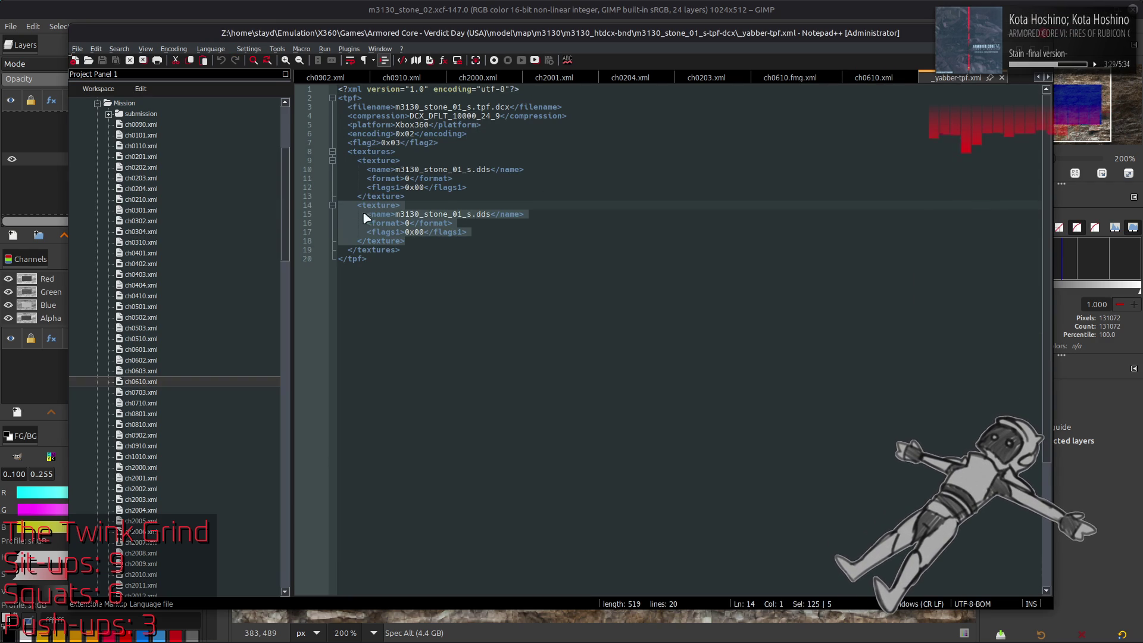
key(Delete)
key(BackSpace)
key(ctrl+s)
key(ctrl+w)
key(alt+Tab)
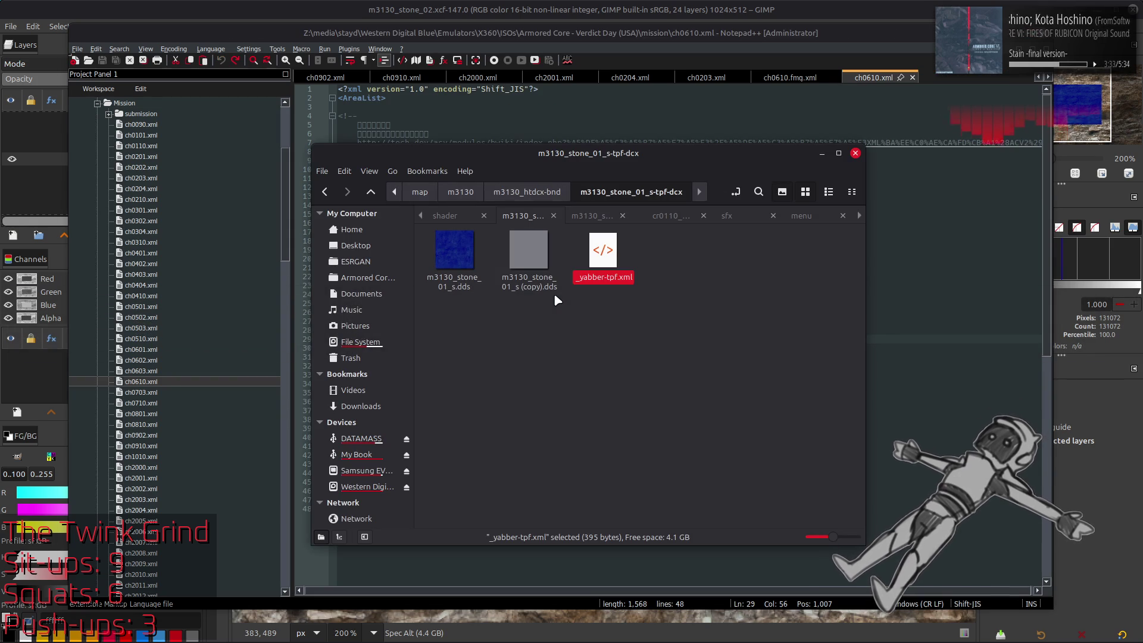
key(BackSpace)
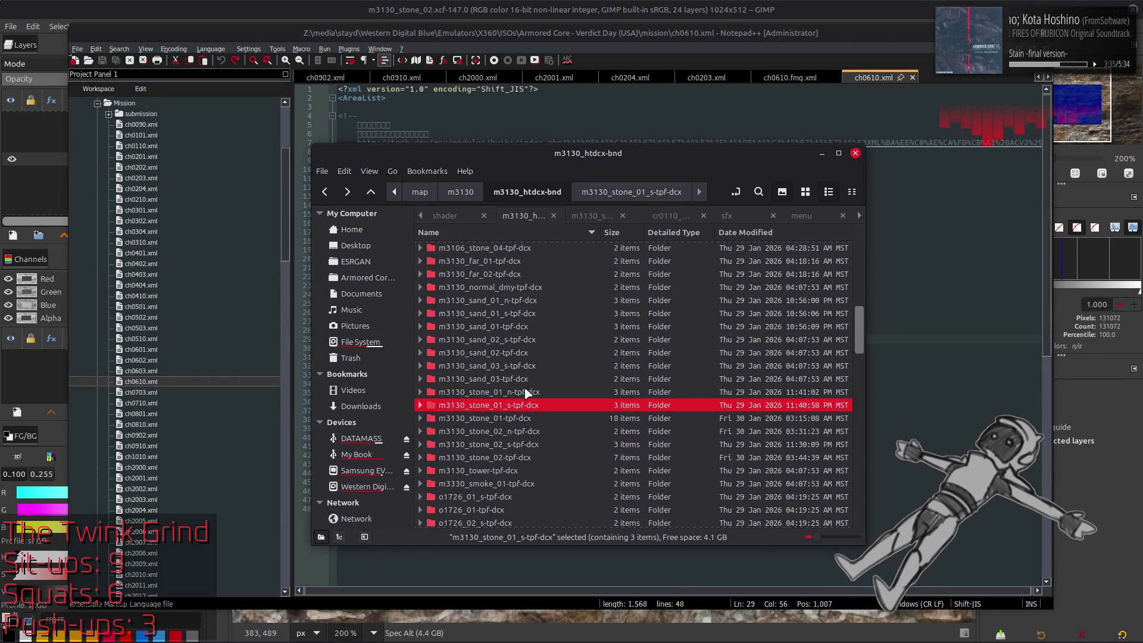
- Set the texture format to 23 in the stone_01_n _yabber-tpf.xml and close it
double_click(582, 268)
drag(583, 267, 967, 316)
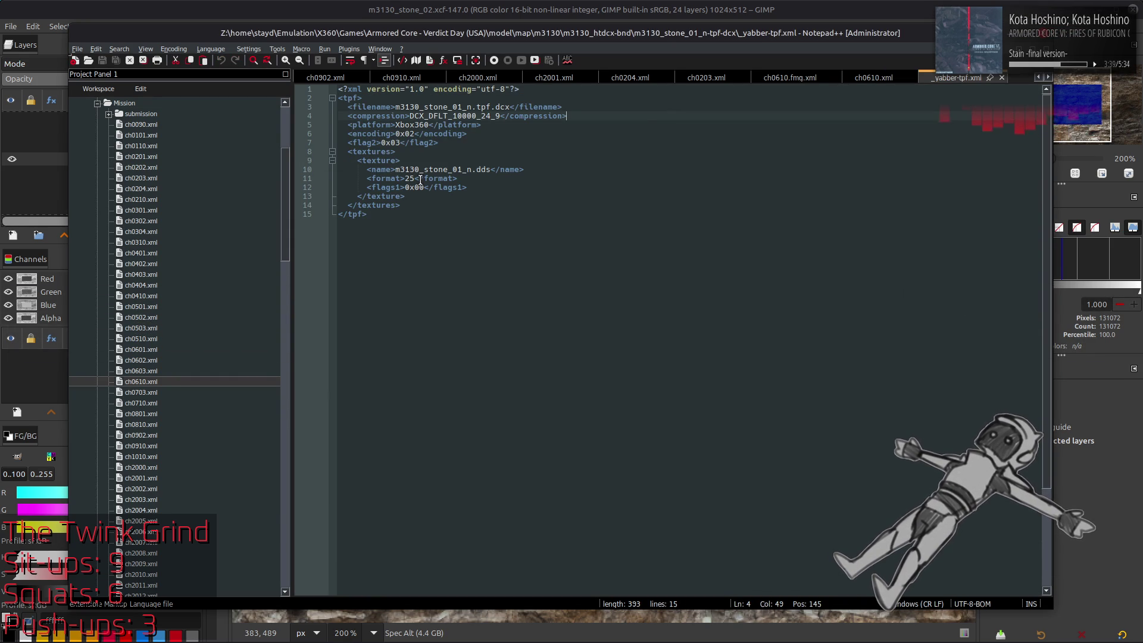
double_click(410, 178)
text(23)
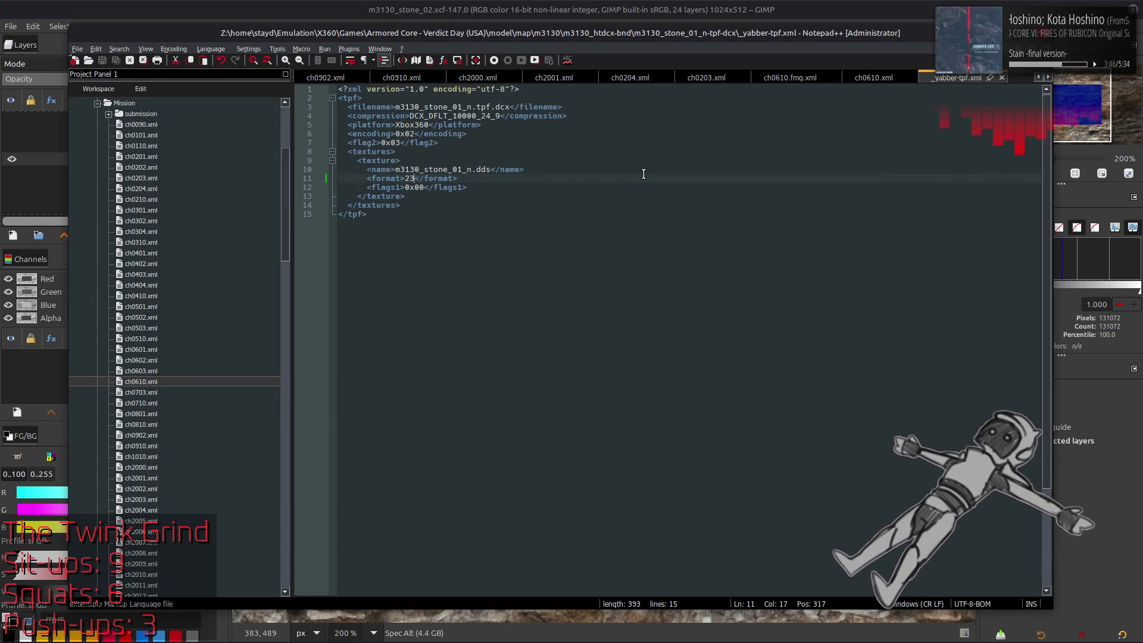
click(1002, 78)
- Browse to the m3130_stone_01-tpf-dcx folder and select m3130_stone_01.dds
key(alt+Tab)
key(alt+Up)
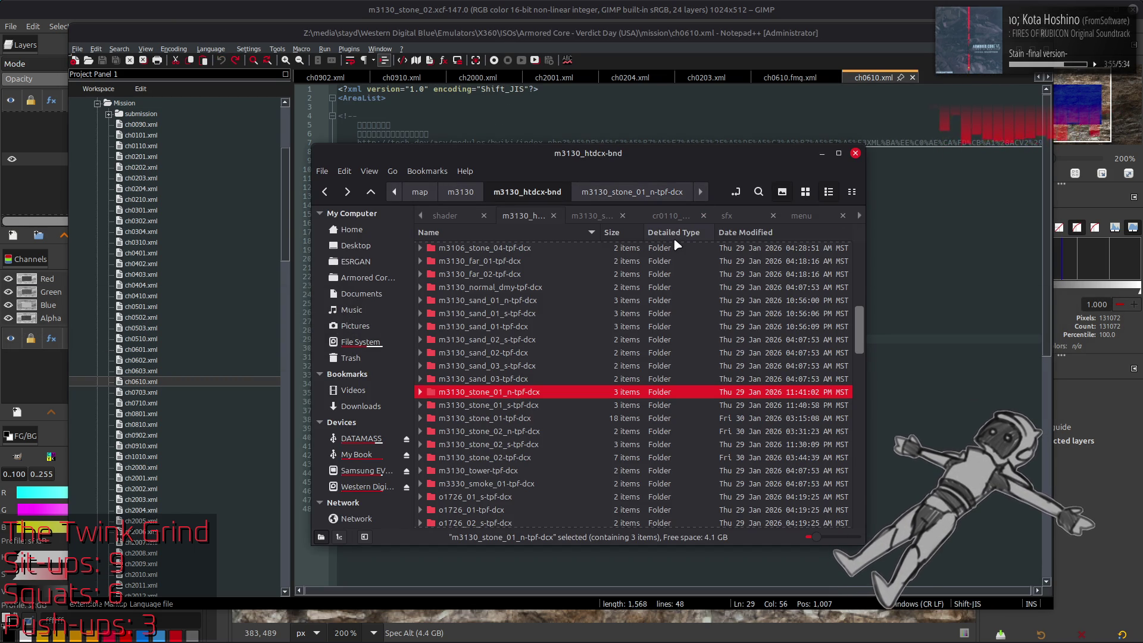
key(Return)
key(alt+Up)
key(Down)
key(Return)
key(alt+Up)
double_click(575, 419)
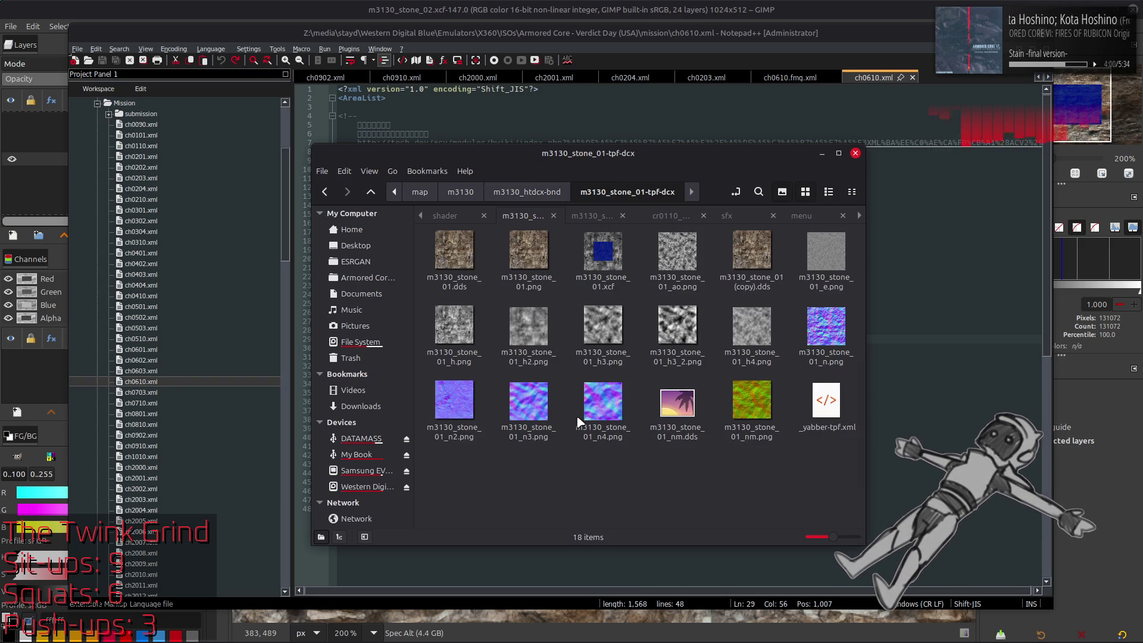
click(455, 263)
mouse_move(773, 251)
mouse_down()
mouse_move(467, 266)
mouse_move(443, 60)
mouse_move(332, 46)
mouse_move(98, 172)
mouse_move(15, 190)
mouse_move(15, 174)
mouse_up()
- Hide the Spec Base, Height Alt copy and Normal Ack copy layers and select TileFix
click(12, 152)
click(12, 129)
scroll(41, 160, up, 3)
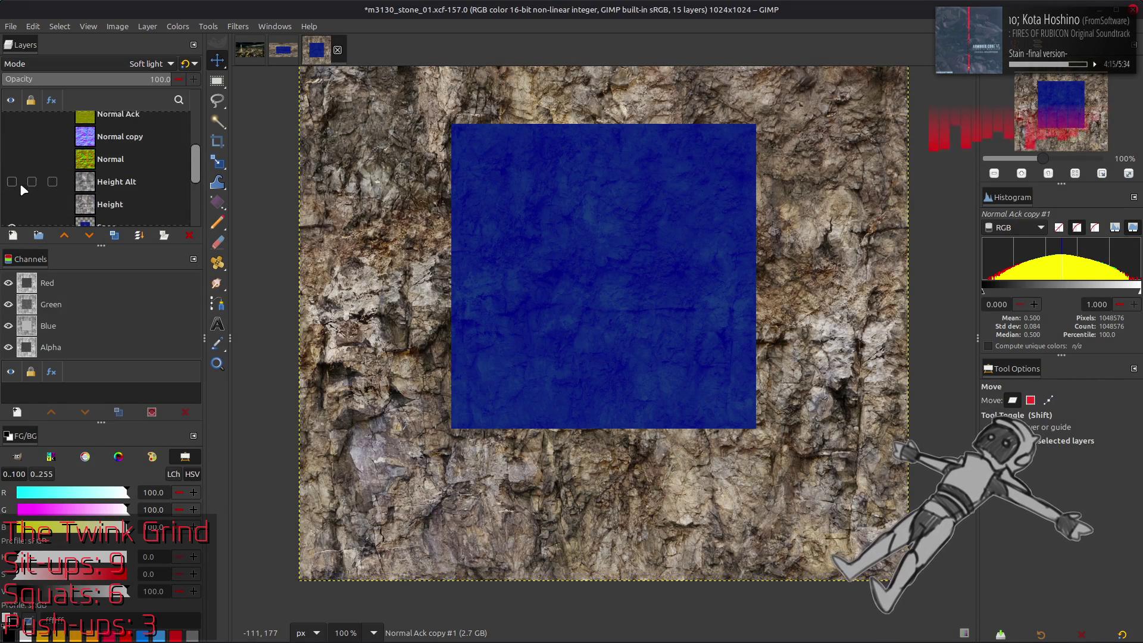
click(12, 183)
scroll(32, 184, down, 3)
click(96, 176)
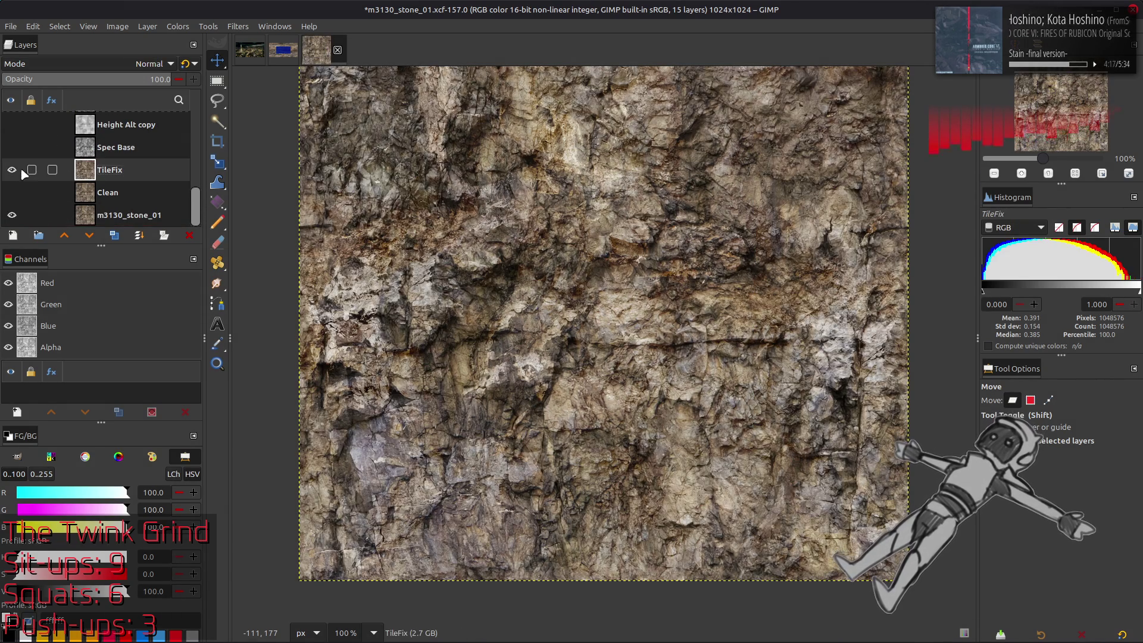
- Zoom in to compare TileFix with the Clean layer, then zoom out and save m3130_stone_01.xcf
key(3)
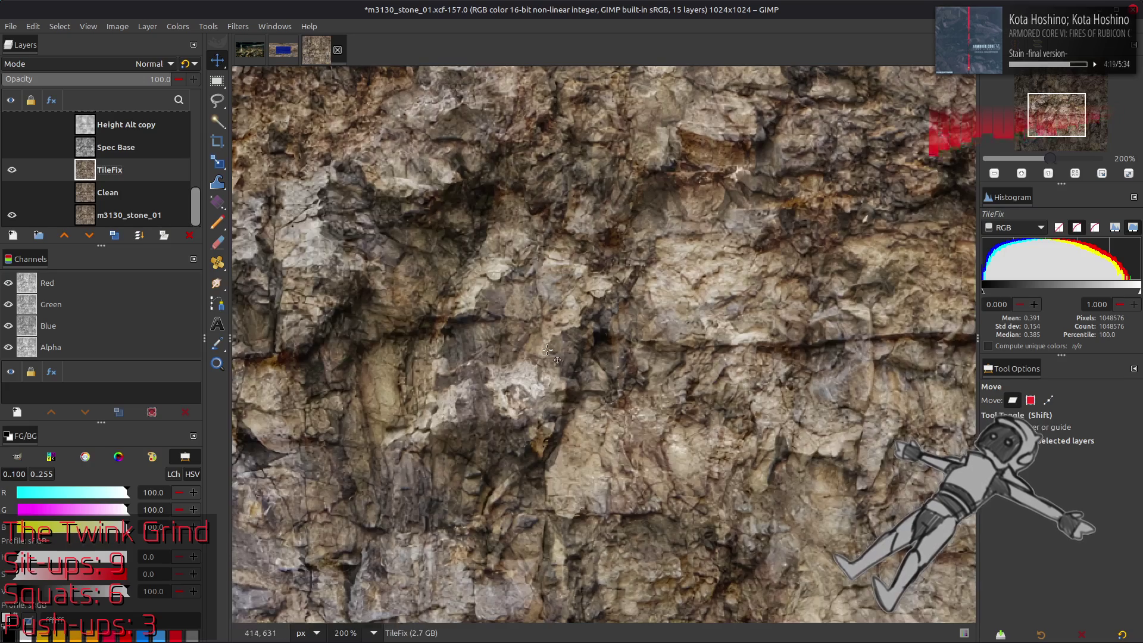
click(12, 170)
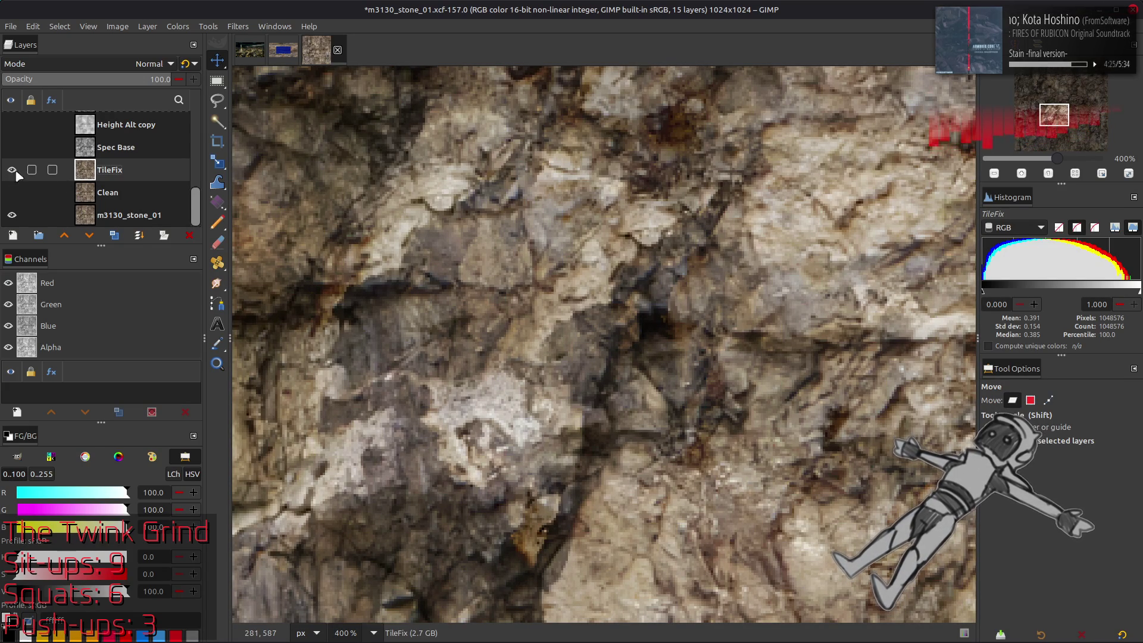
click(105, 193)
key(Page_Up)
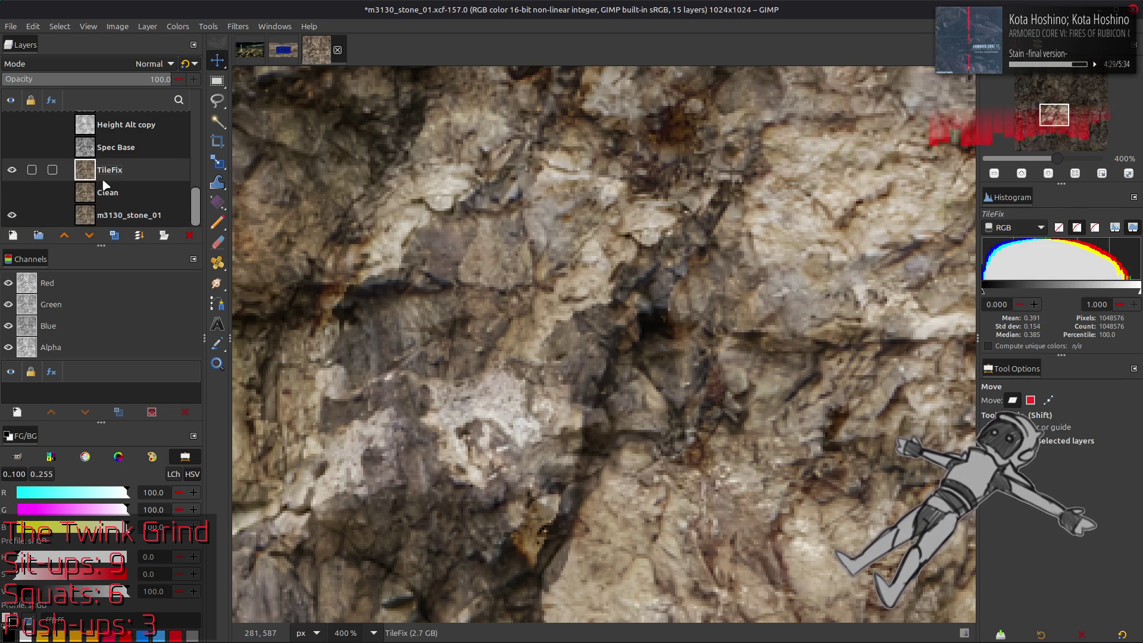
click(7, 170)
click(10, 170)
key(1)
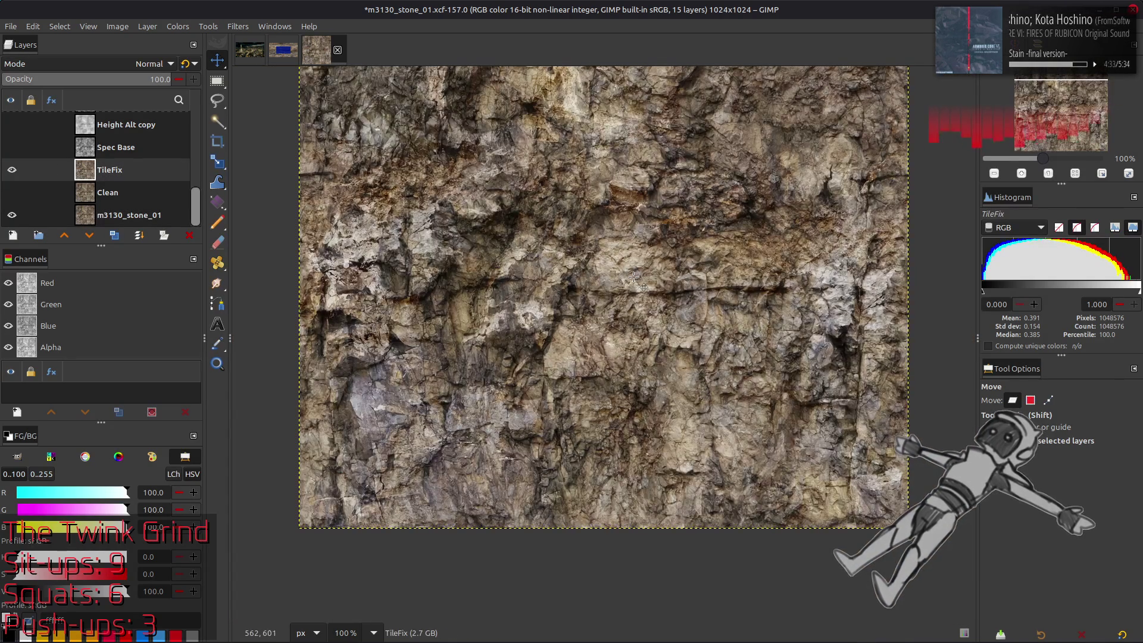
scroll(625, 291, up, 5)
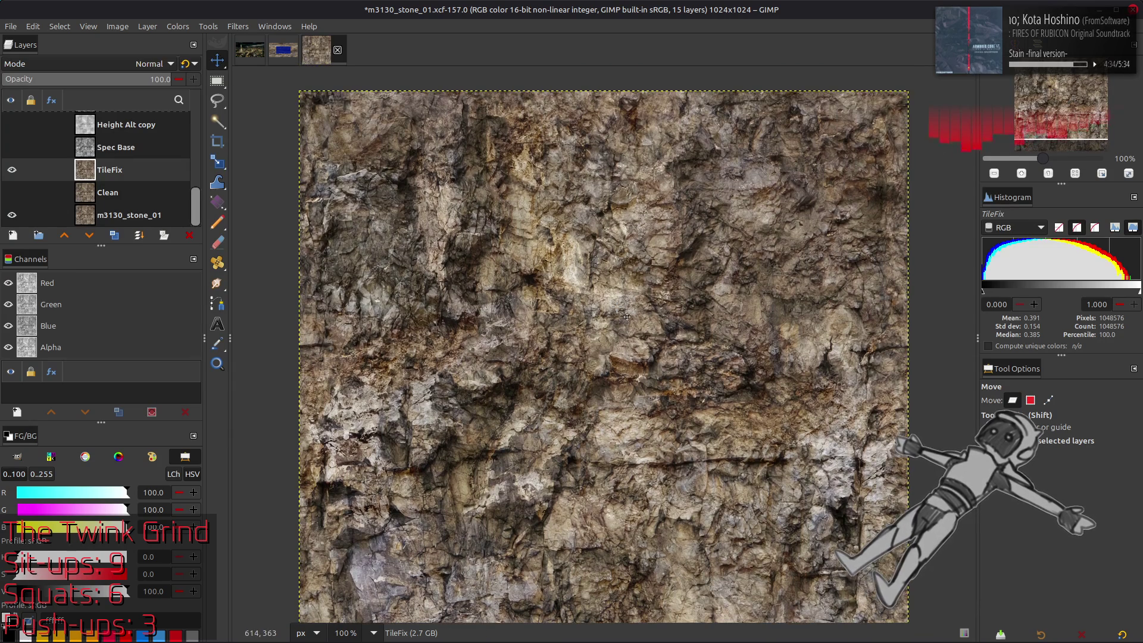
key(ctrl+s)
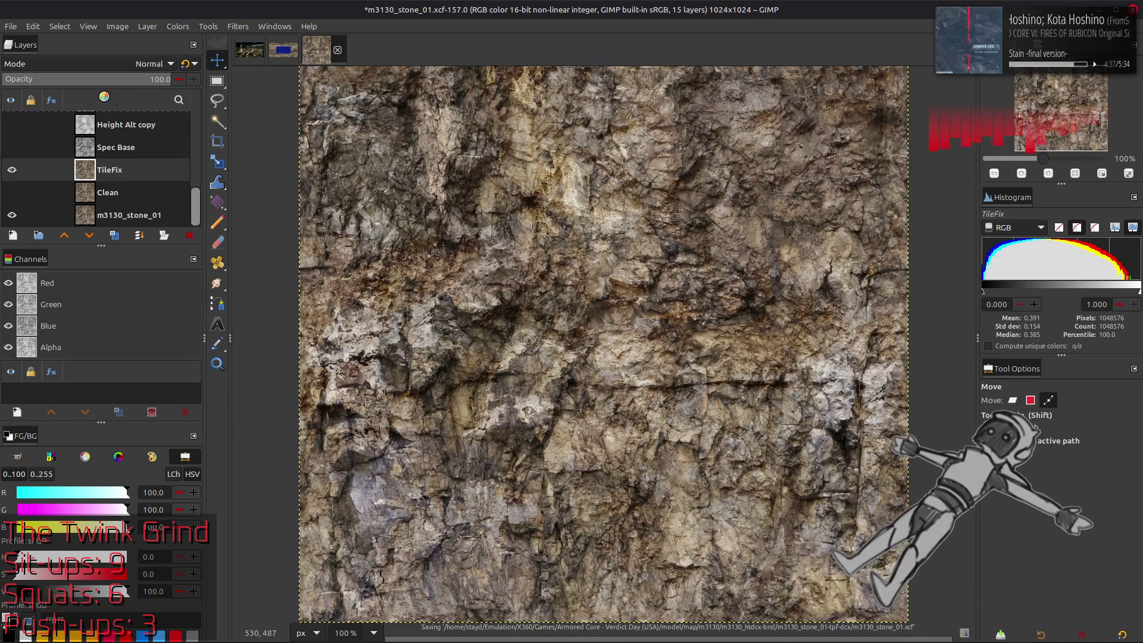
click(10, 26)
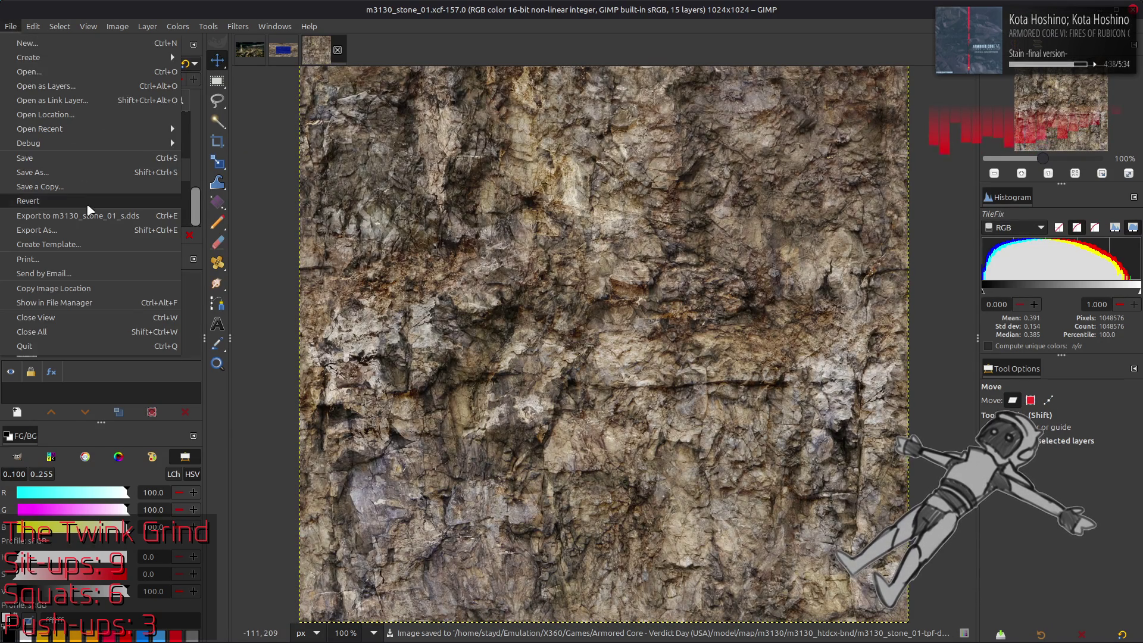
- Export over m3130_stone_01.dds in m3130_stone_01-tpf-dcx, replacing it, with Apply gamma correction ticked
click(89, 234)
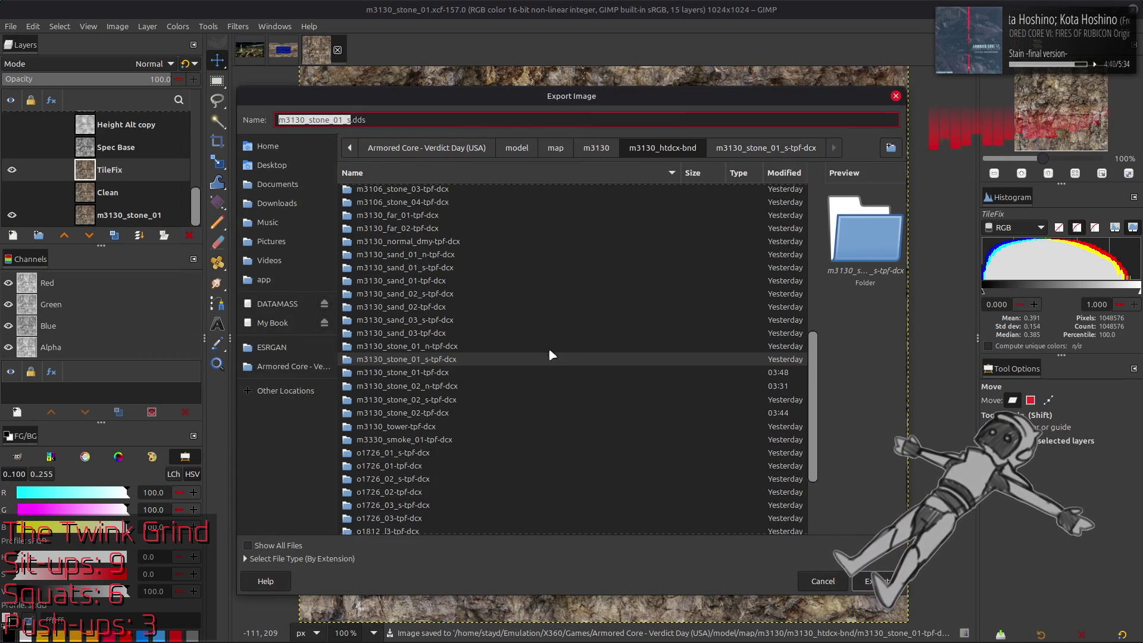
double_click(447, 371)
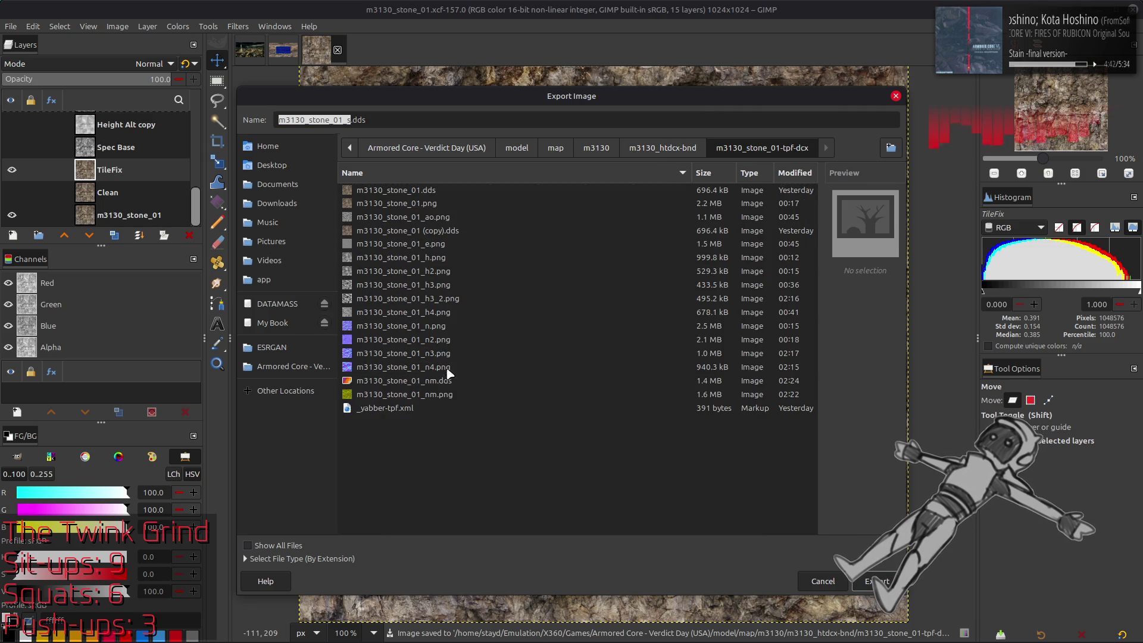
click(440, 190)
click(878, 581)
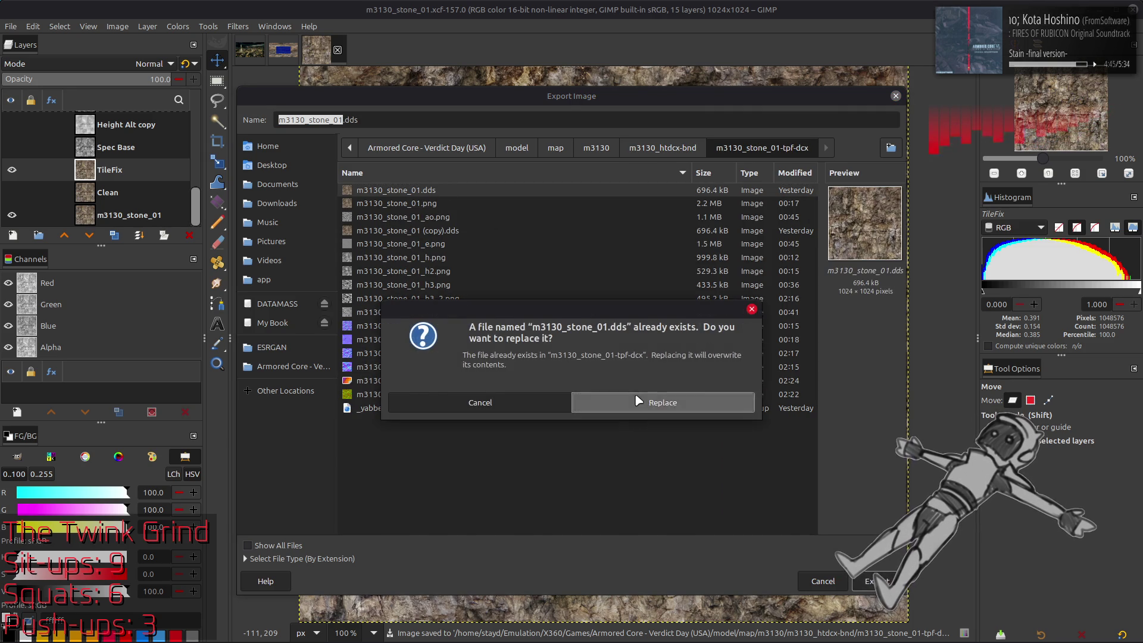
click(643, 401)
click(606, 382)
click(650, 503)
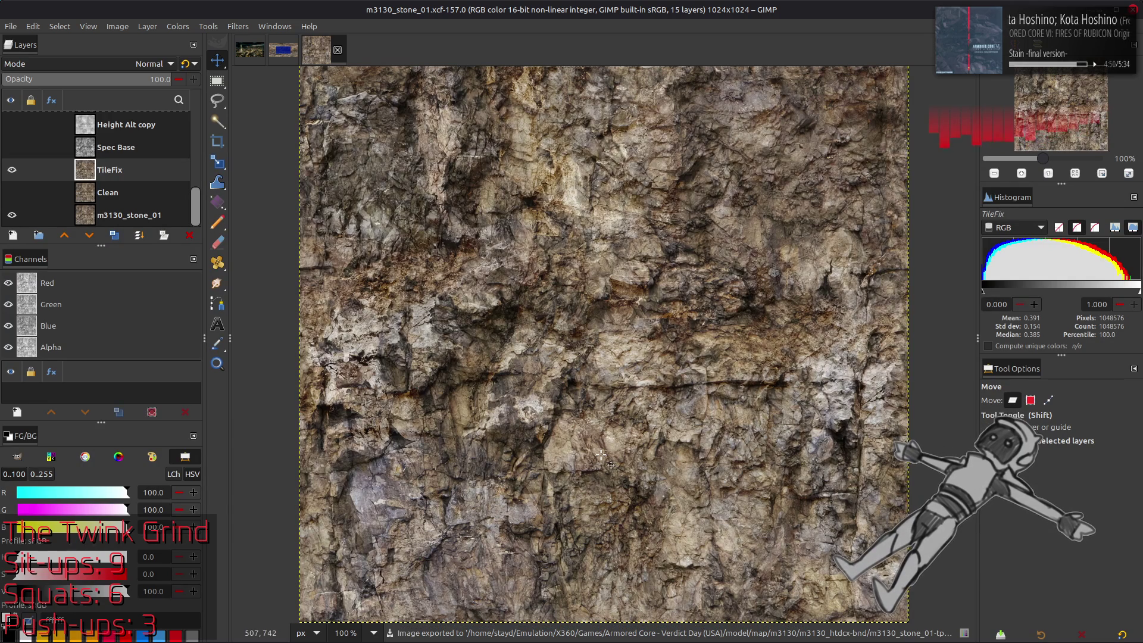
key(alt+Tab)
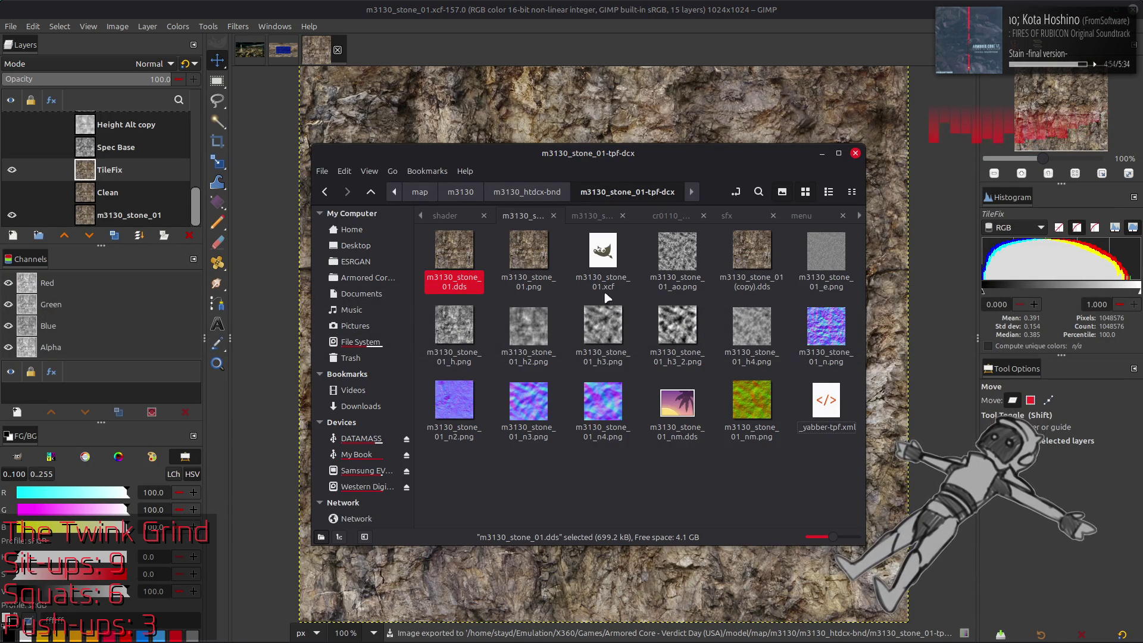
- Check the re-exported m3130_stone_01.dds and look through the stone_02_n, stone_02_s and stone_02 tpf folders
click(736, 265)
click(454, 250)
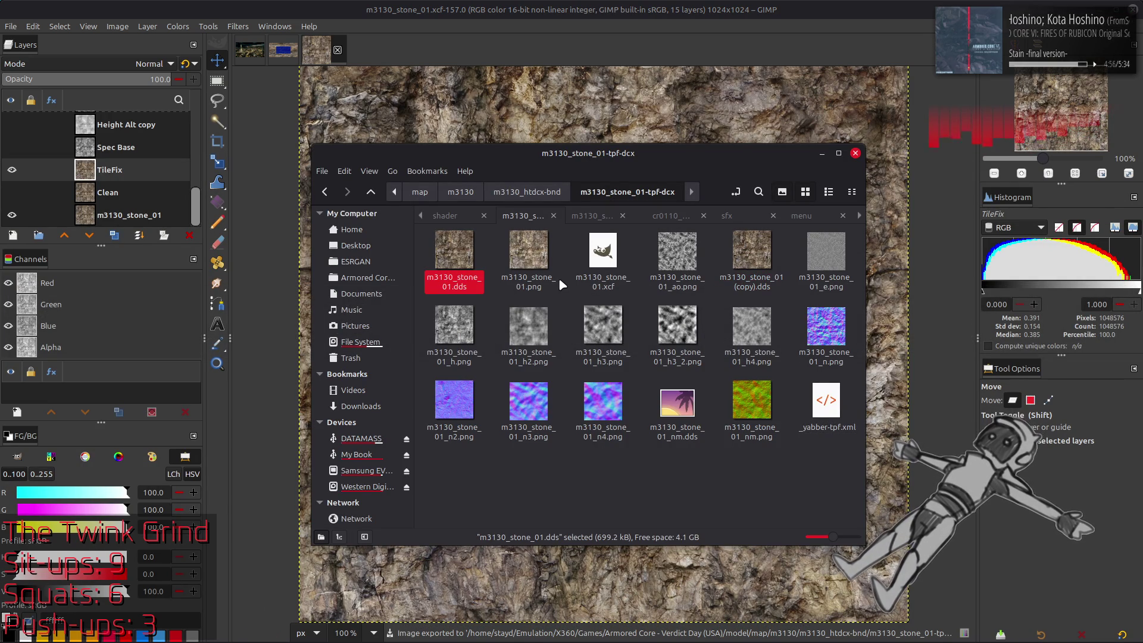
key(BackSpace)
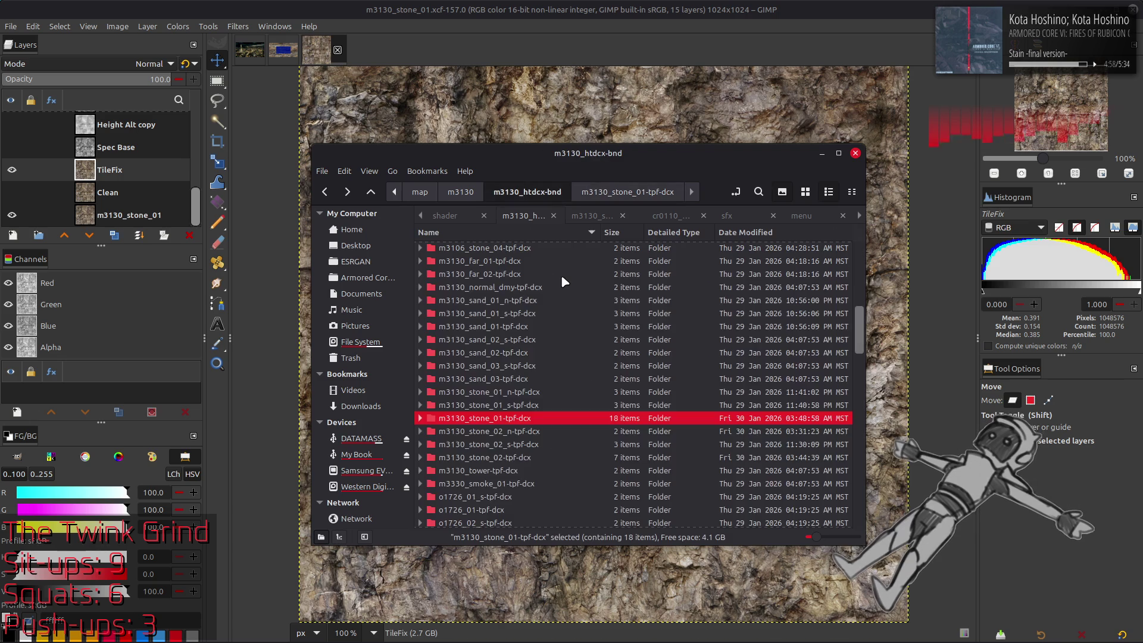
double_click(528, 431)
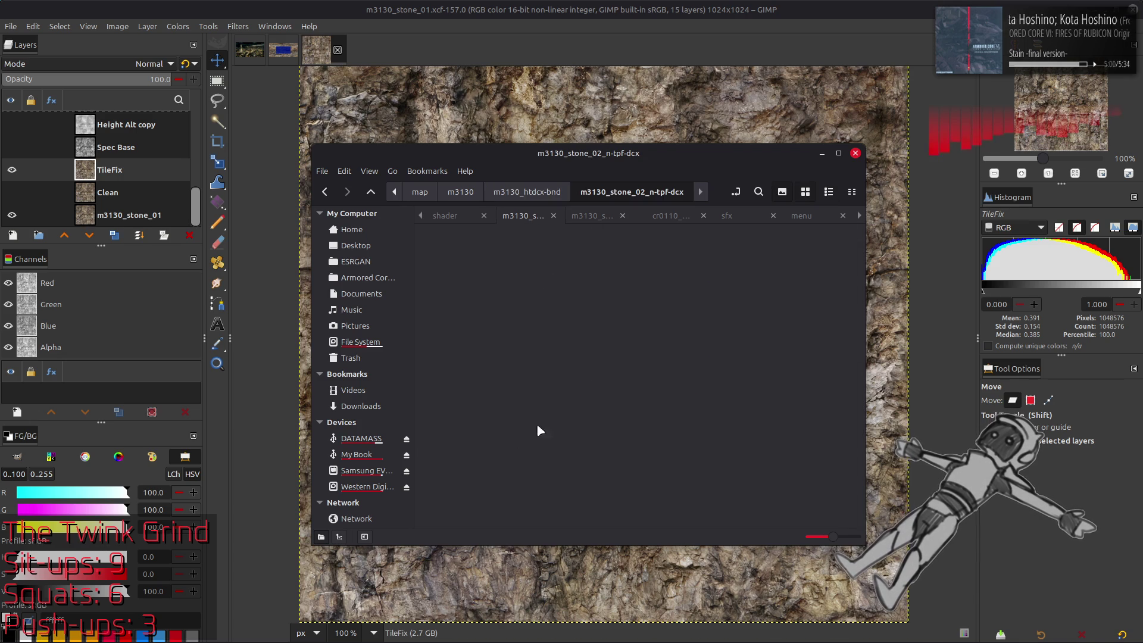
key(BackSpace)
double_click(563, 444)
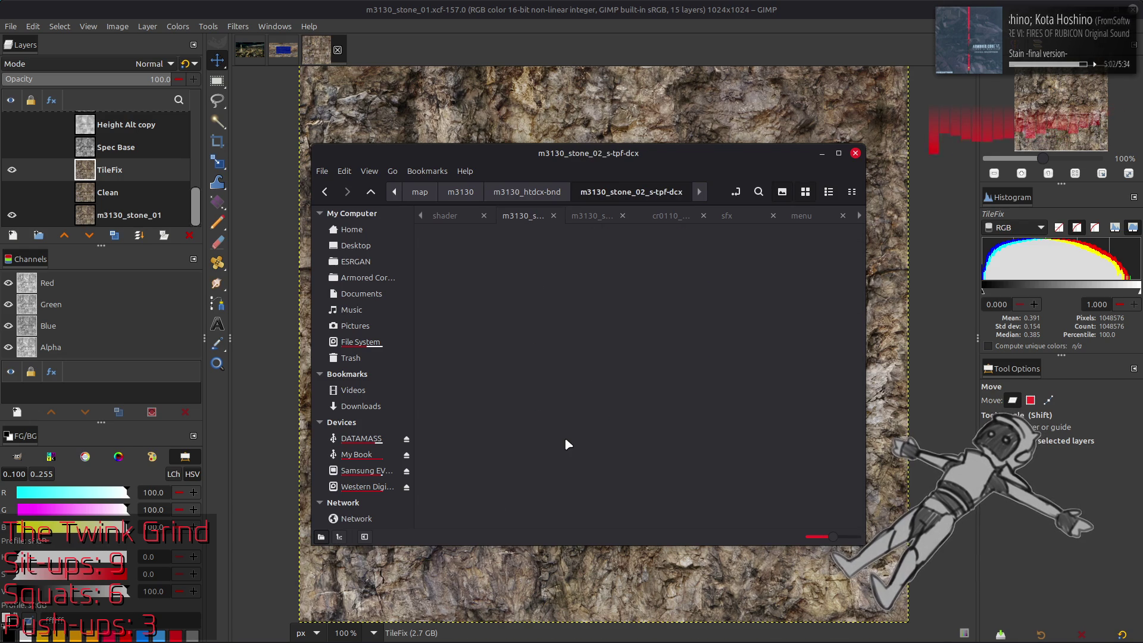
key(BackSpace)
click(536, 458)
double_click(539, 461)
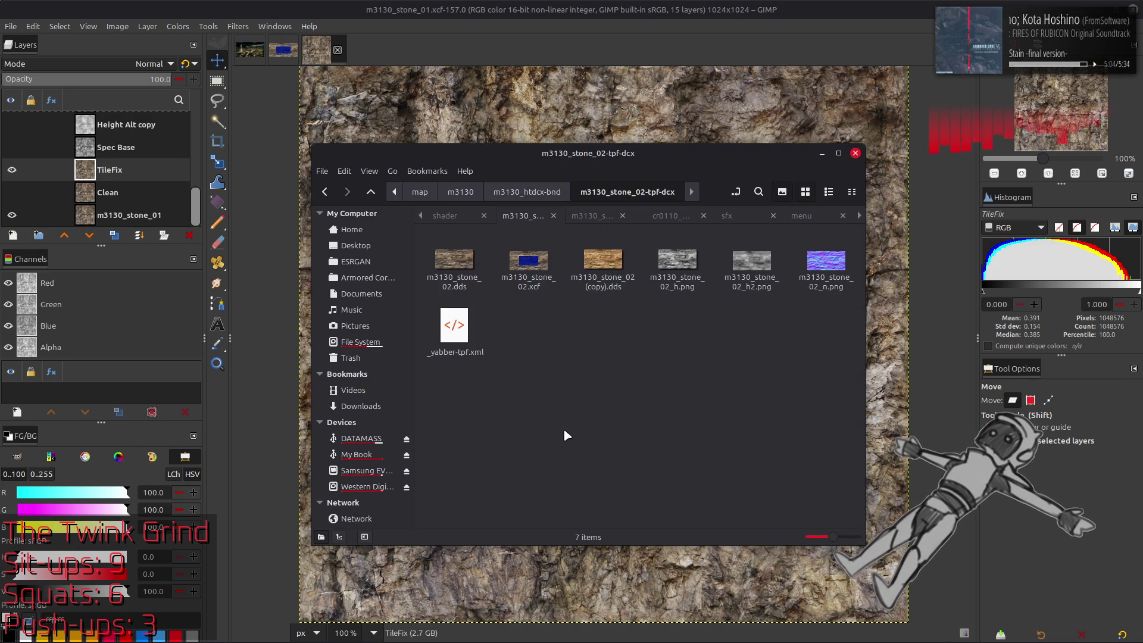
key(BackSpace)
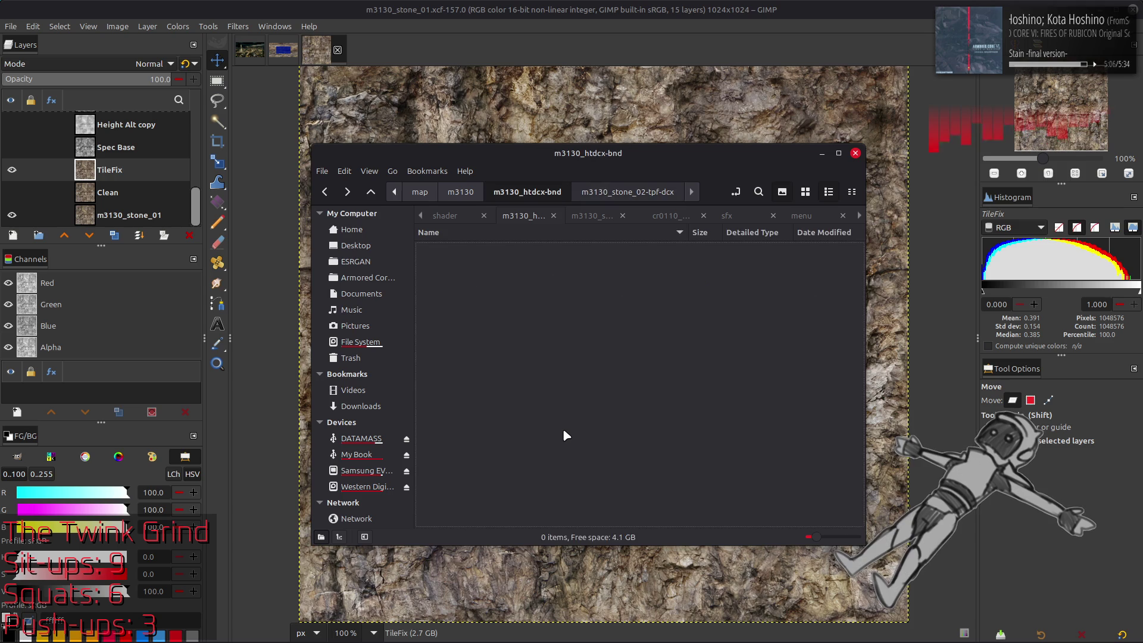
double_click(562, 427)
- Inspect the stone_02 and stone_01_n _yabber-tpf.xml files in Notepad++, closing each afterwards
key(alt+Tab)
key(alt+Tab)
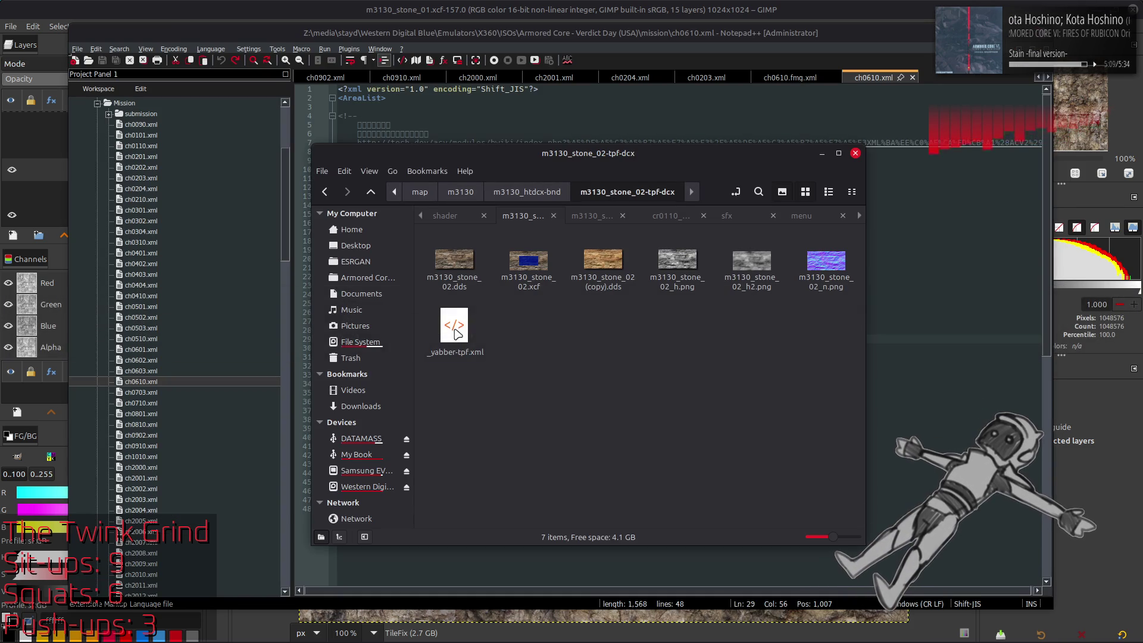
mouse_move(456, 333)
mouse_down()
mouse_move(892, 250)
mouse_move(936, 171)
mouse_up()
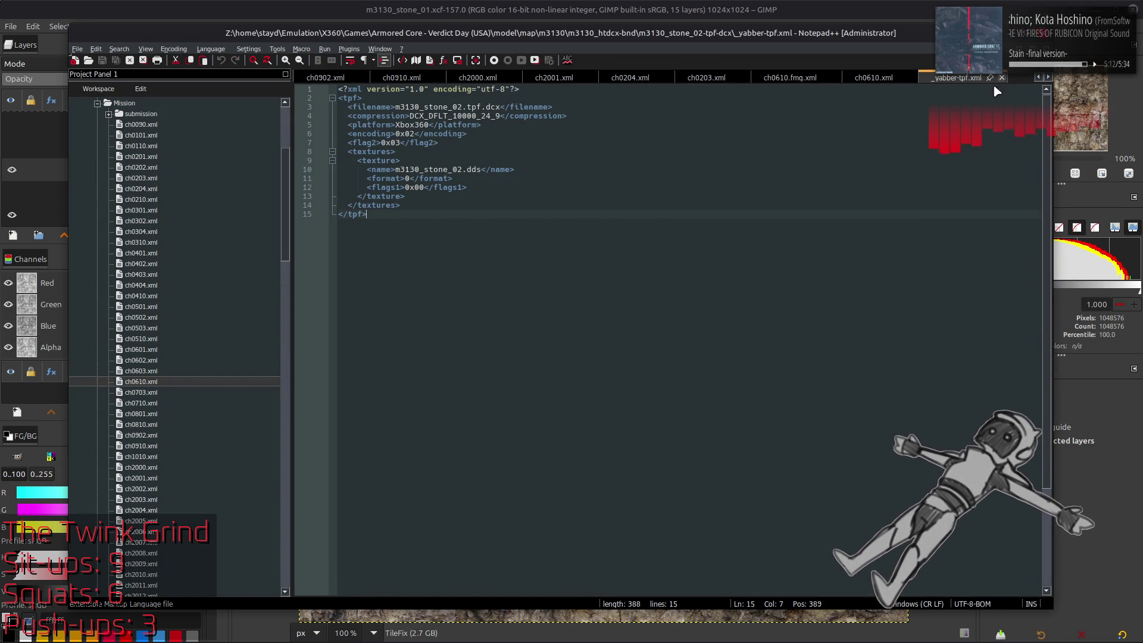
click(1002, 78)
key(alt+Tab)
key(BackSpace)
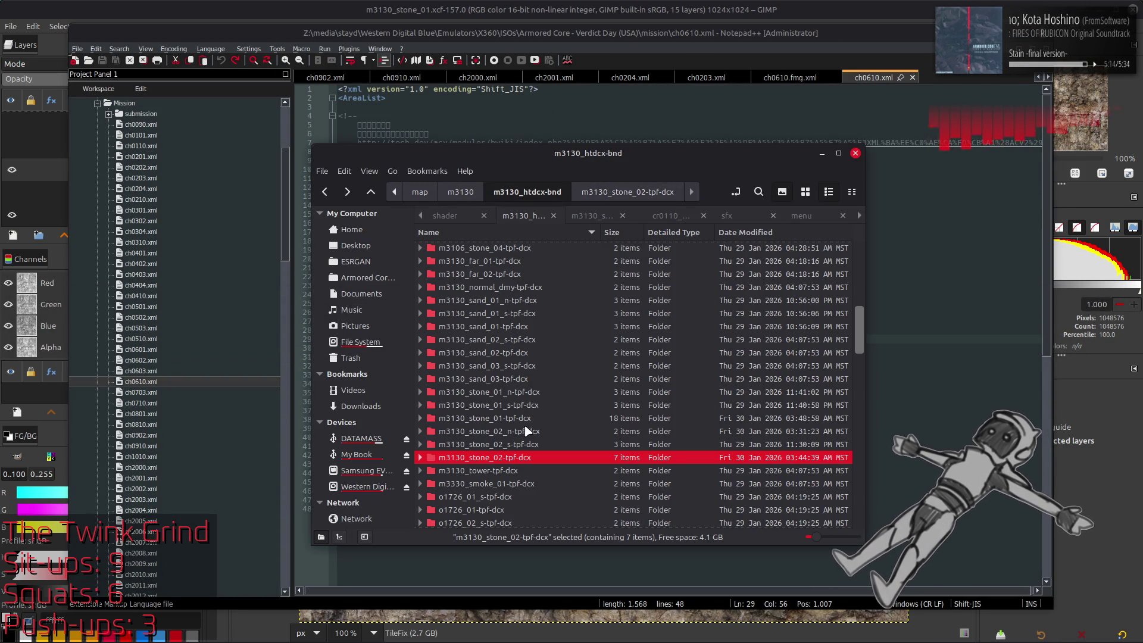
click(511, 405)
click(509, 395)
double_click(510, 391)
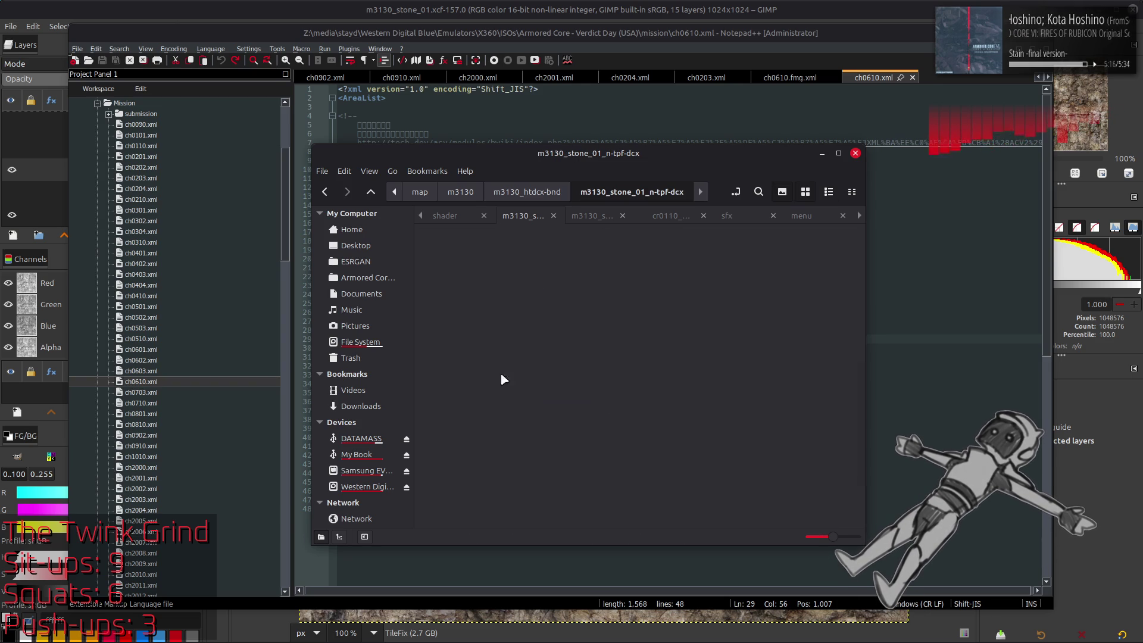
drag(612, 262, 942, 239)
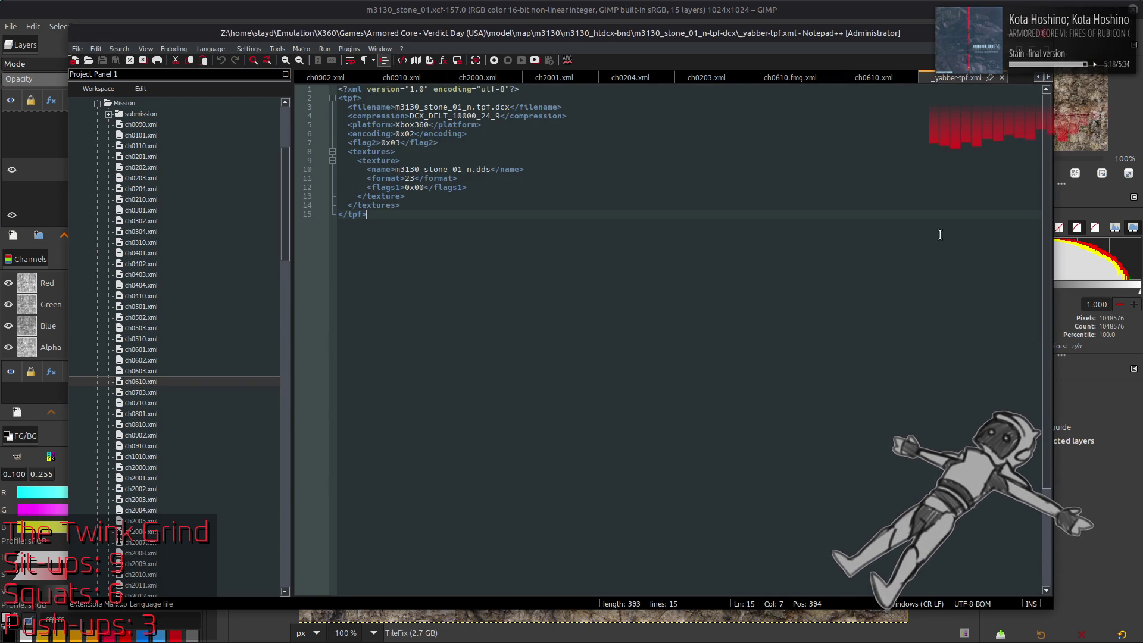
click(1001, 78)
- Open m3130_l-tpf-dcx, locate m3130_stone_02_n, and load its _yabber-tpf.xml into Notepad++
key(alt+Tab)
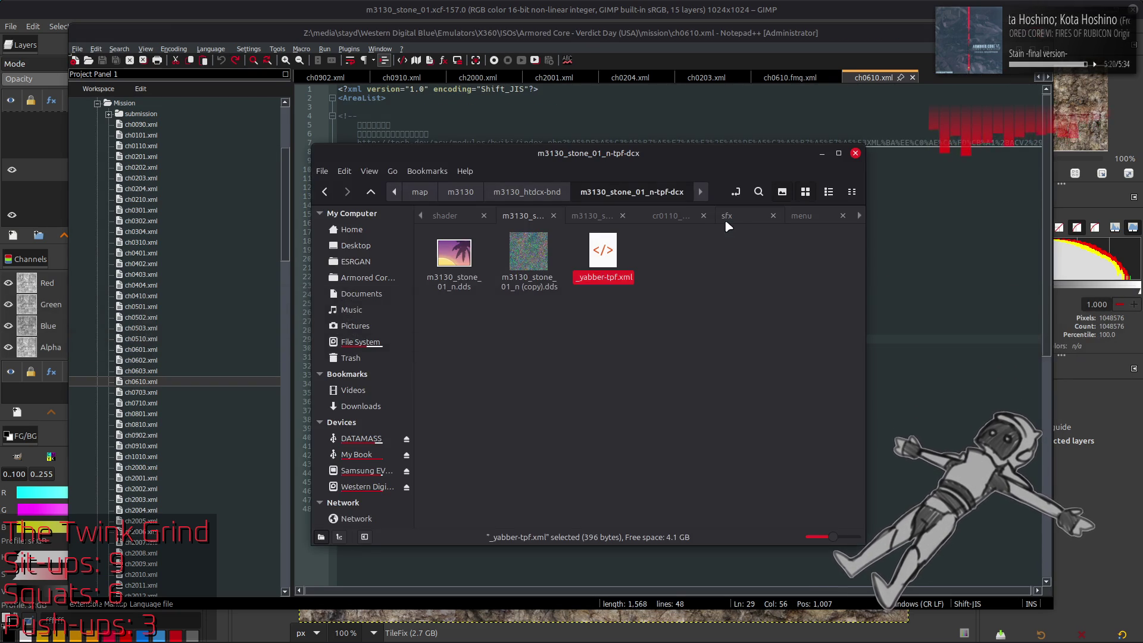
key(alt+Left)
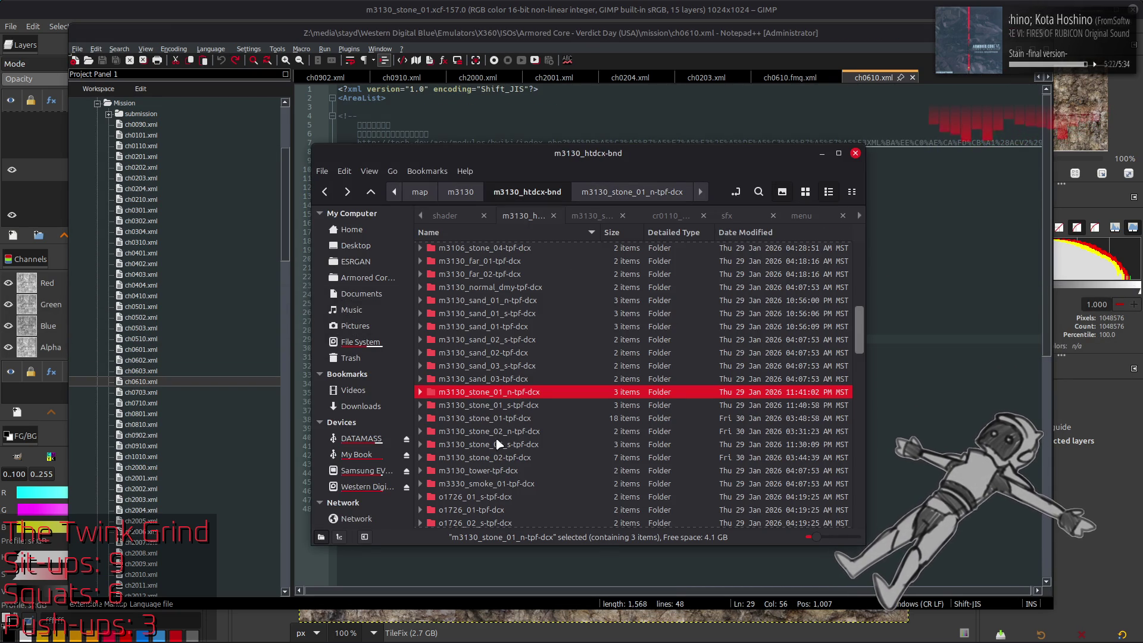
double_click(500, 431)
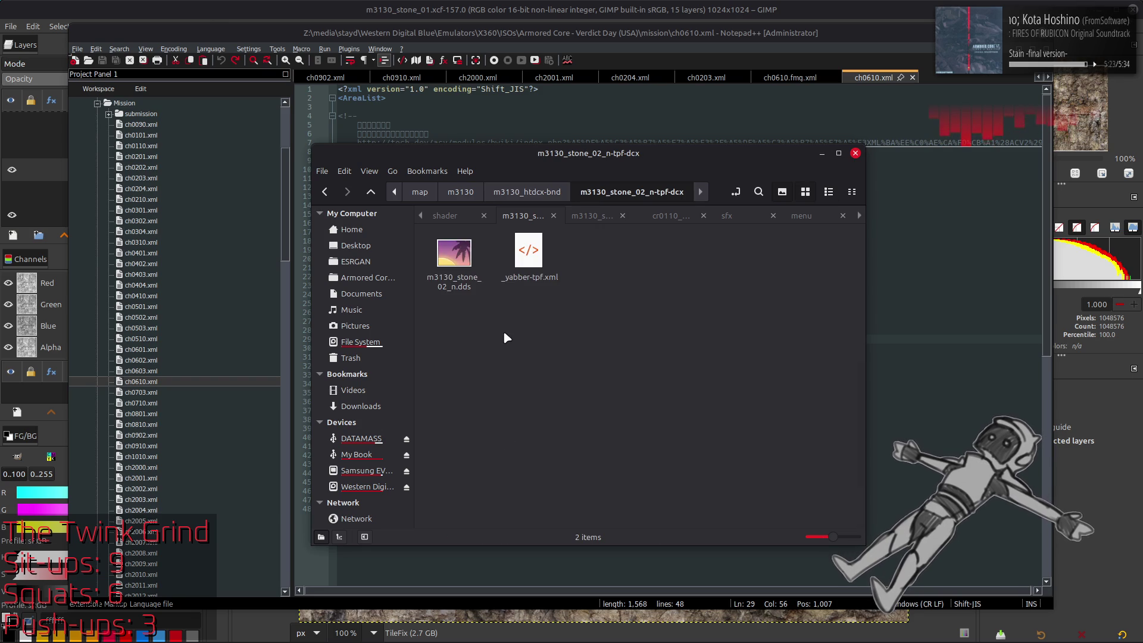
click(469, 244)
key(alt+Up)
key(alt+Up)
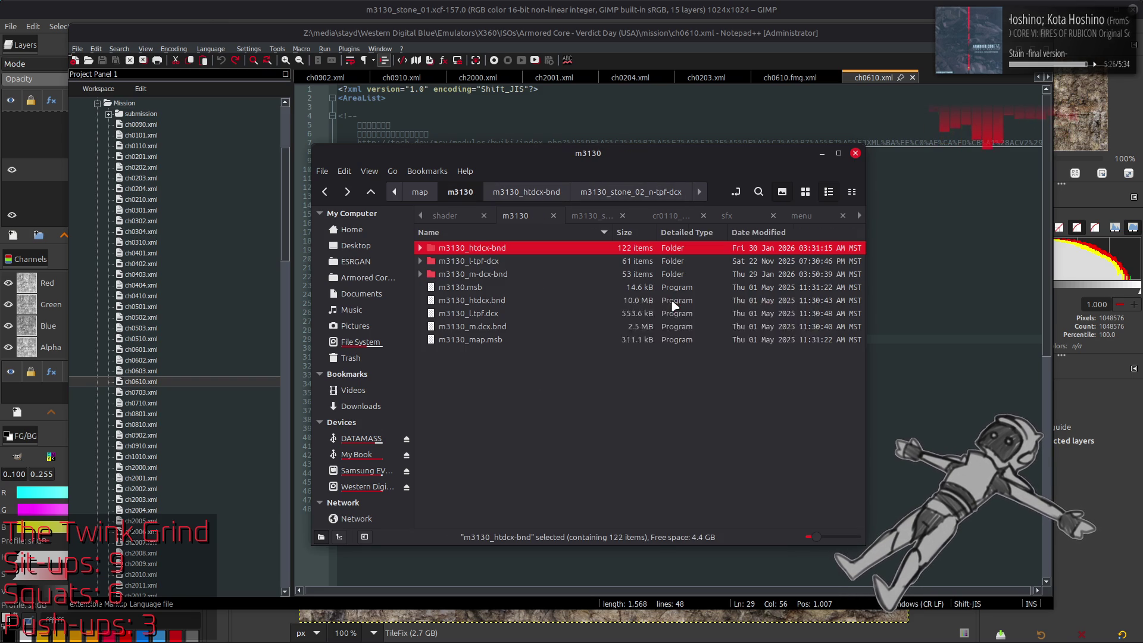
double_click(503, 261)
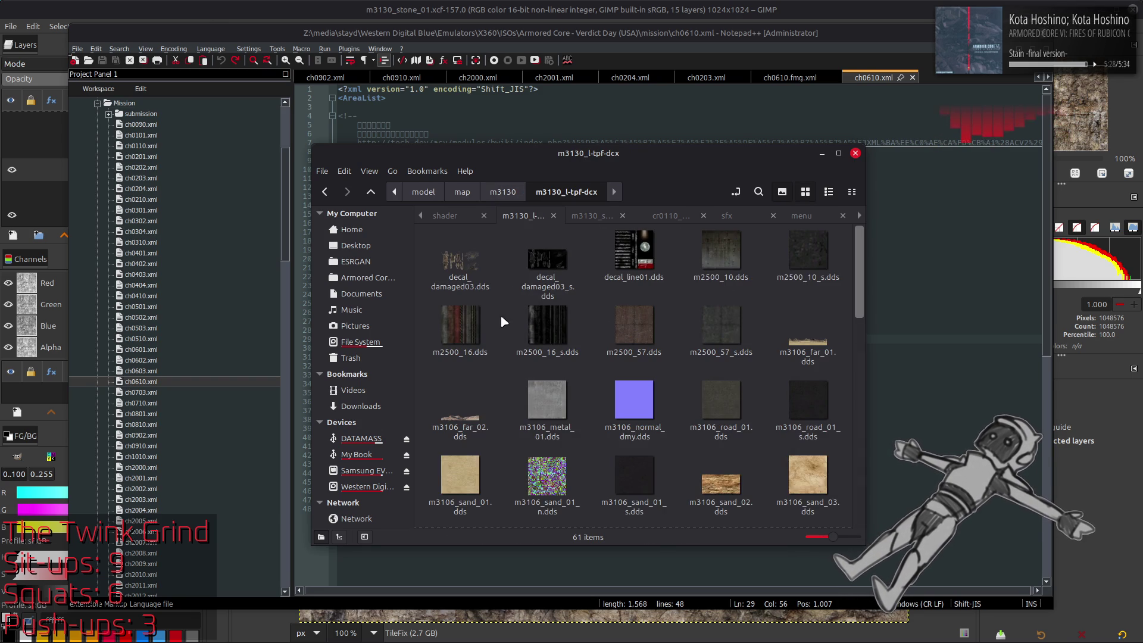
text(m3130_stone_02_n)
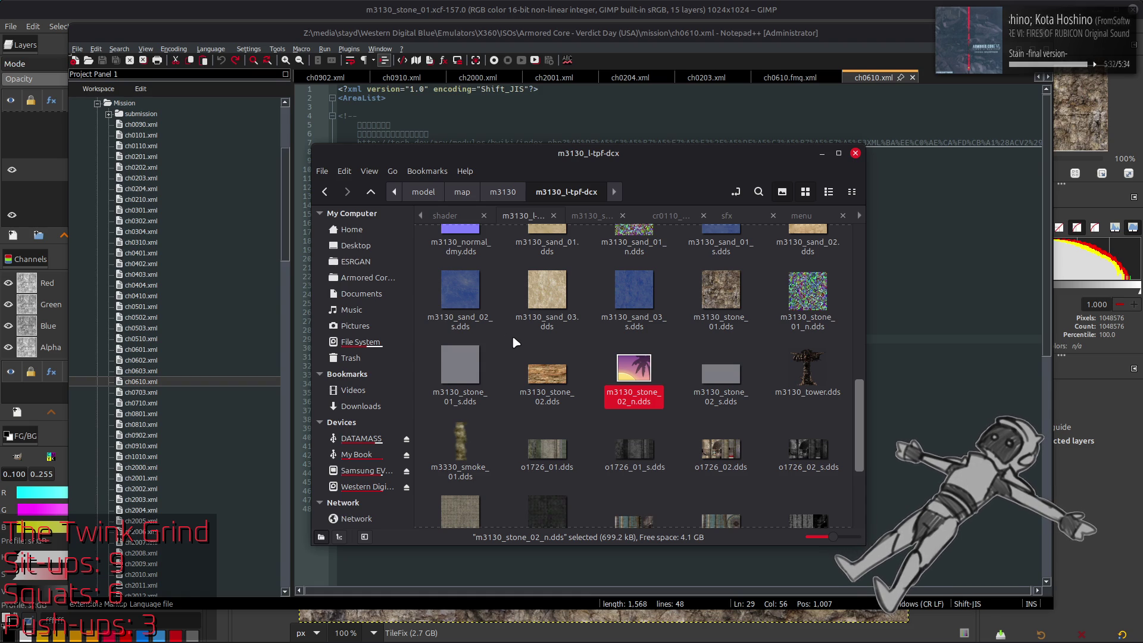
scroll(515, 343, down, 3)
mouse_move(547, 492)
mouse_down()
mouse_move(803, 479)
mouse_move(892, 374)
mouse_up()
key(ctrl+f)
- Search for m3130 and copy the m3130_stone_02_s texture block
text(m3130)
key(Return)
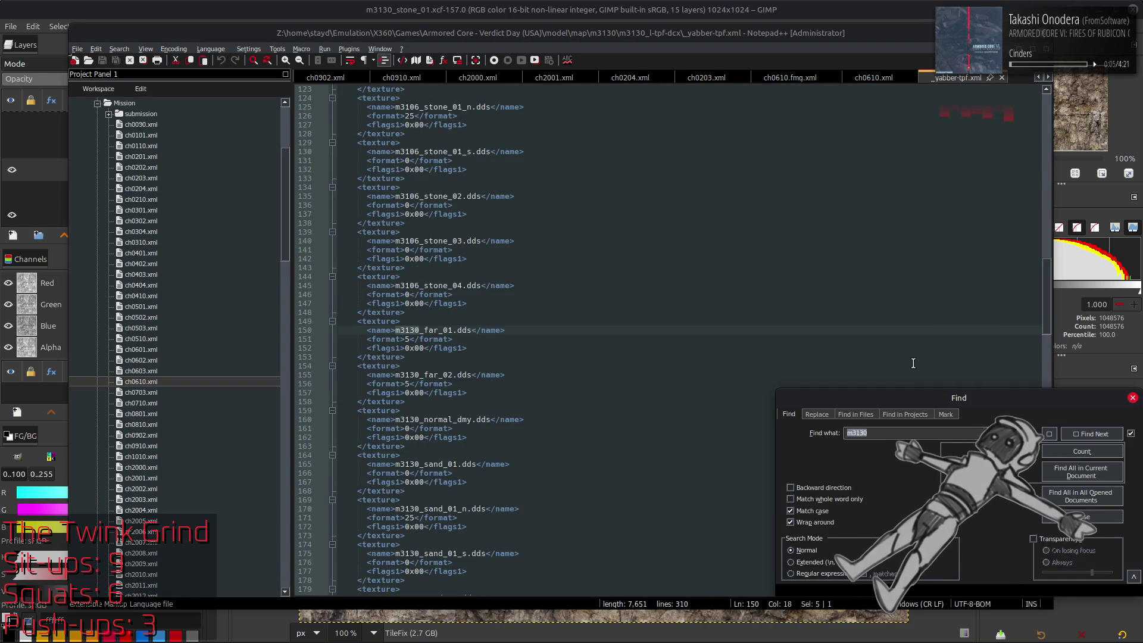
key(Escape)
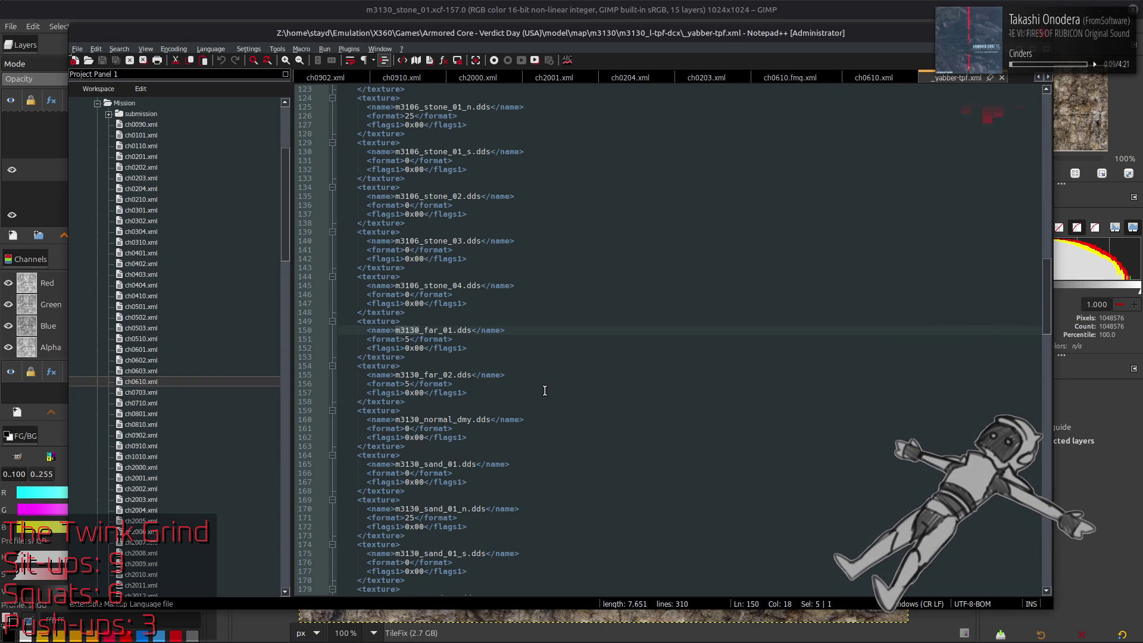
scroll(545, 390, down, 20)
scroll(544, 390, down, 1)
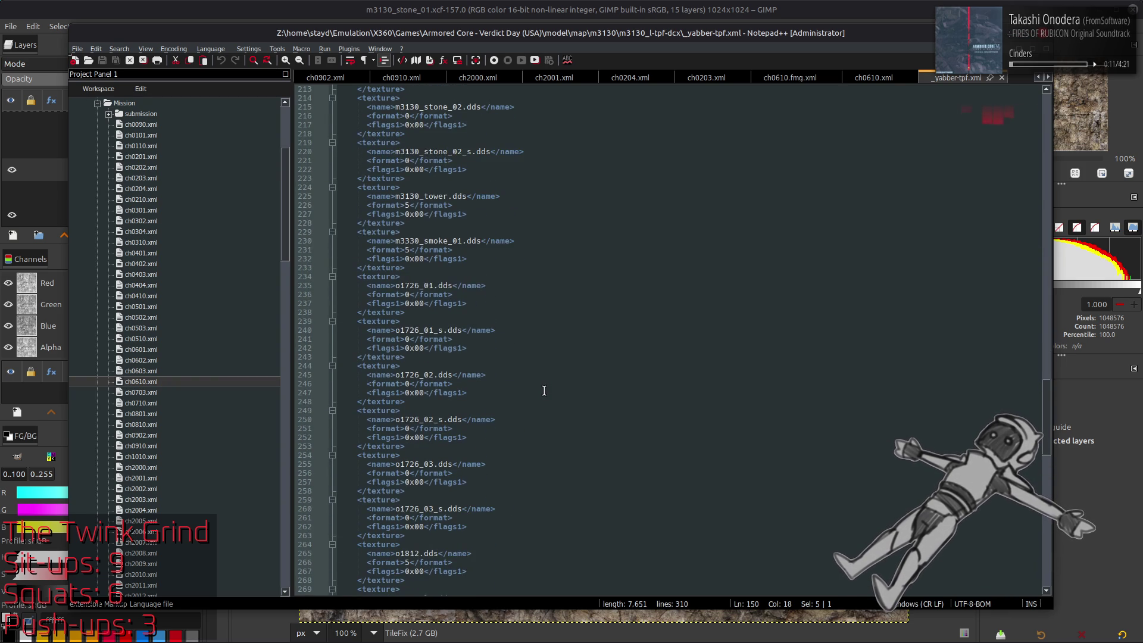
scroll(543, 390, up, 12)
scroll(541, 390, up, 2)
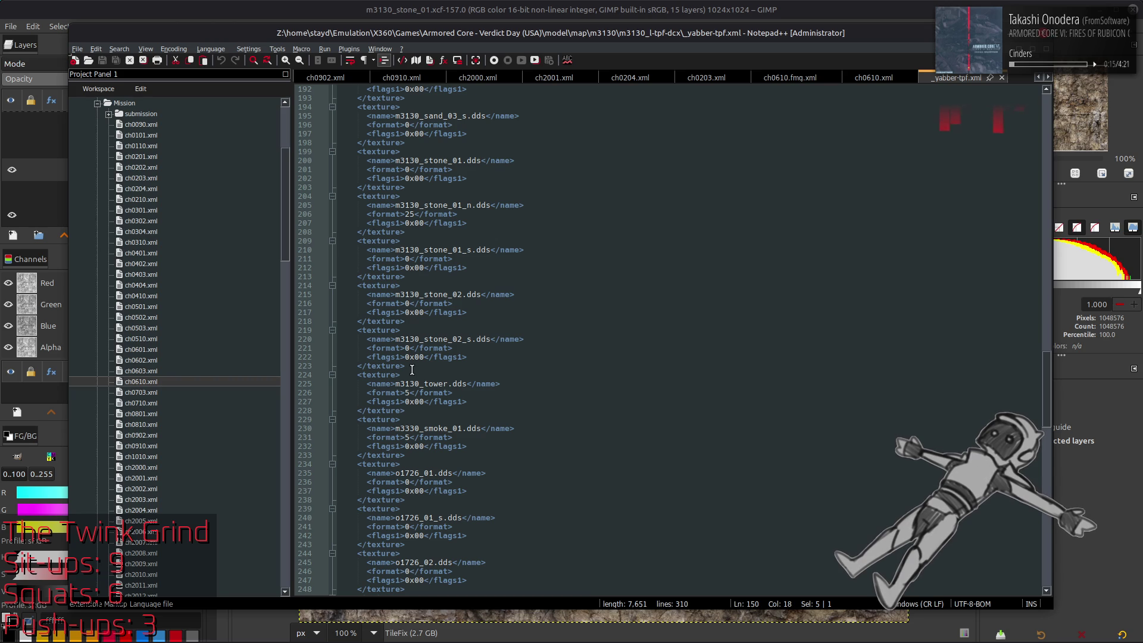
drag(410, 366, 355, 329)
key(ctrl+c)
- Paste it as a new m3130_stone_02_n.dds entry with format 23 and save the XML
click(419, 321)
key(Return)
key(ctrl+v)
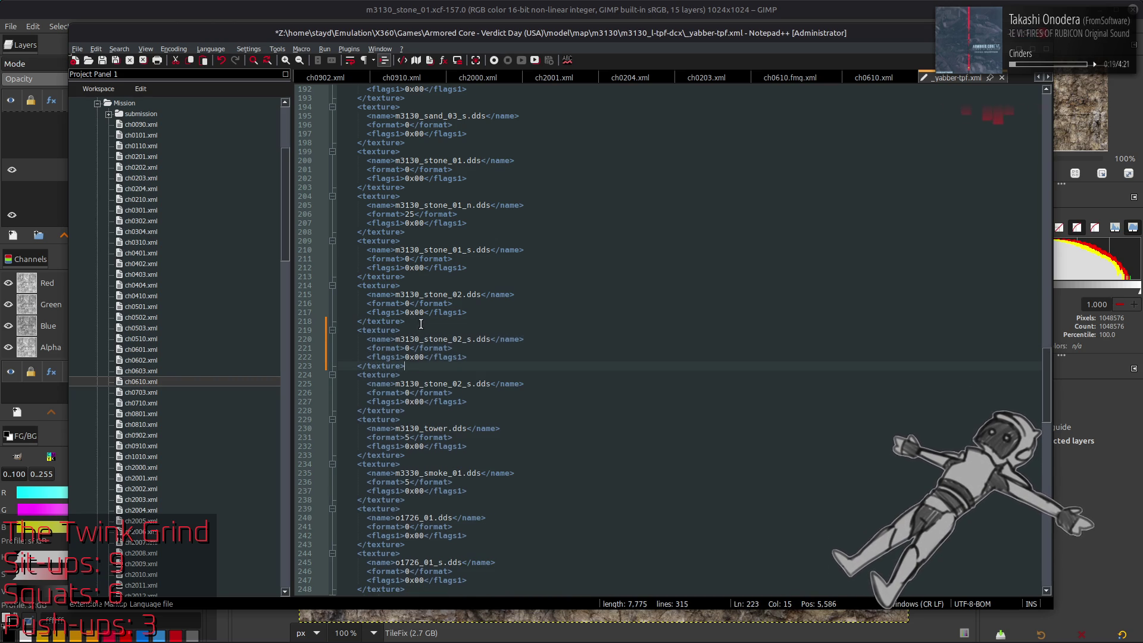
click(472, 340)
key(BackSpace)
text(n)
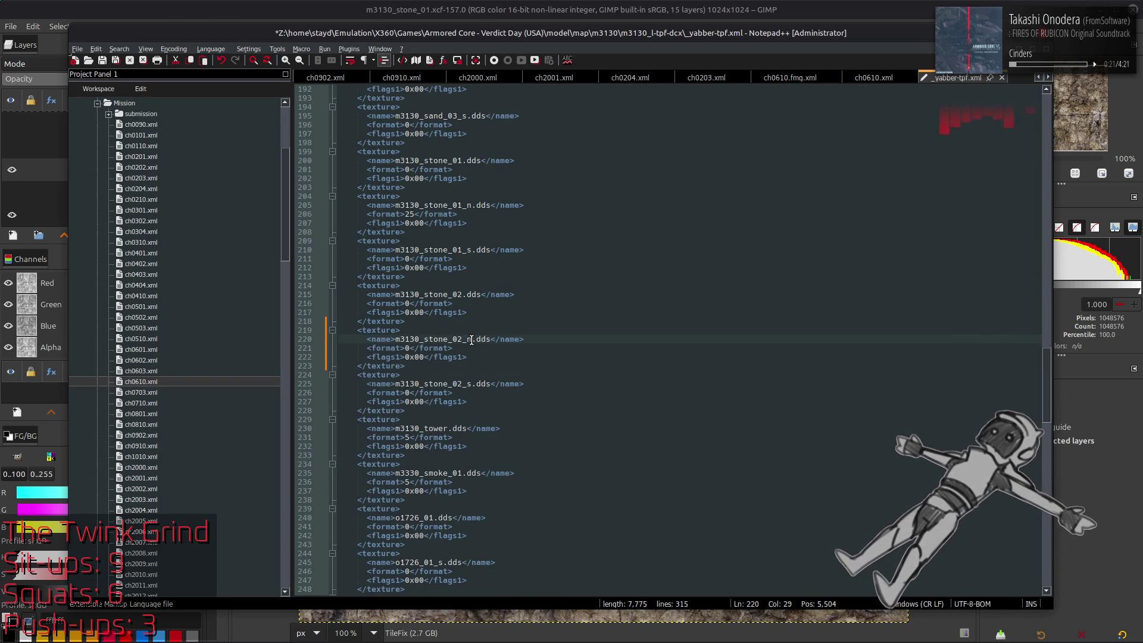
double_click(407, 348)
text(23)
key(ctrl+s)
key(alt+Tab)
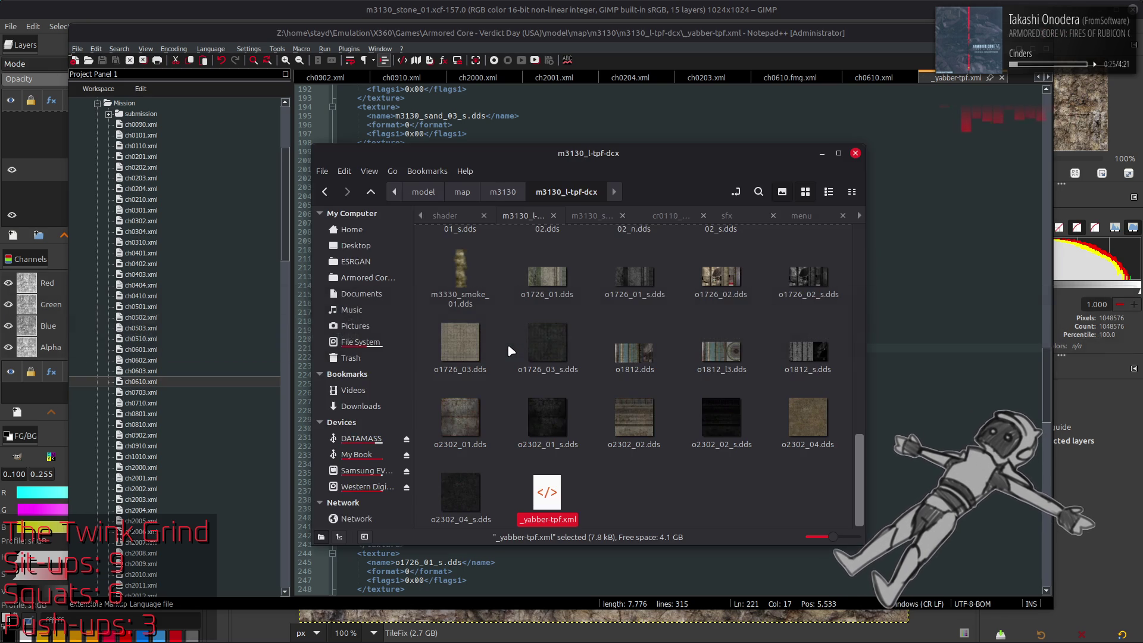
click(591, 473)
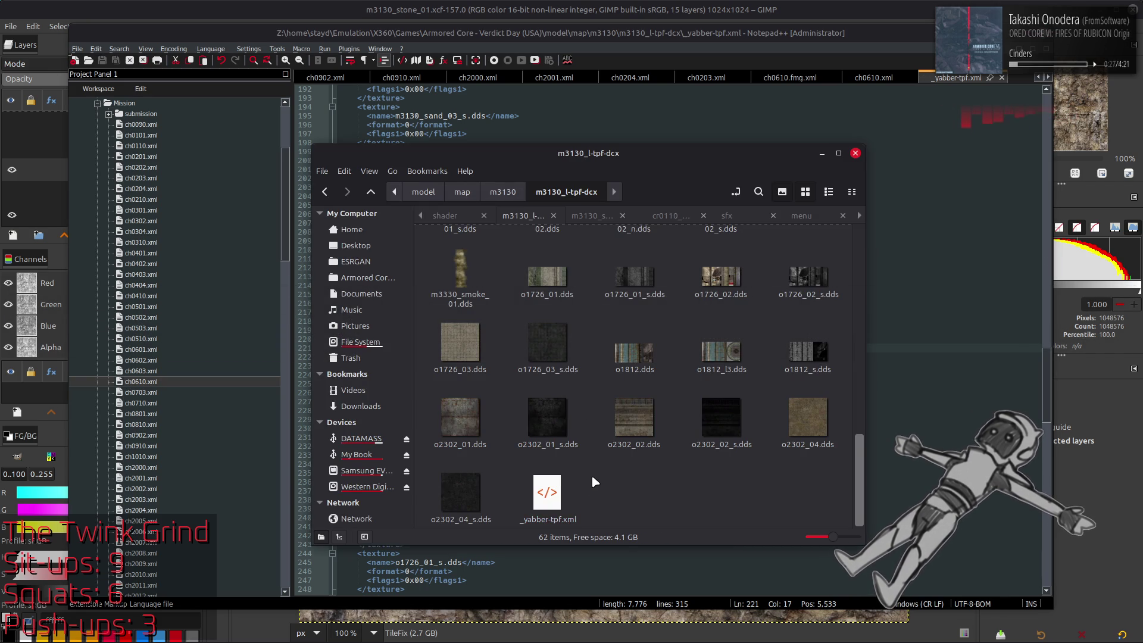
scroll(591, 474, up, 3)
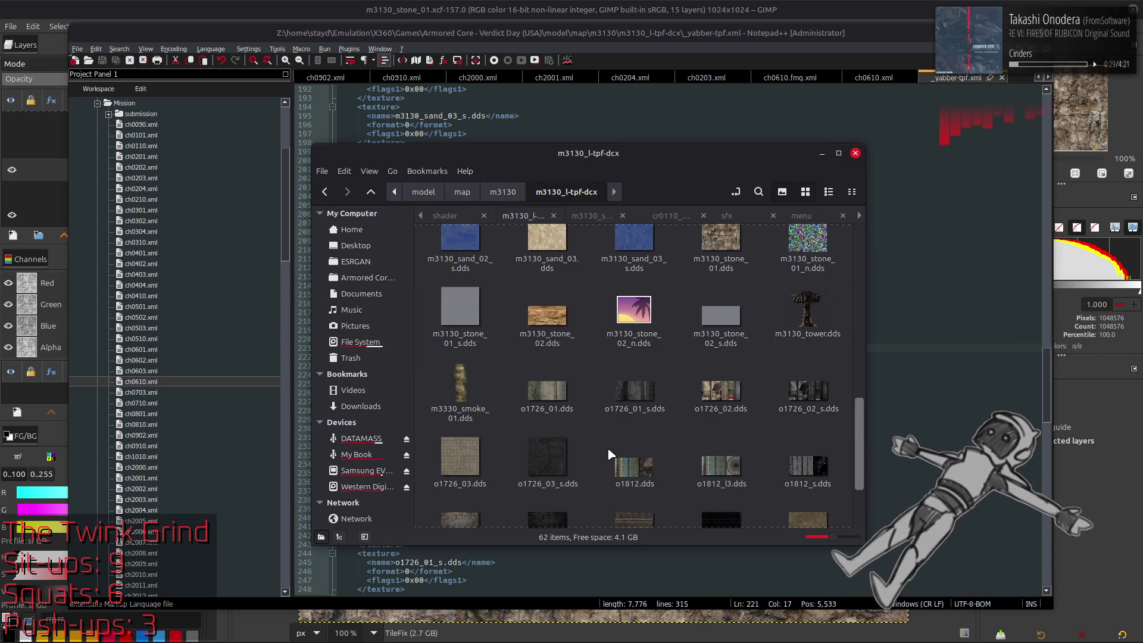
scroll(611, 455, up, 5)
scroll(595, 434, up, 3)
scroll(595, 432, down, 3)
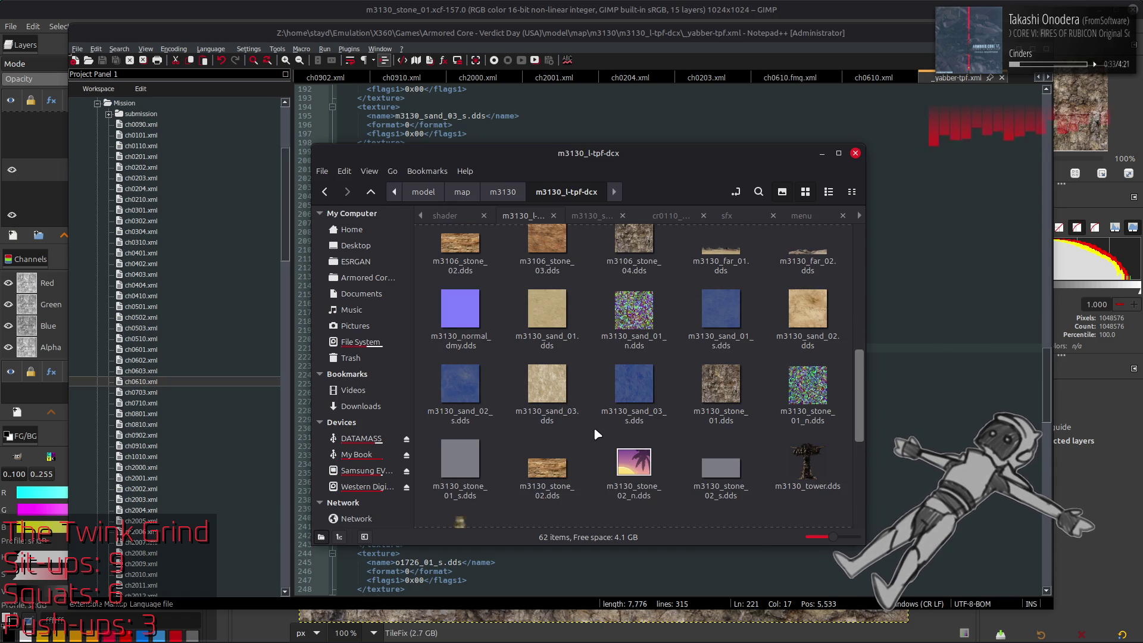
scroll(594, 426, up, 5)
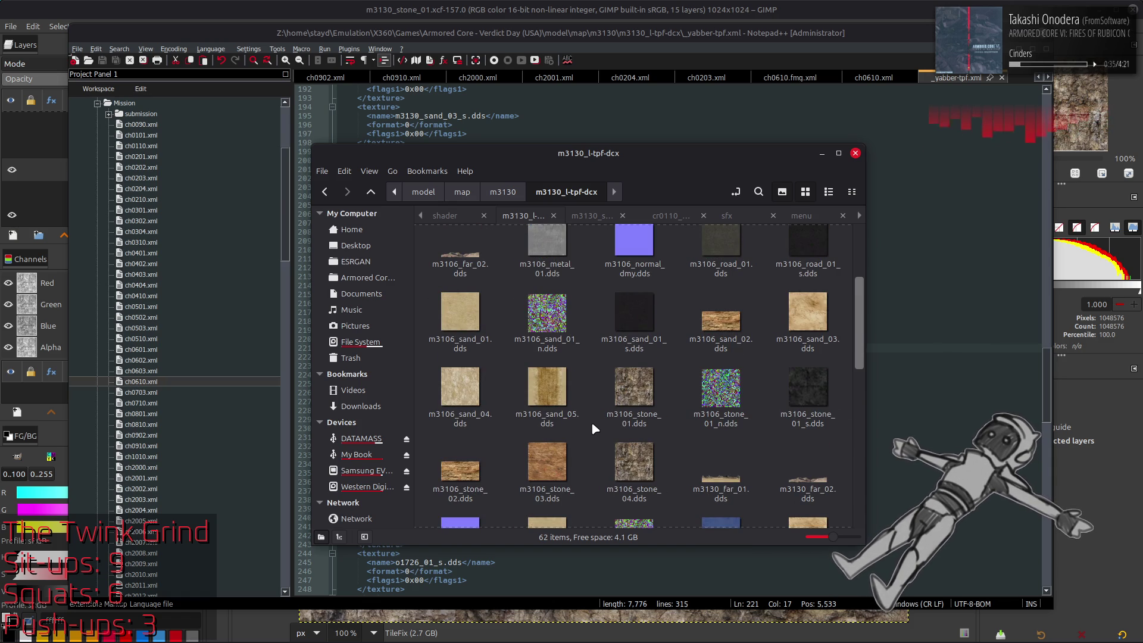
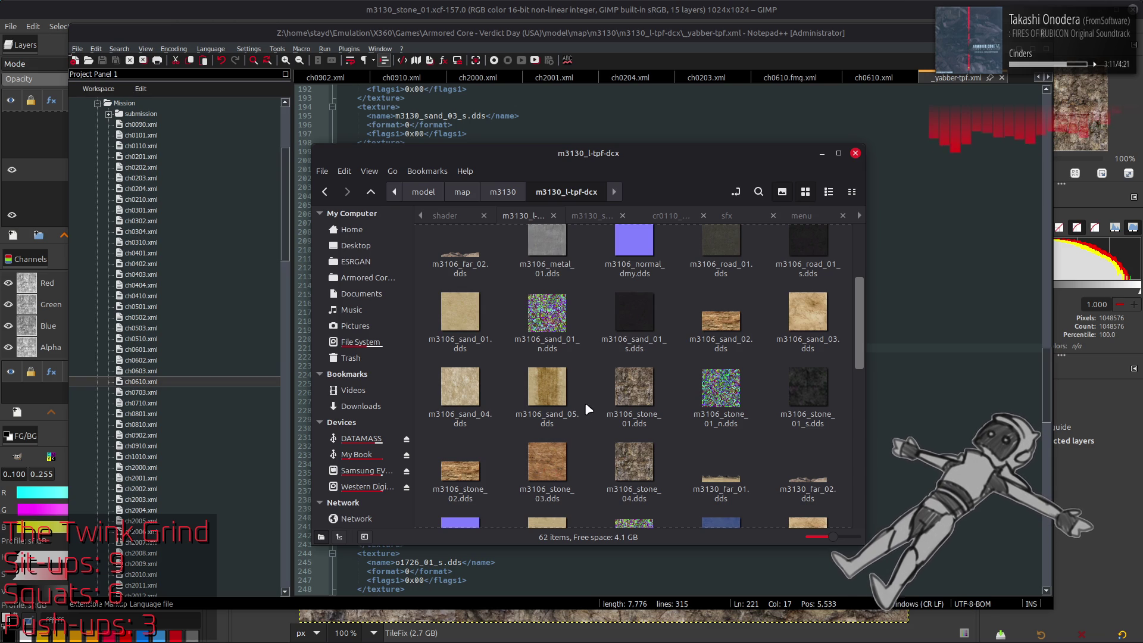
- Review the m3130_l-tpf-dcx texture list XML before repacking
key(alt+Left)
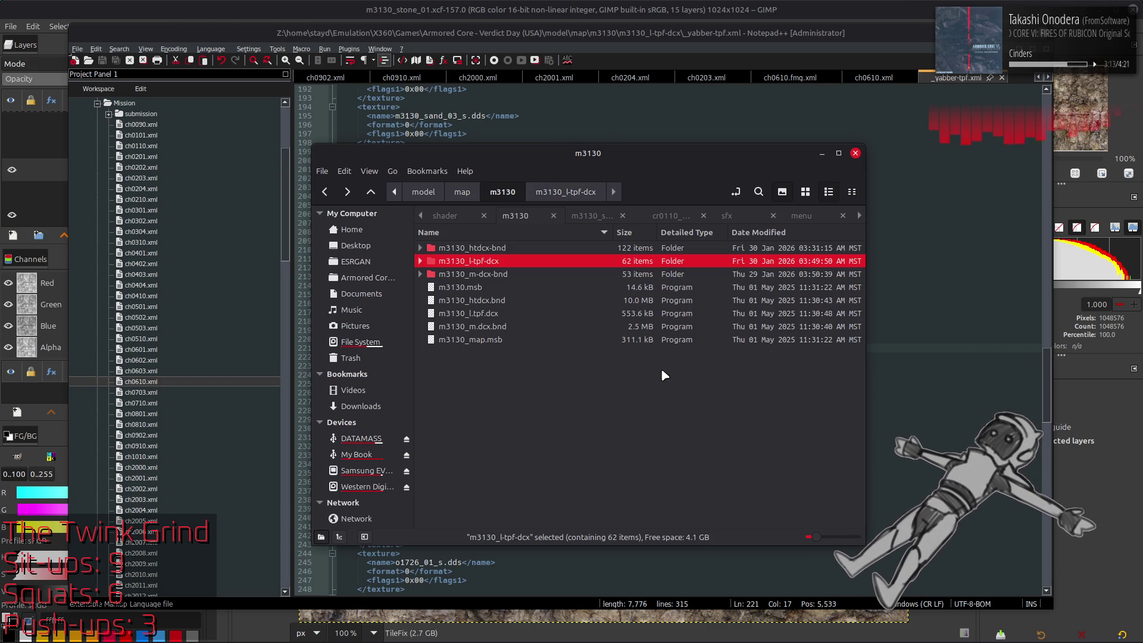
key(alt+Right)
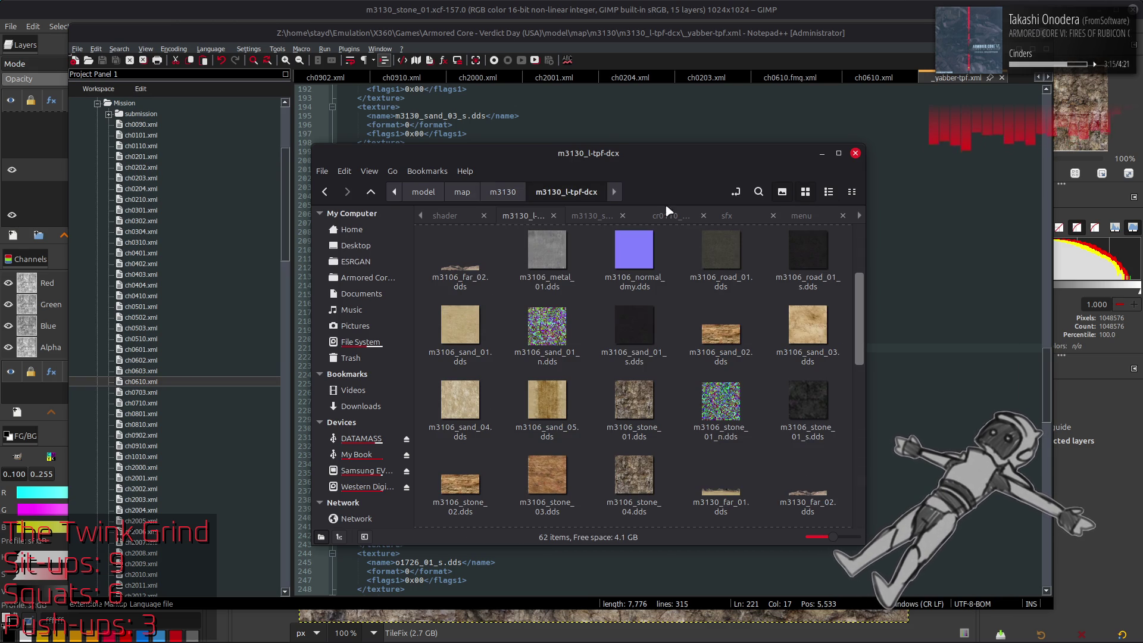
click(695, 124)
scroll(661, 305, up, 19)
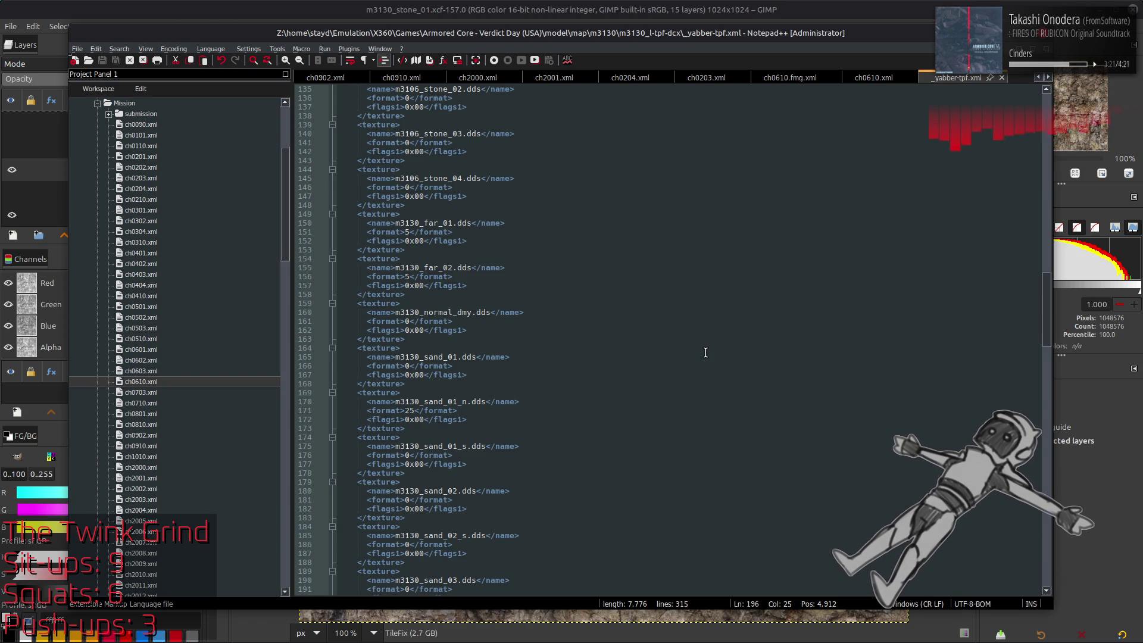
key(alt+Tab)
- Repack m3130_l-tpf-dcx with YabberExtended DCX and open the m3130_htdcx-bnd folder
key(alt+Up)
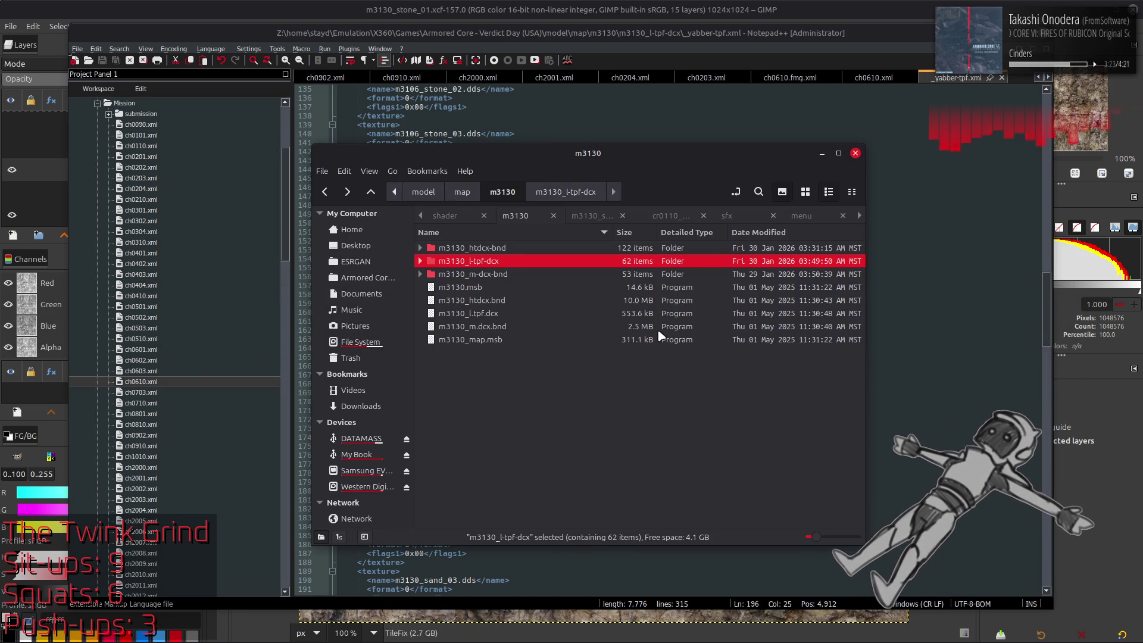
right_click(502, 261)
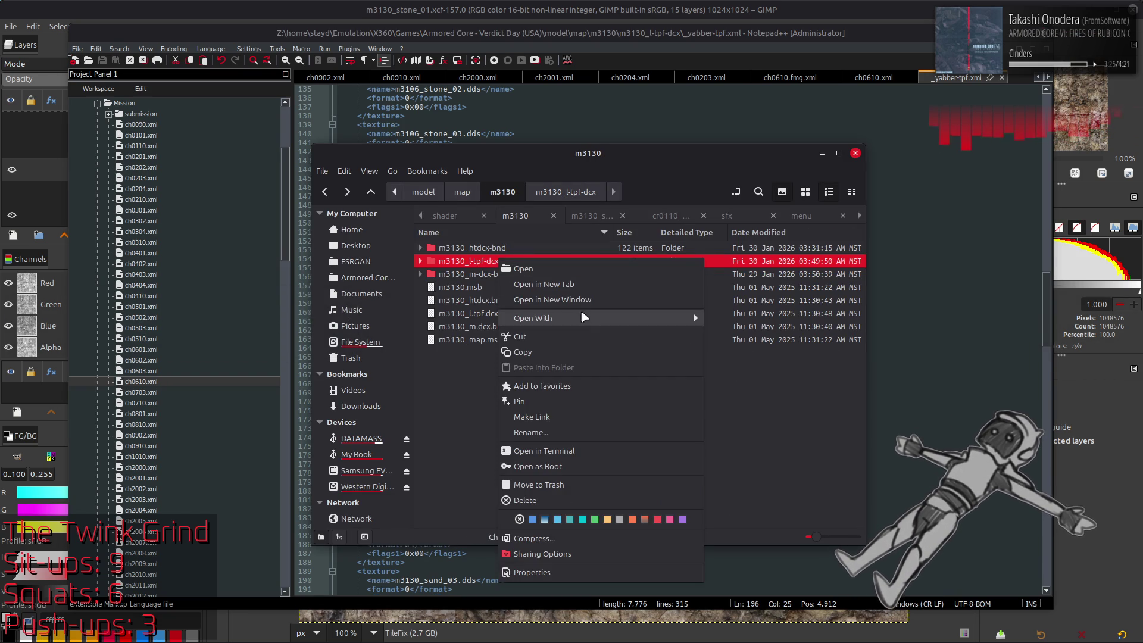
mouse_move(583, 318)
click(732, 380)
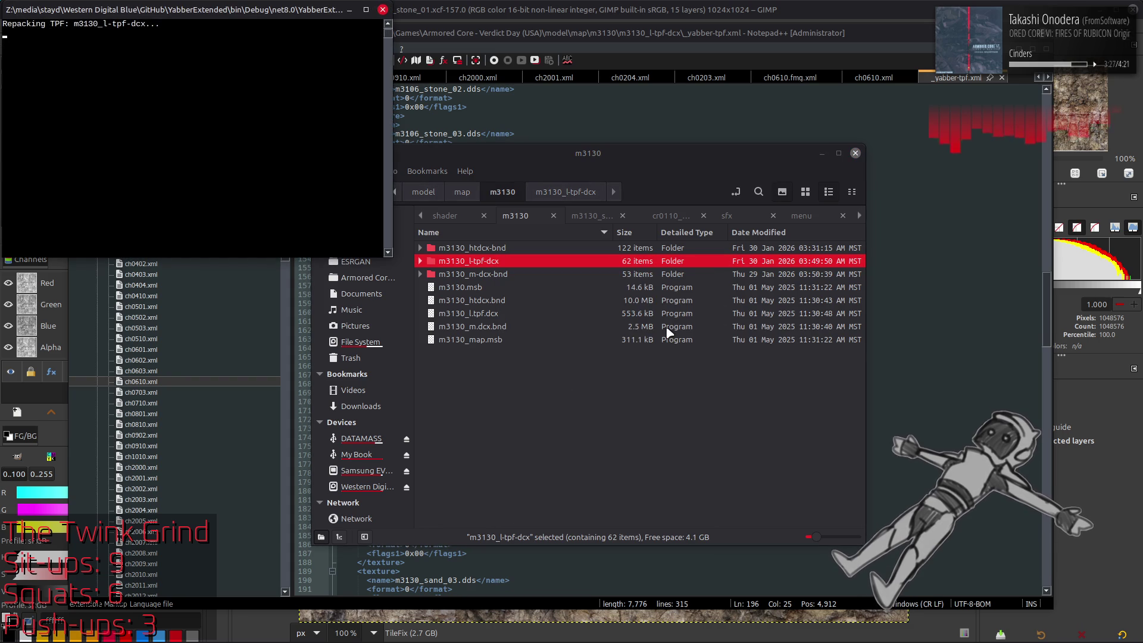
double_click(508, 247)
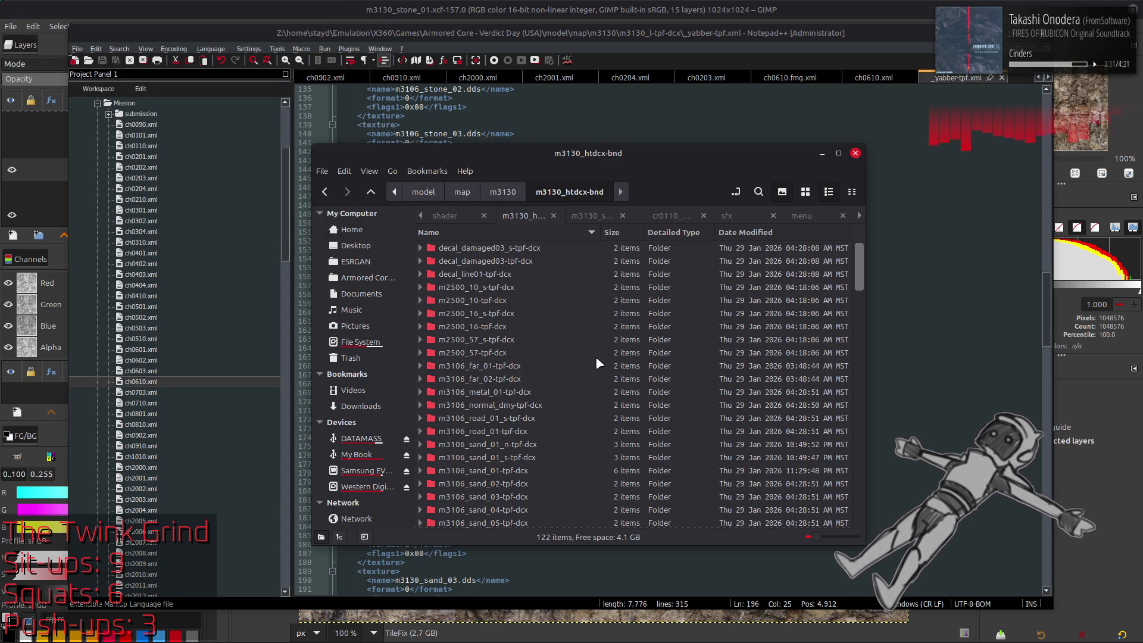
- Scroll through the m3130_htdcx-bnd texture folders, then switch to Blender
scroll(595, 356, down, 8)
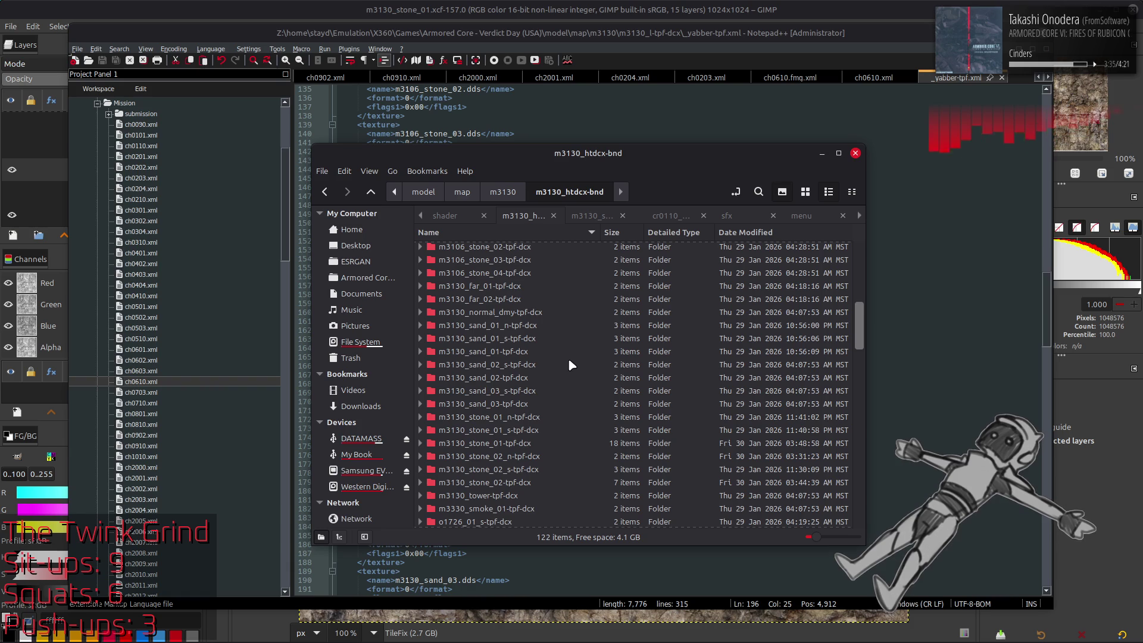
scroll(567, 358, up, 5)
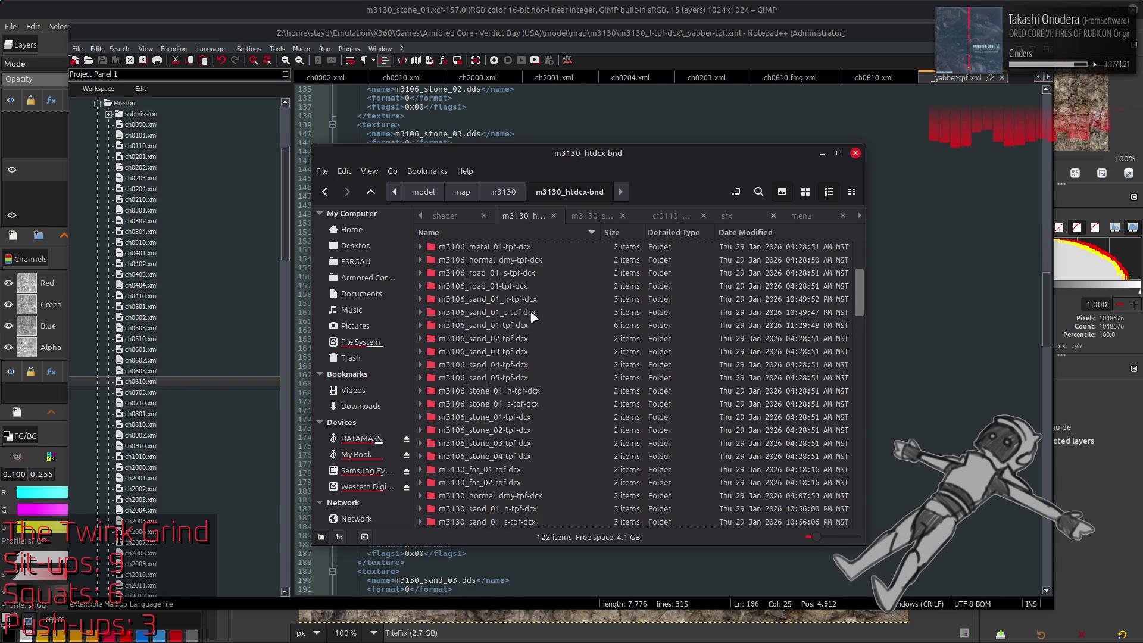
key(alt+Tab)
key(alt+Tab)
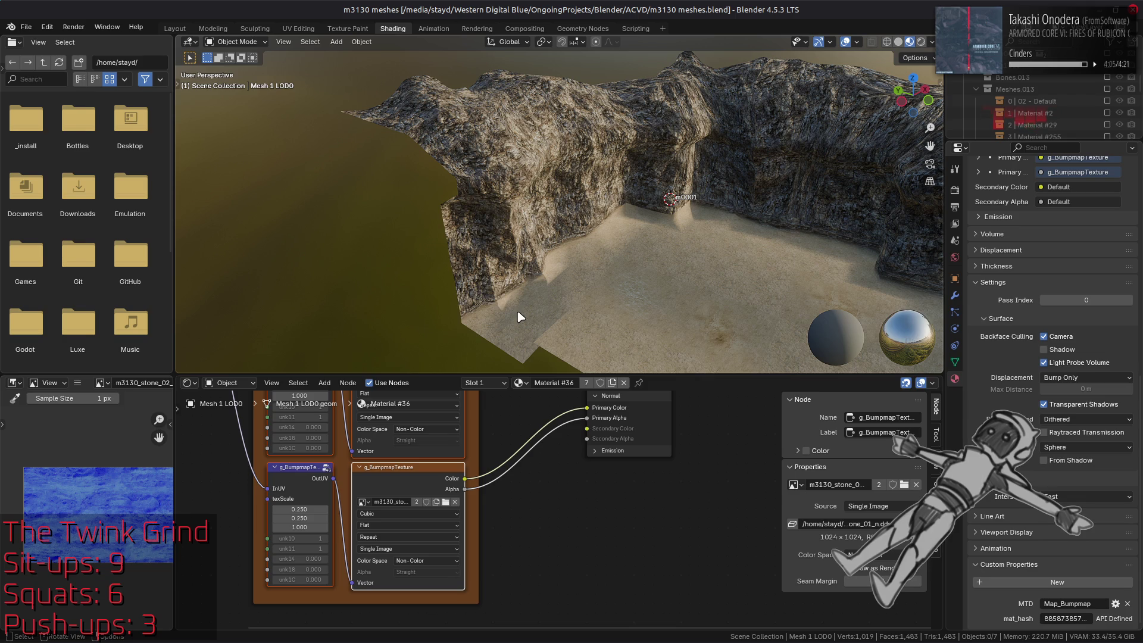
- Select the sand floor and inspect its specular, diffuse and bump map texture nodes
click(696, 286)
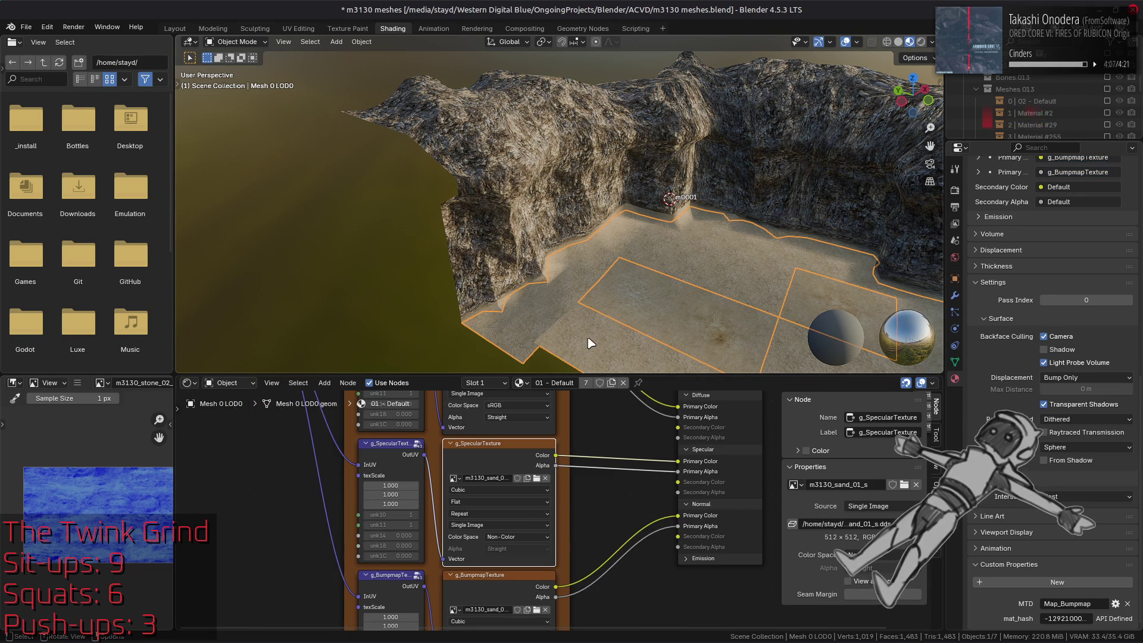
click(513, 452)
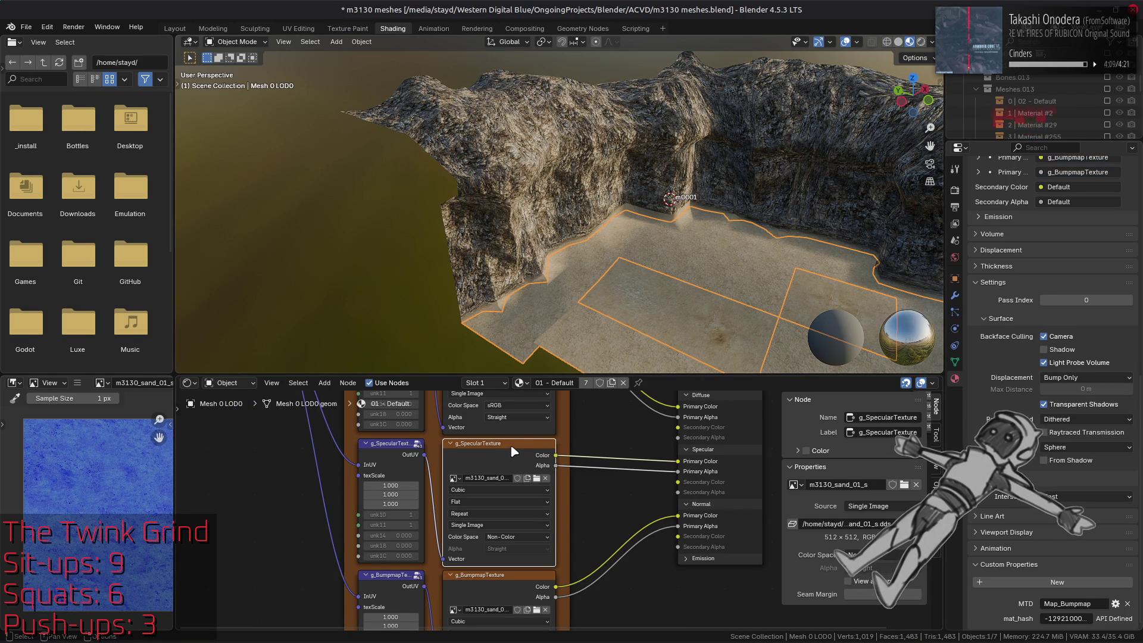
click(510, 428)
middle_drag(507, 442, 493, 530)
middle_drag(511, 571, 506, 446)
click(478, 565)
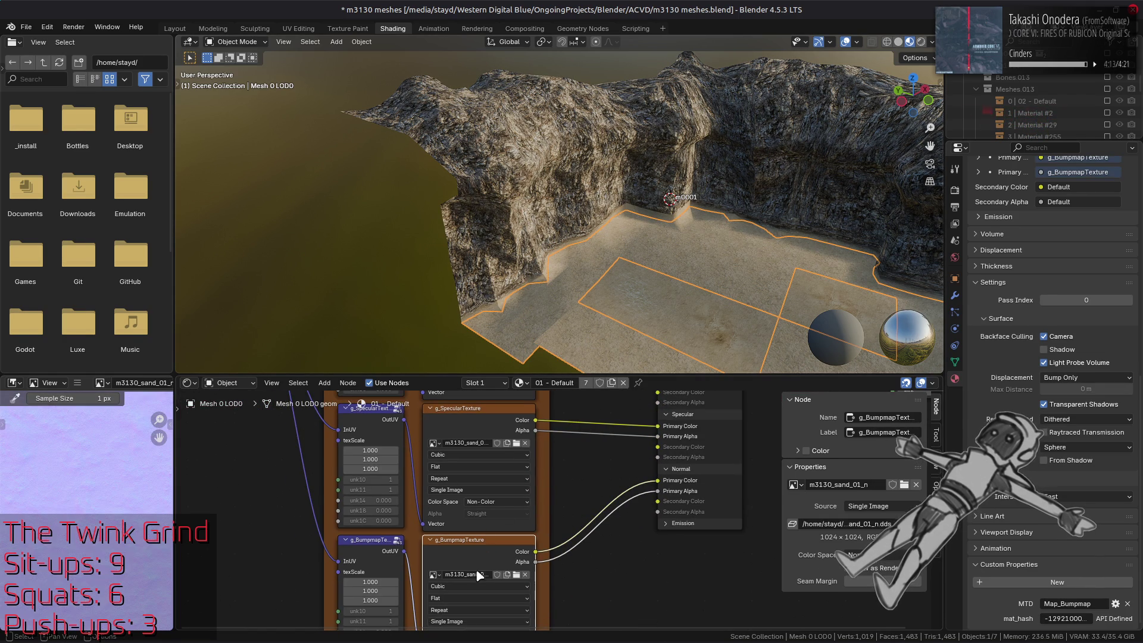
- Save m3130 meshes.blend and select the m3130_sand_01_n-tpf-dcx folder in Nemo
key(ctrl+s)
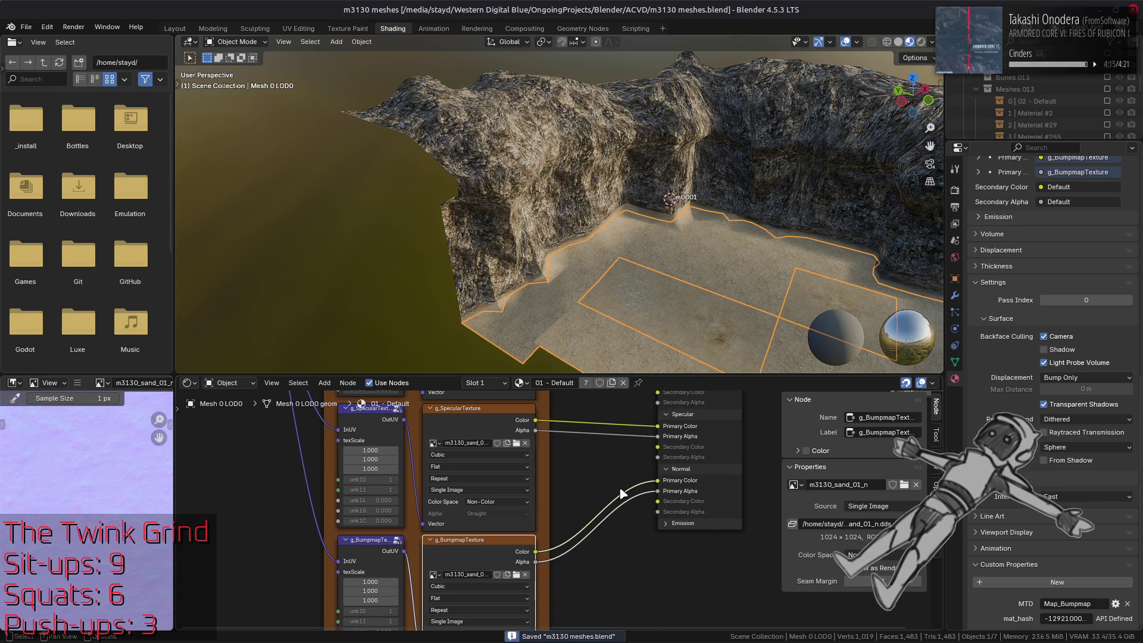
key(alt+Tab)
key(alt+Tab)
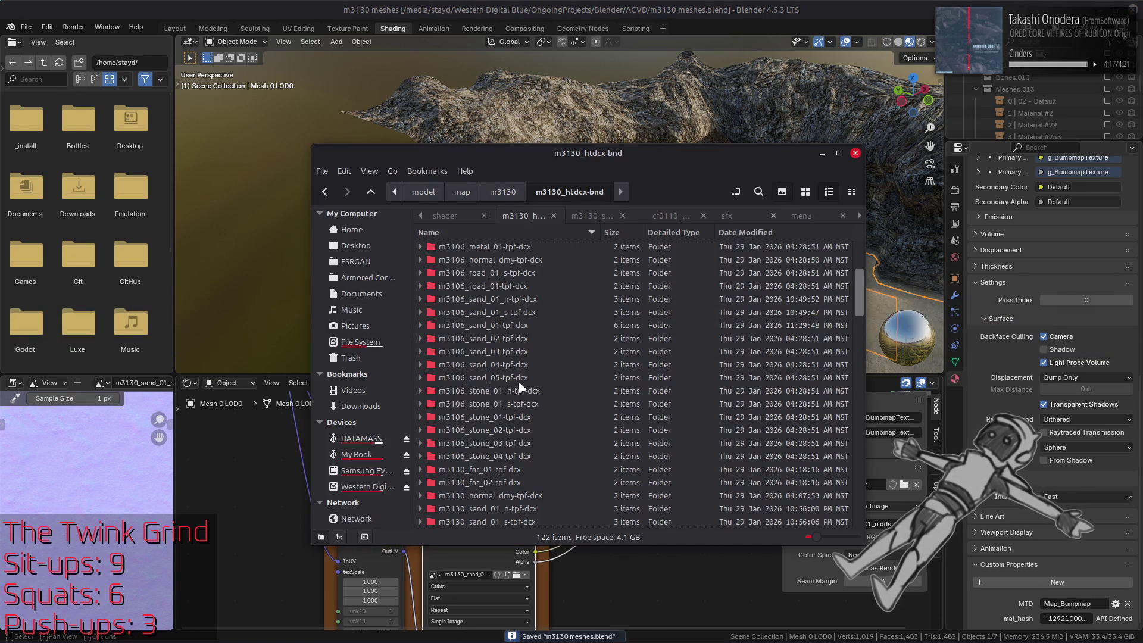
scroll(519, 387, down, 5)
click(519, 365)
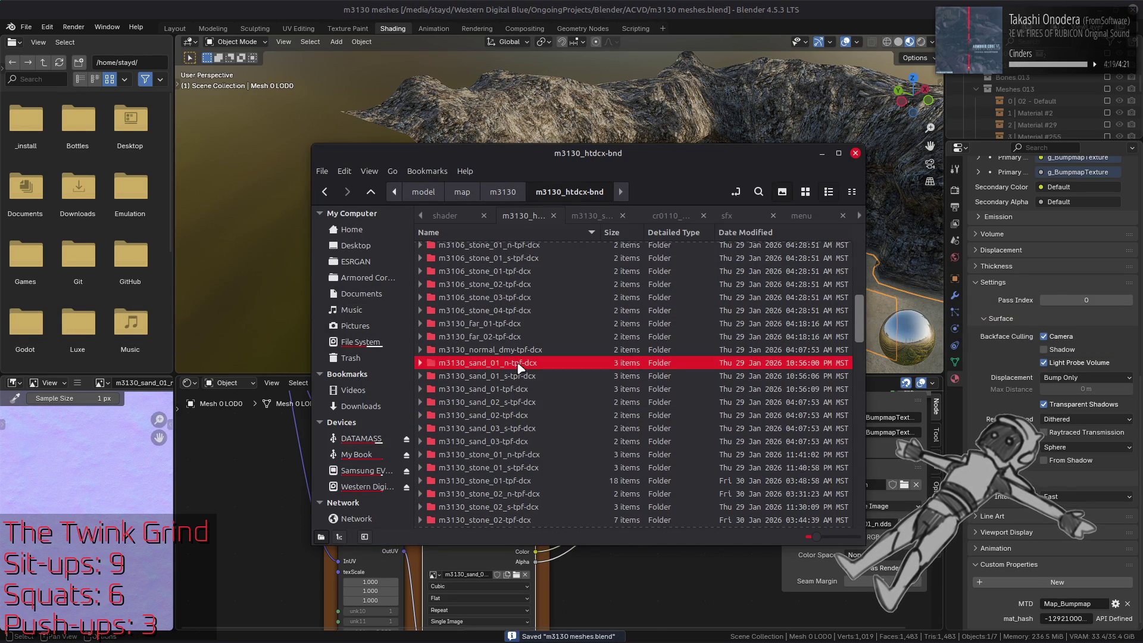
- Change the texture format from 25 to 23 in sand_01_n's _yabber-tpf.xml and save it
double_click(519, 364)
key(alt+Tab)
key(alt+Tab)
key(alt+Tab)
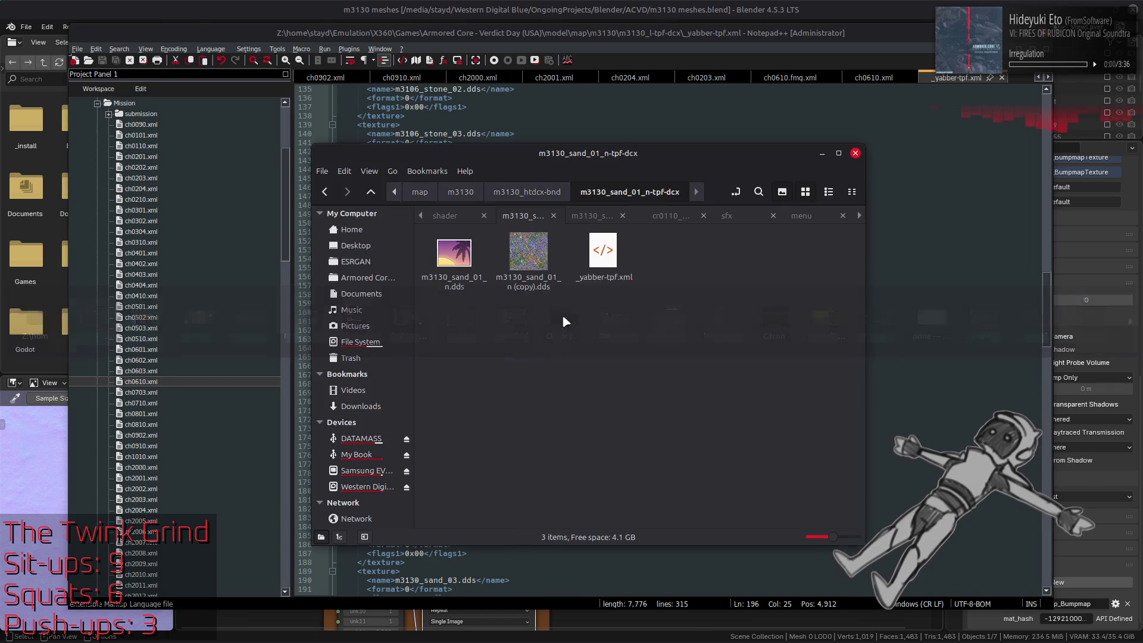
mouse_move(602, 253)
mouse_down()
mouse_move(762, 268)
mouse_move(762, 255)
mouse_move(589, 123)
mouse_up()
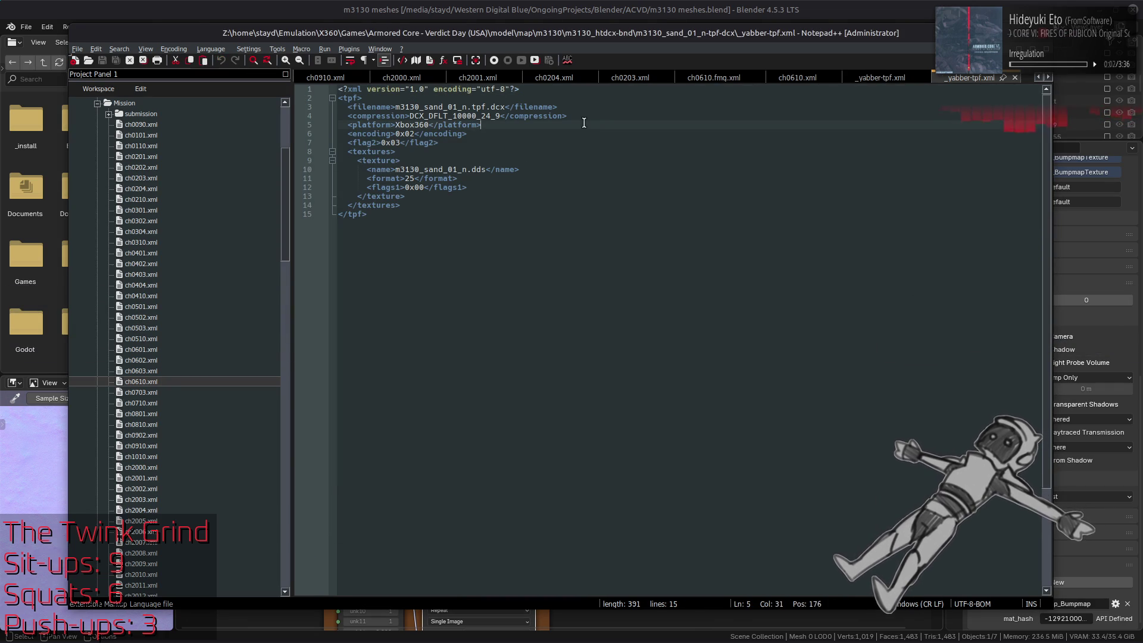
double_click(409, 178)
text(23)
click(575, 186)
key(ctrl+s)
key(ctrl+w)
- Delete the duplicate texture block from sand_01_s's _yabber-tpf.xml and save it
key(alt+Tab)
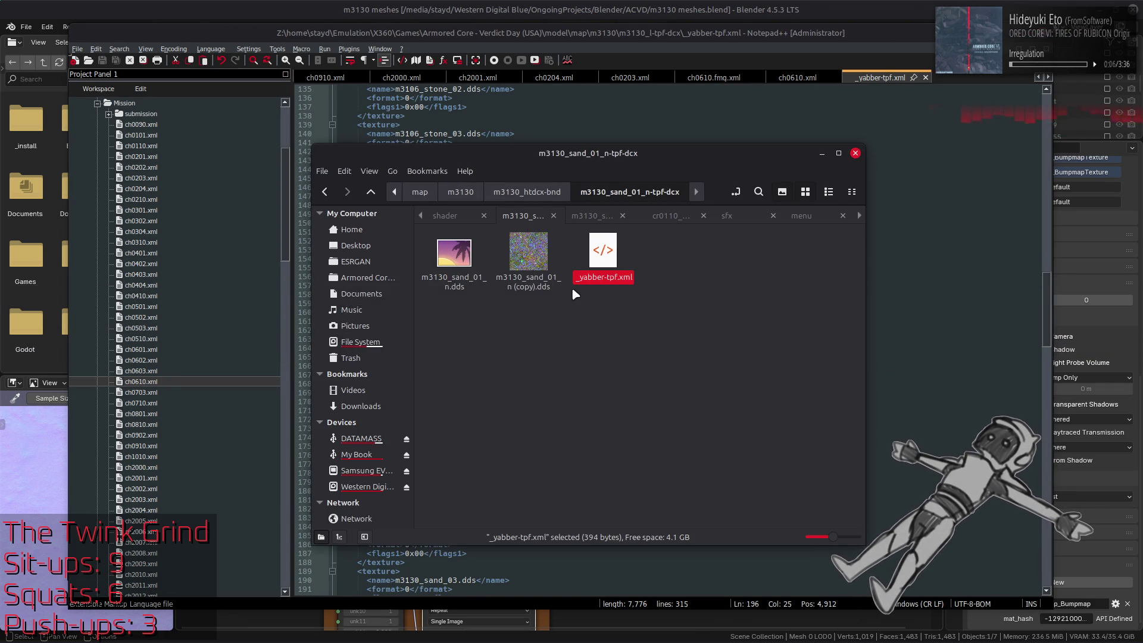
key(BackSpace)
double_click(521, 381)
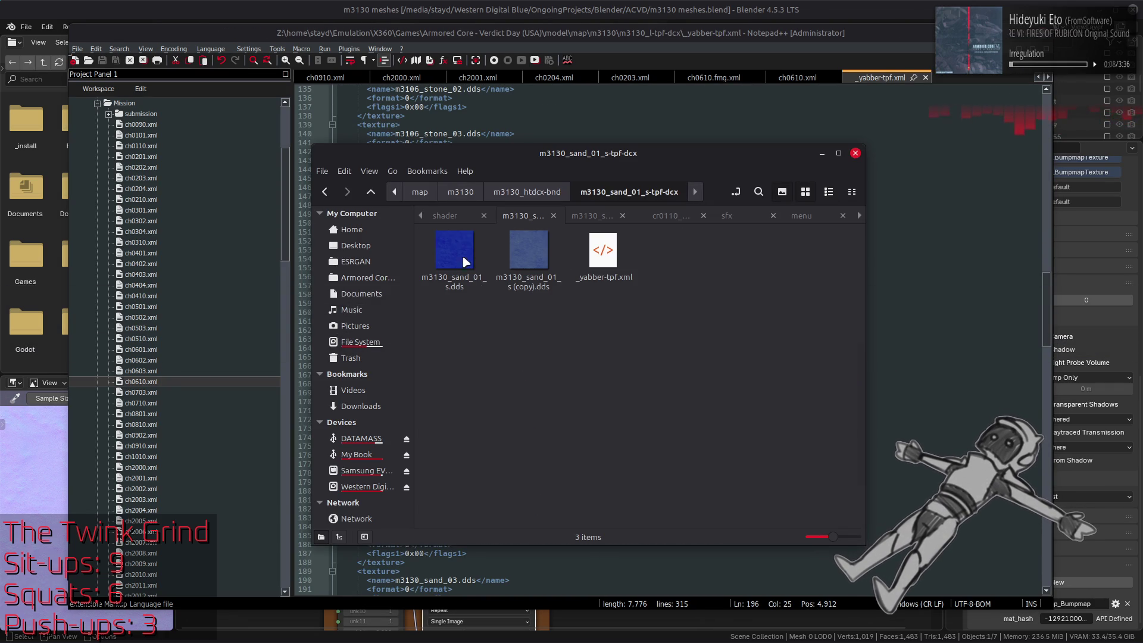
mouse_move(603, 253)
mouse_down()
mouse_move(928, 327)
mouse_move(811, 292)
mouse_up()
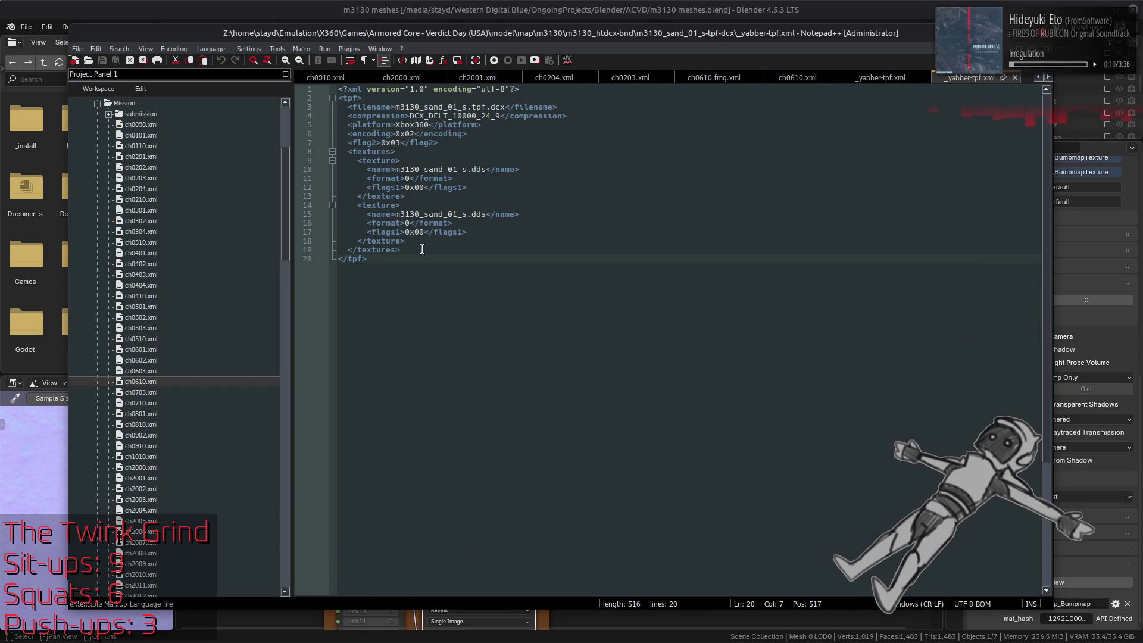
drag(411, 241, 296, 205)
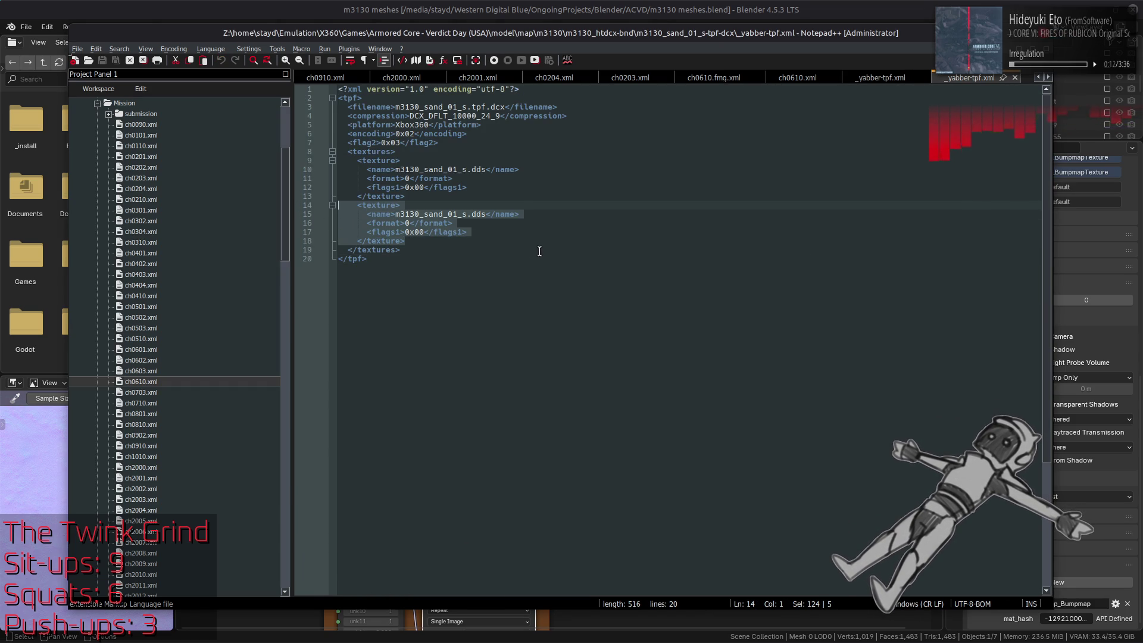
key(BackSpace)
key(BackSpace)
key(ctrl+s)
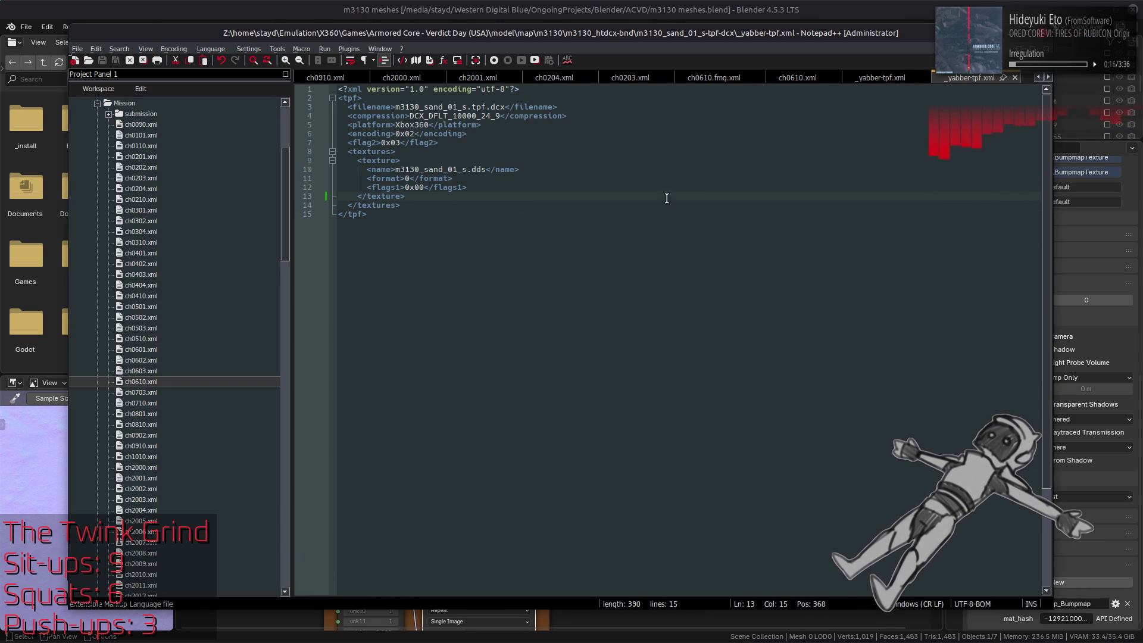
click(1015, 78)
- Open and review the m3130_sand_01 texture list without changes
key(alt+Tab)
key(alt+Up)
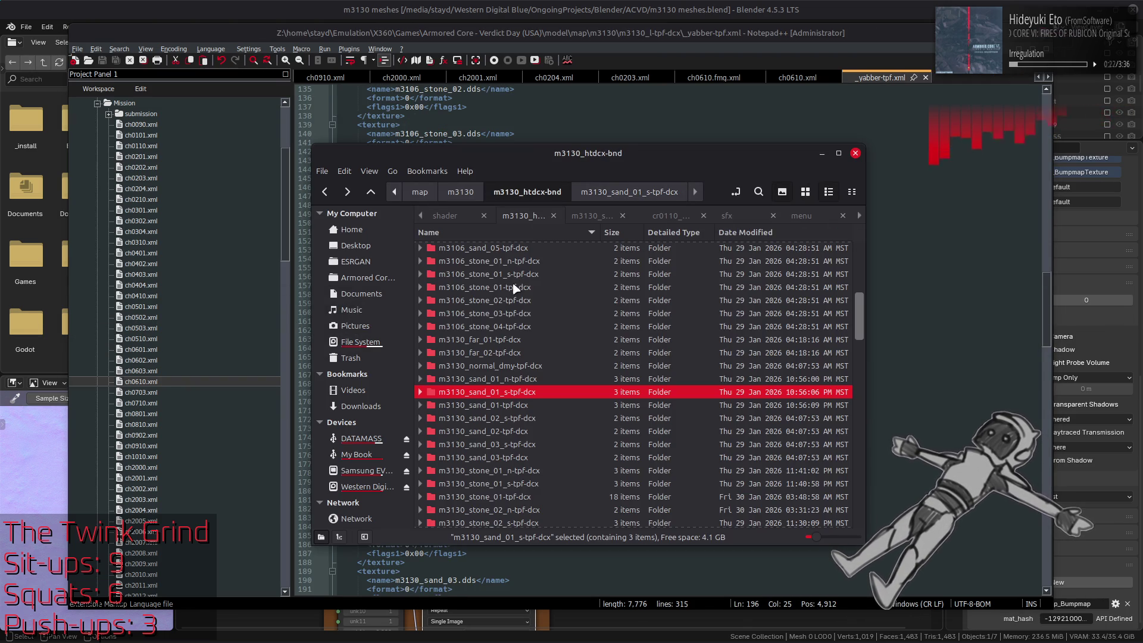
double_click(508, 393)
double_click(603, 250)
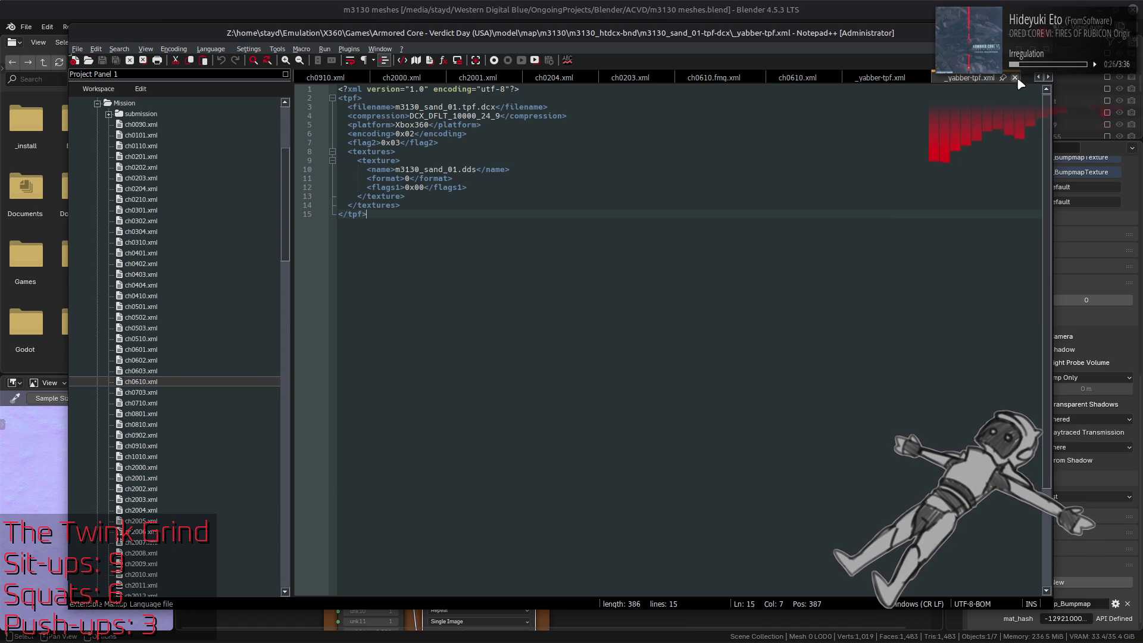
click(1015, 78)
key(alt+Tab)
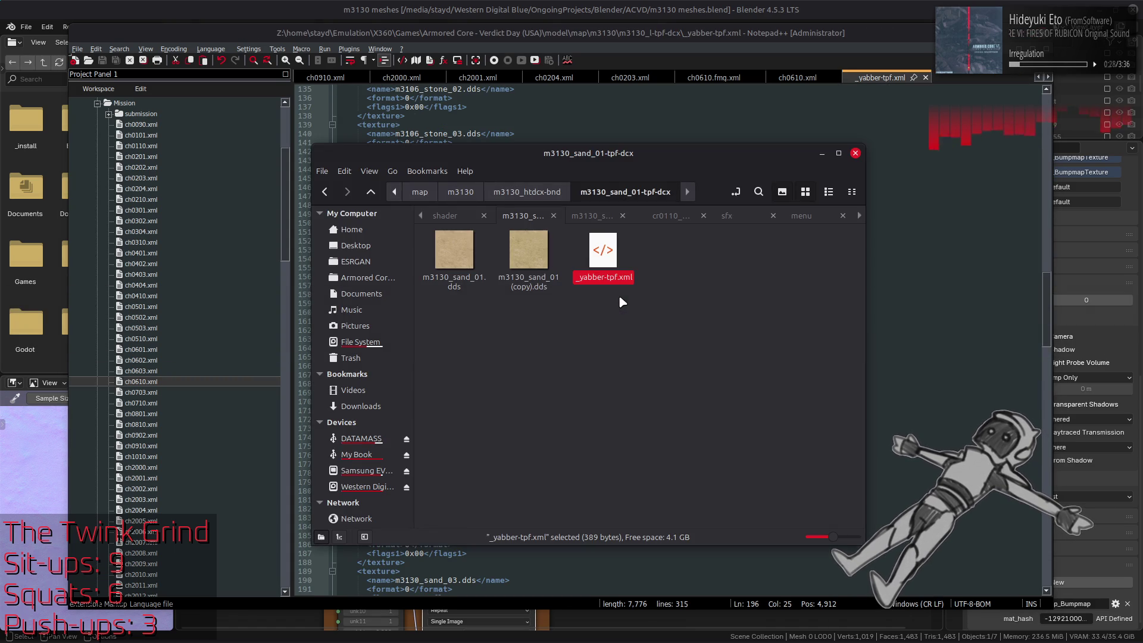
key(alt+Up)
key(Return)
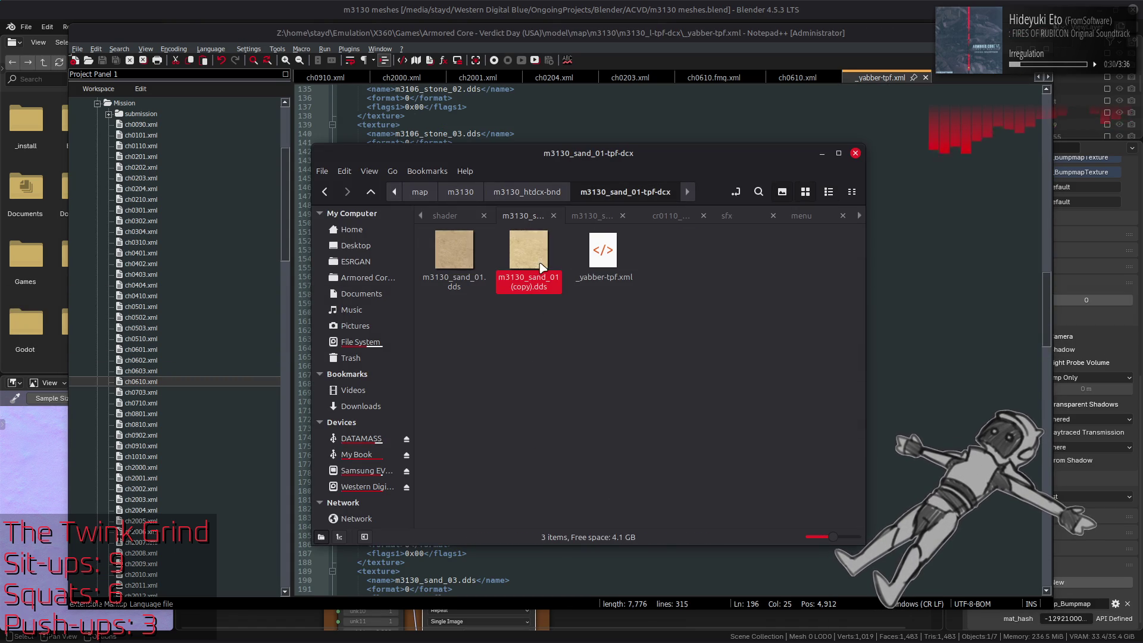
- Check the DDS files in the three sand_01 folders, then select all three folders
click(454, 248)
click(539, 255)
key(alt+Up)
double_click(515, 396)
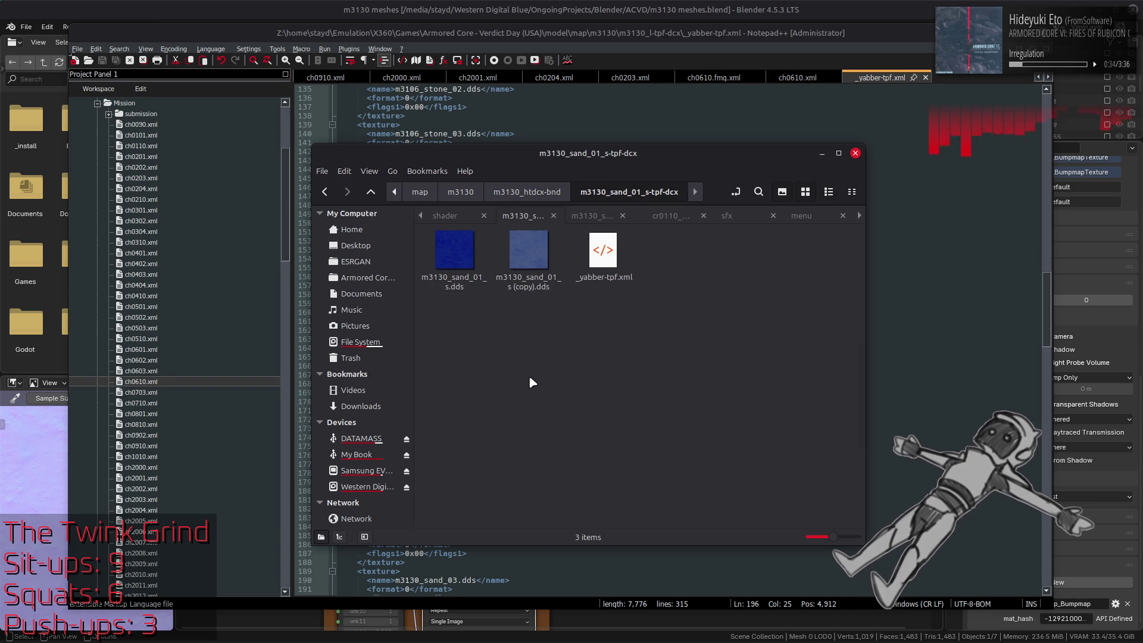
key(alt+Up)
double_click(526, 379)
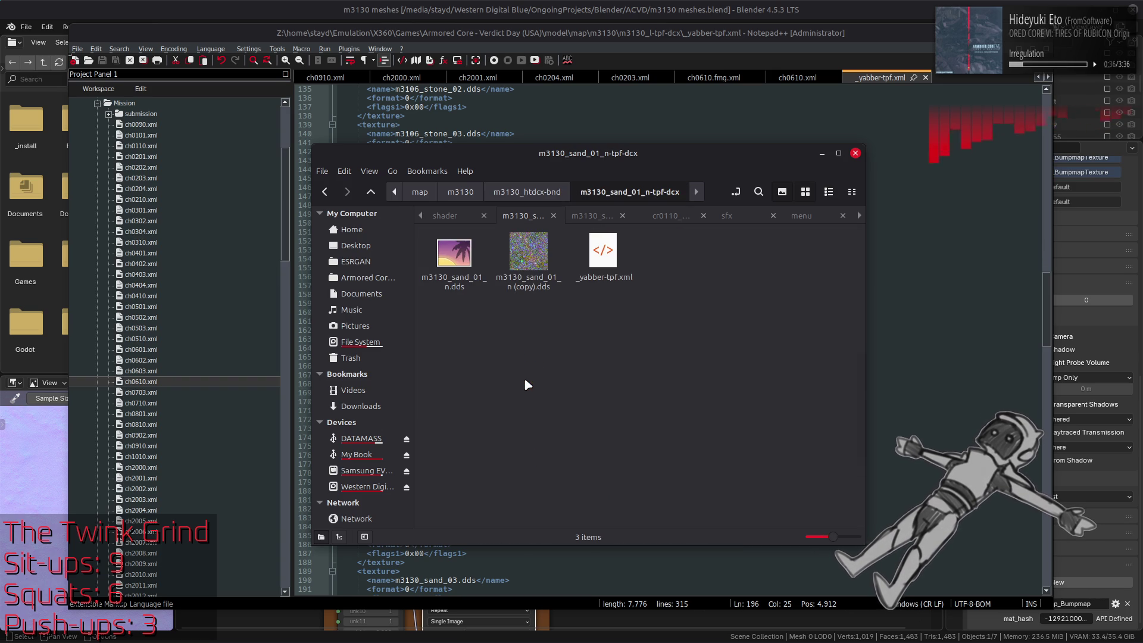
key(alt+Up)
shift+click(512, 406)
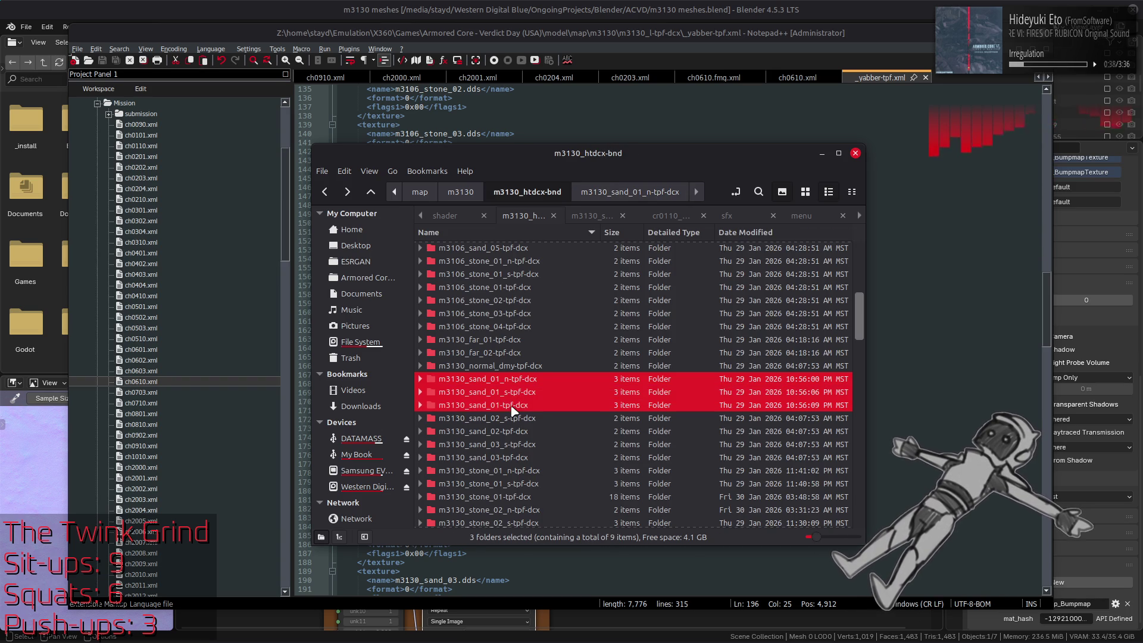
- Repack the three m3130_sand_01 folders with YabberExtended
right_click(512, 411)
mouse_move(684, 207)
click(744, 255)
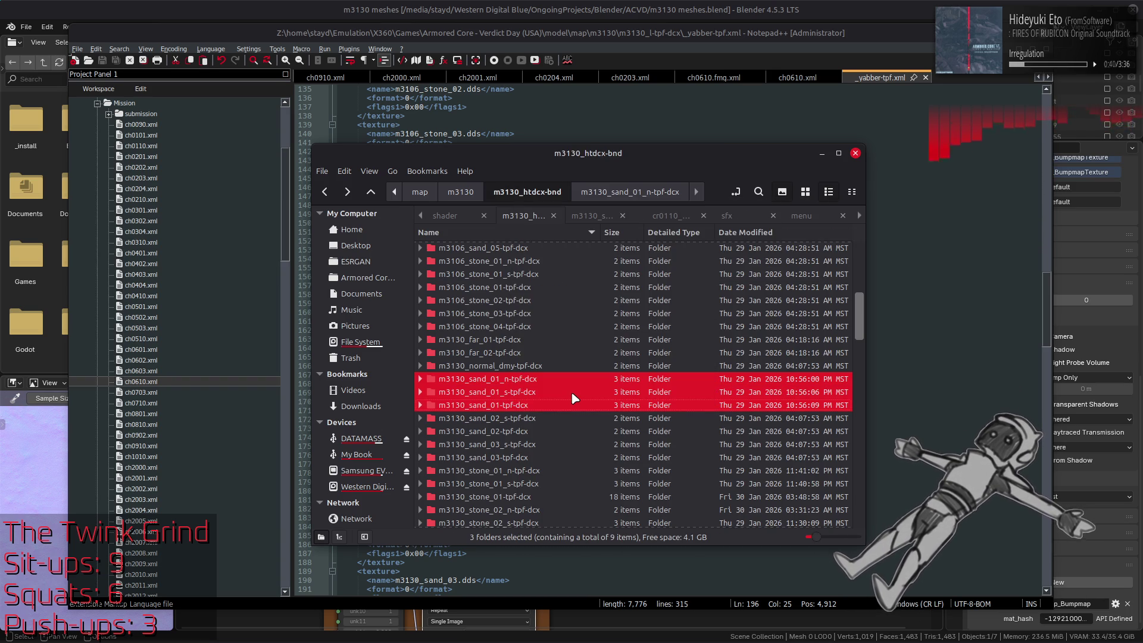
- Repack the six stone texture folders with YabberExtended
scroll(573, 397, down, 4)
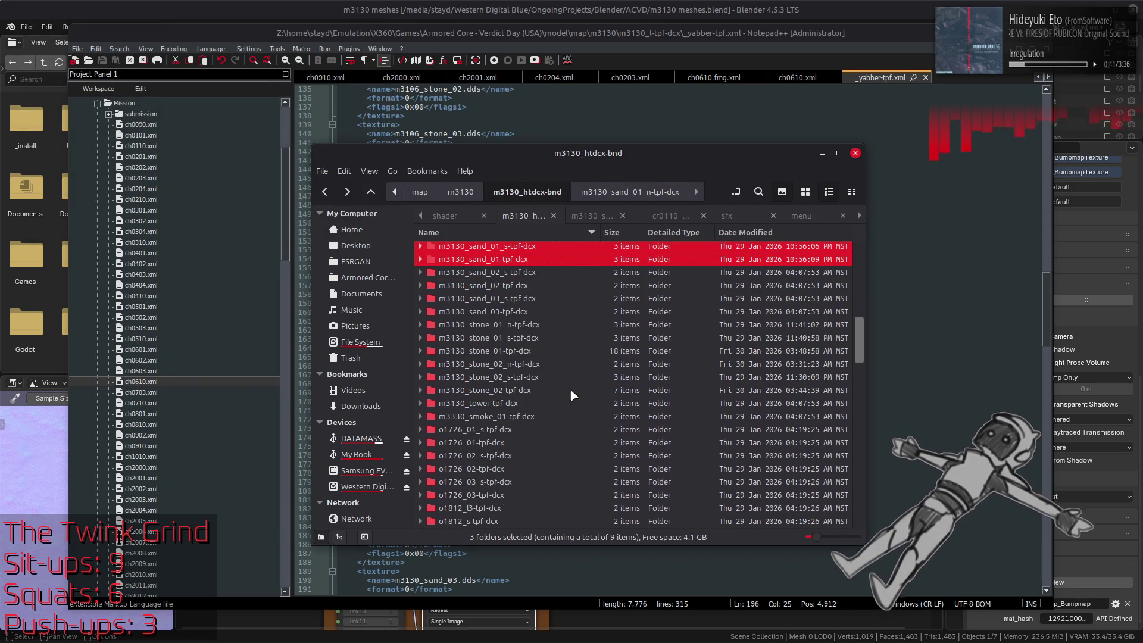
click(539, 325)
shift+click(534, 391)
right_click(533, 392)
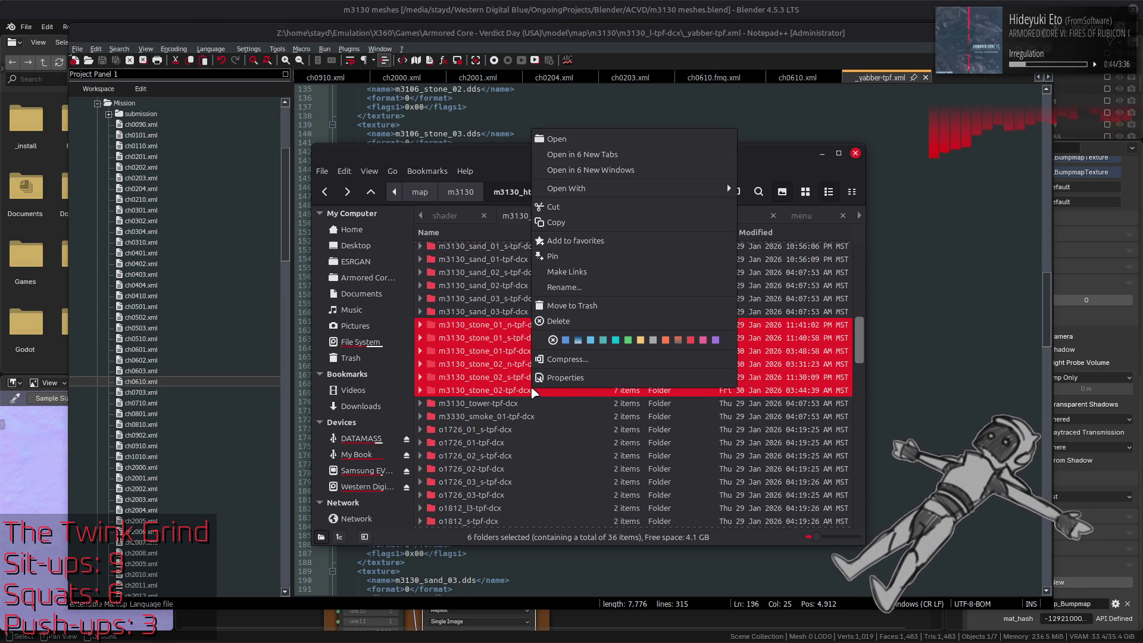
mouse_move(703, 188)
click(764, 237)
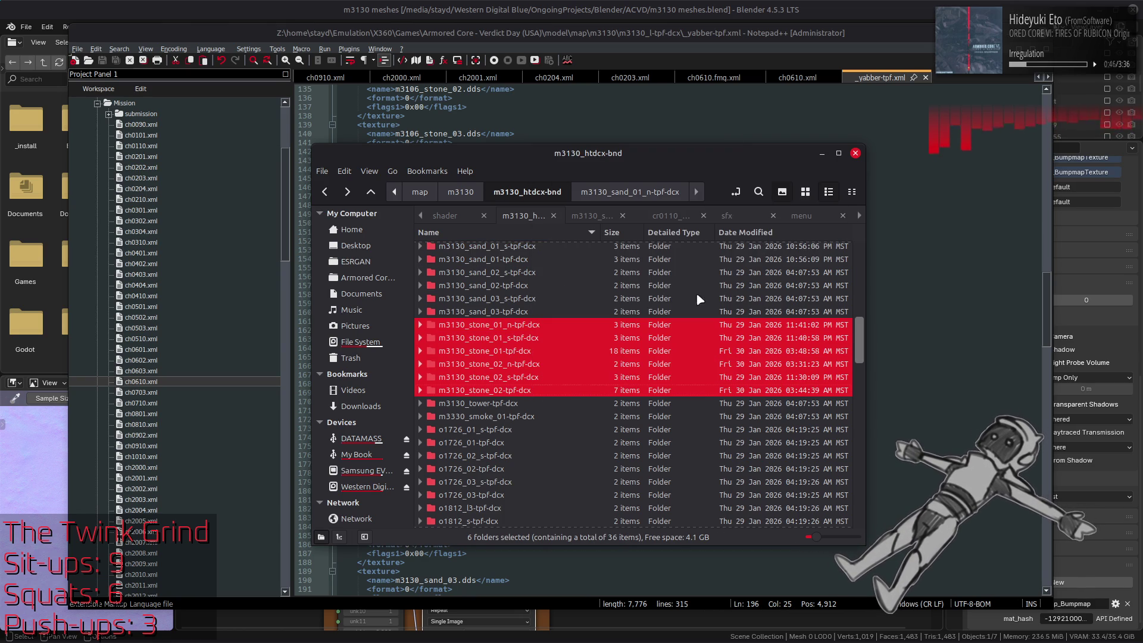
- Open _yabber-bnd3.xml in Notepad++ and copy the m3130_stone_02_s.tpf.dcx entry
scroll(569, 398, down, 5)
scroll(569, 405, down, 5)
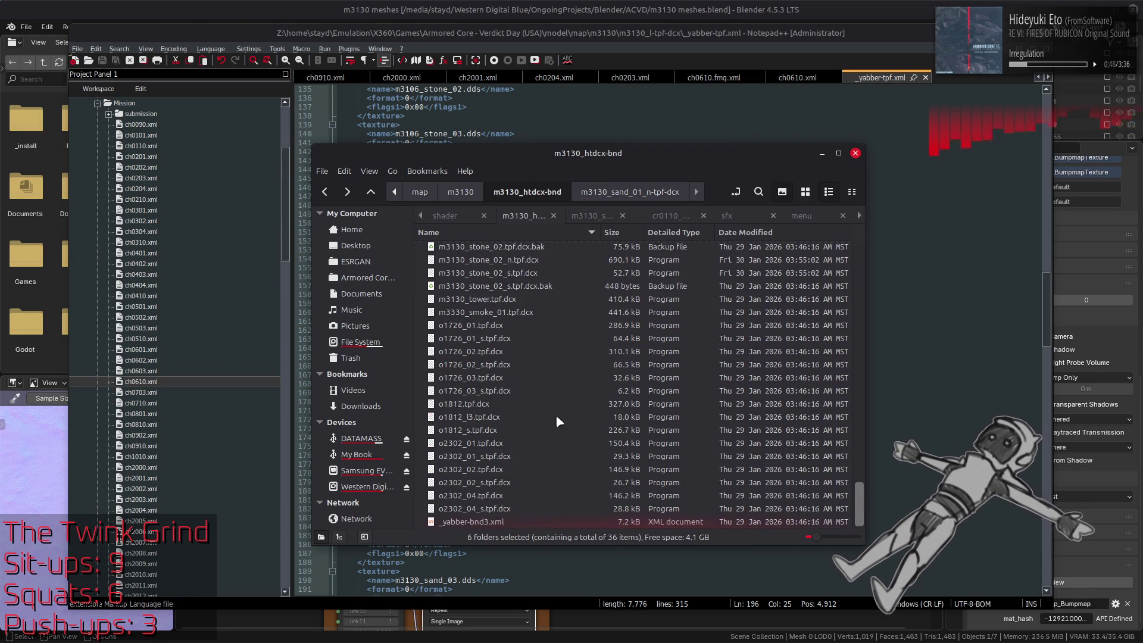
drag(479, 522, 951, 428)
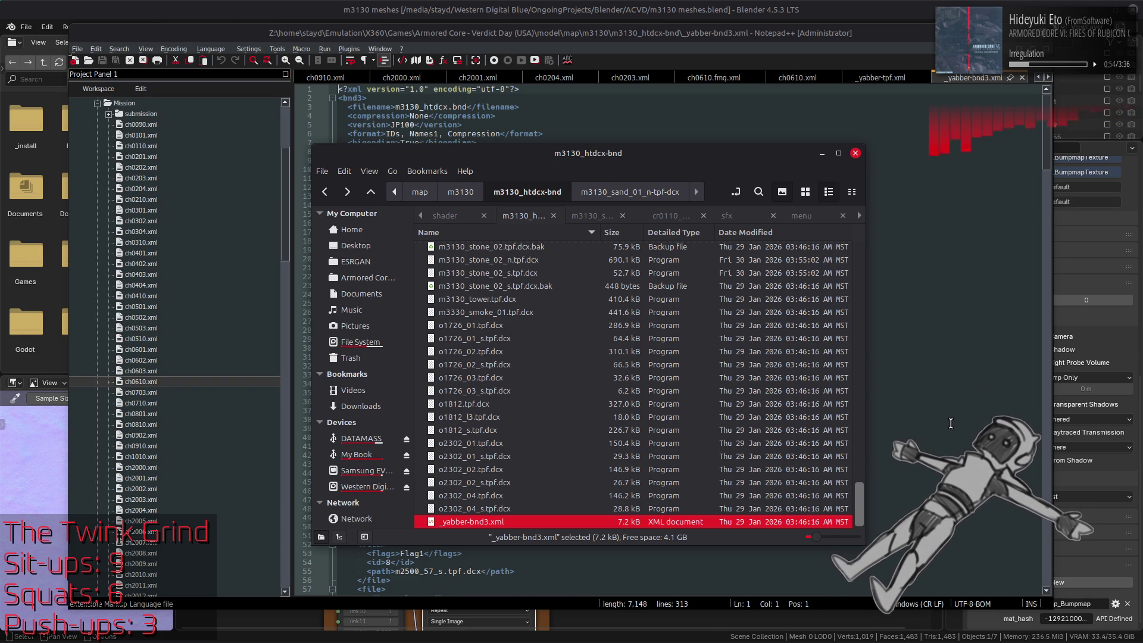
click(964, 214)
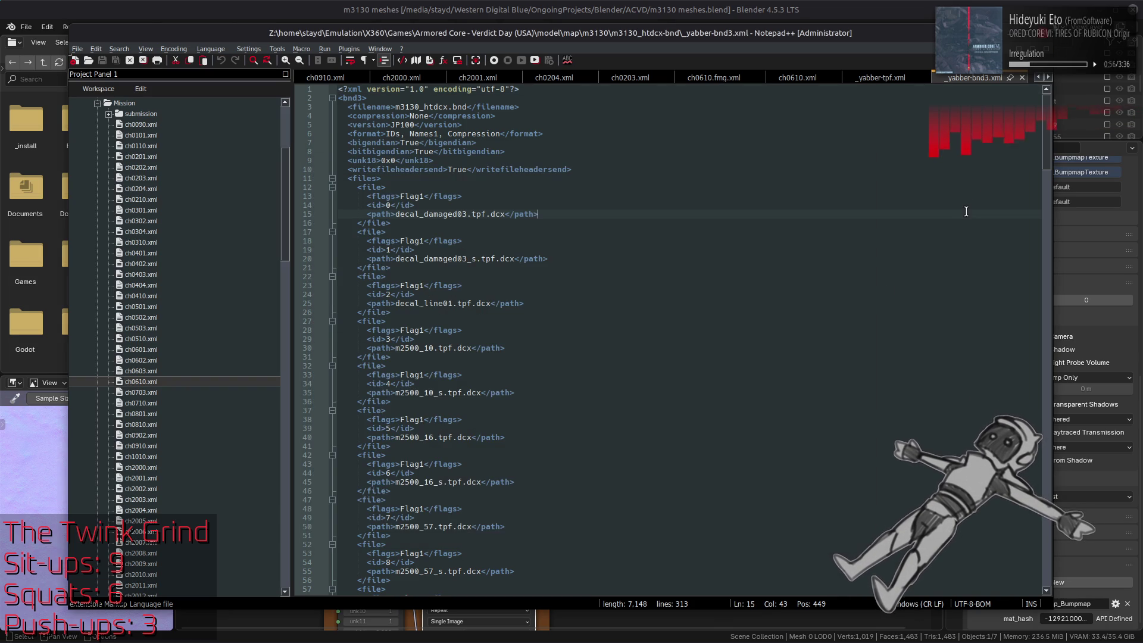
mouse_move(1044, 172)
mouse_down()
mouse_move(1046, 487)
mouse_move(1045, 476)
mouse_up()
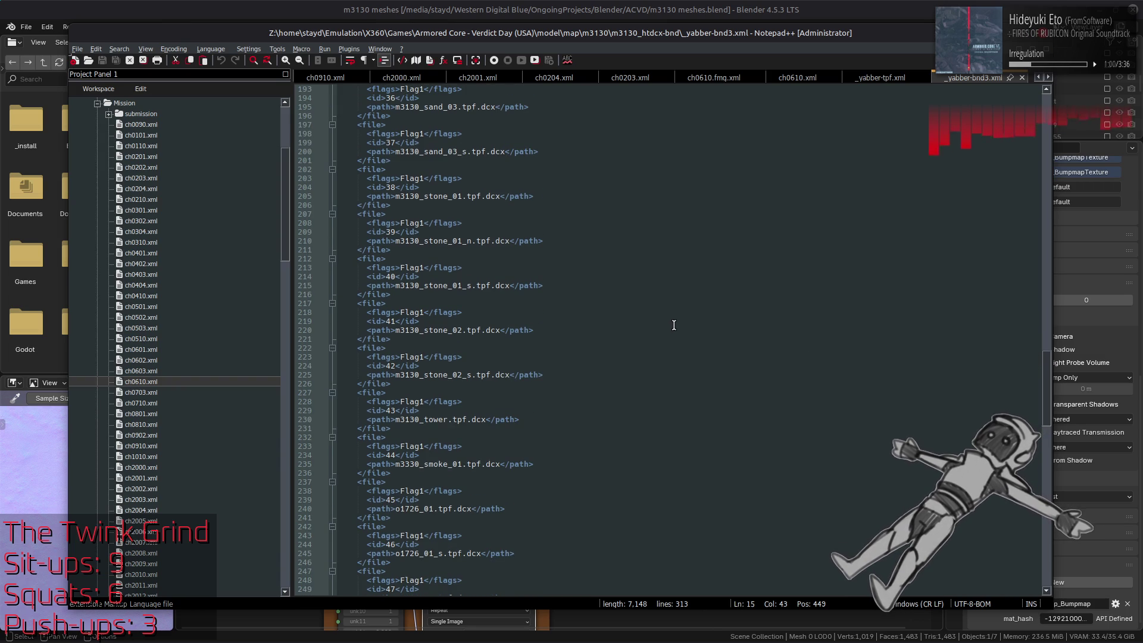
drag(396, 384, 358, 347)
key(ctrl+c)
scroll(485, 378, down, 20)
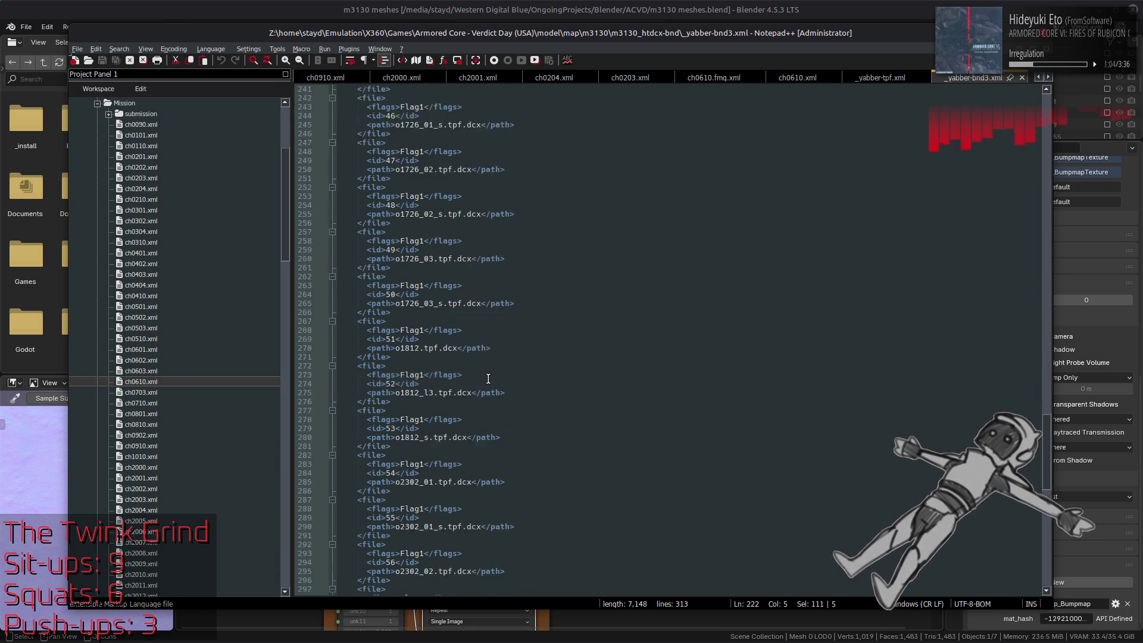
scroll(487, 379, up, 11)
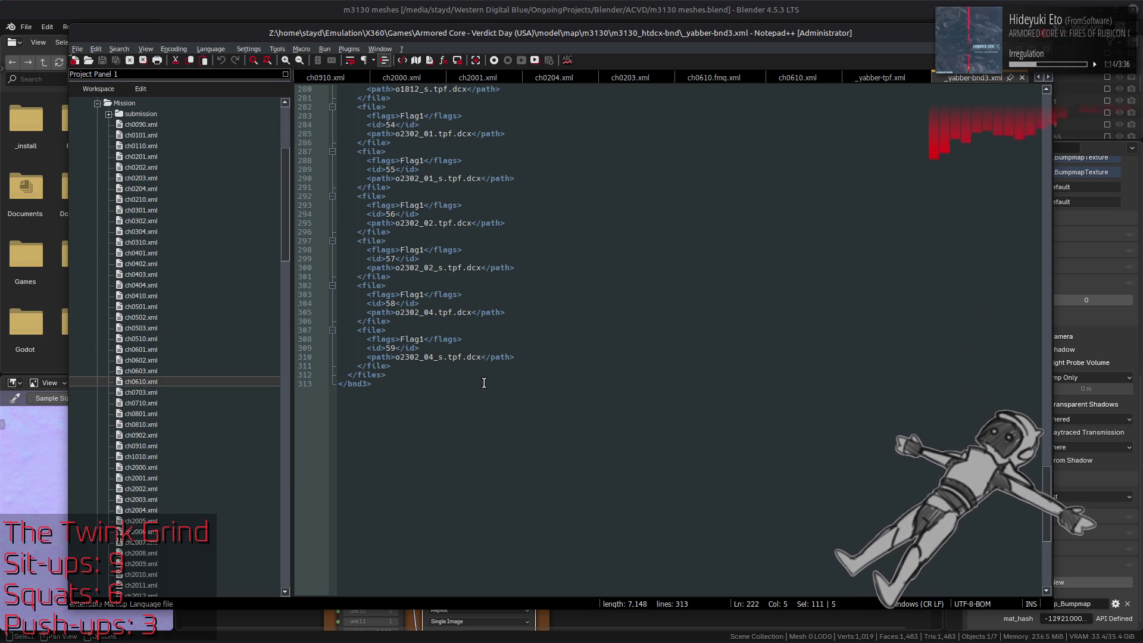
- Paste the copy as entry 60 pointing to m3130_stone_02_n.tpf.dcx and save the list
click(439, 366)
key(ctrl+v)
double_click(390, 393)
text(60)
click(474, 401)
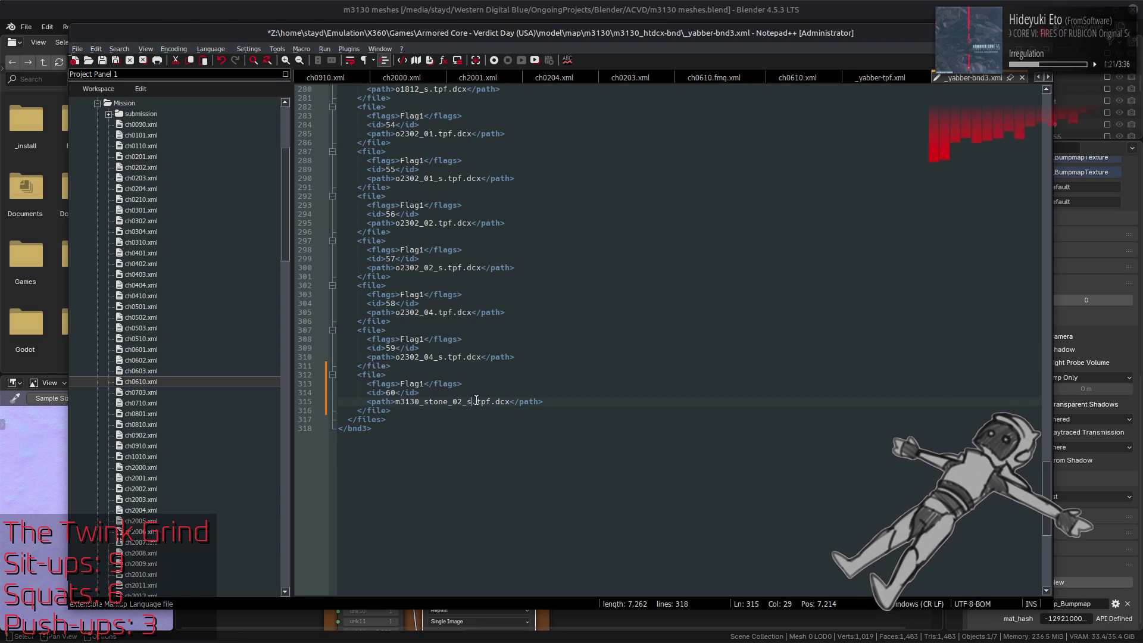
key(BackSpace)
text(n)
key(ctrl+s)
- Rebuild m3130_htdcx-bnd with YabberExtended, then return to Blender
key(alt+Tab)
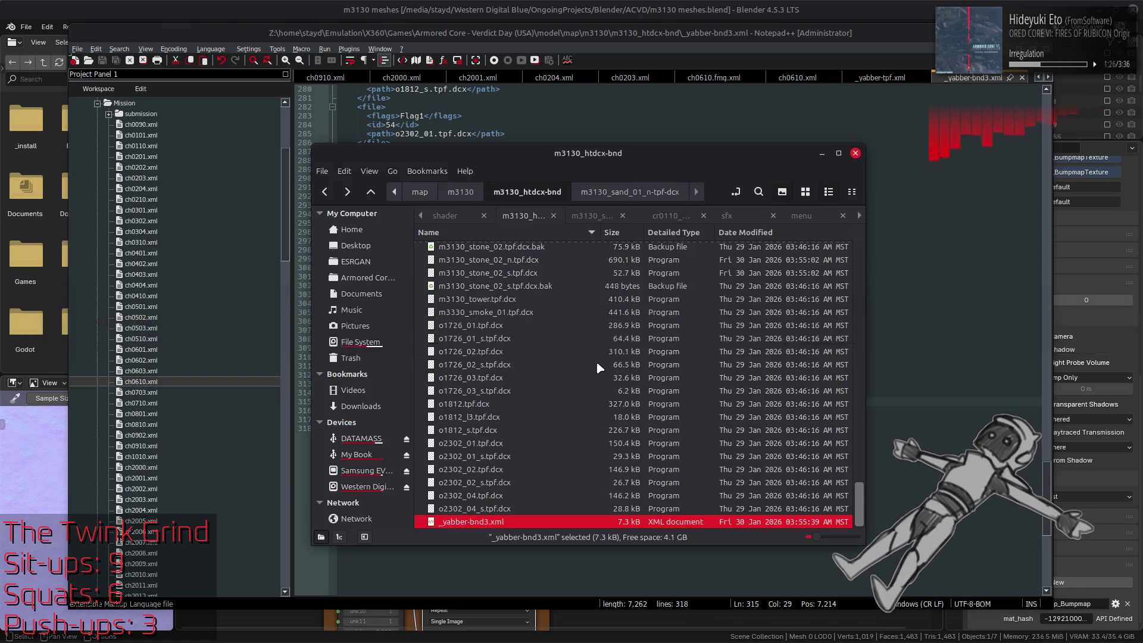
key(alt+Up)
right_click(497, 248)
mouse_move(654, 306)
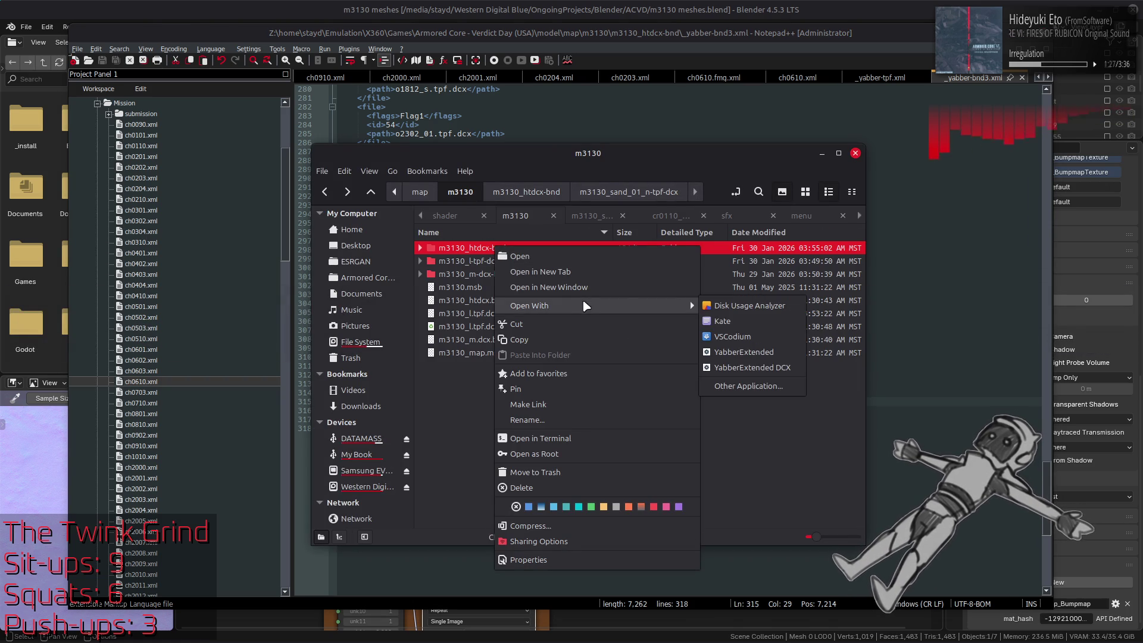
click(751, 353)
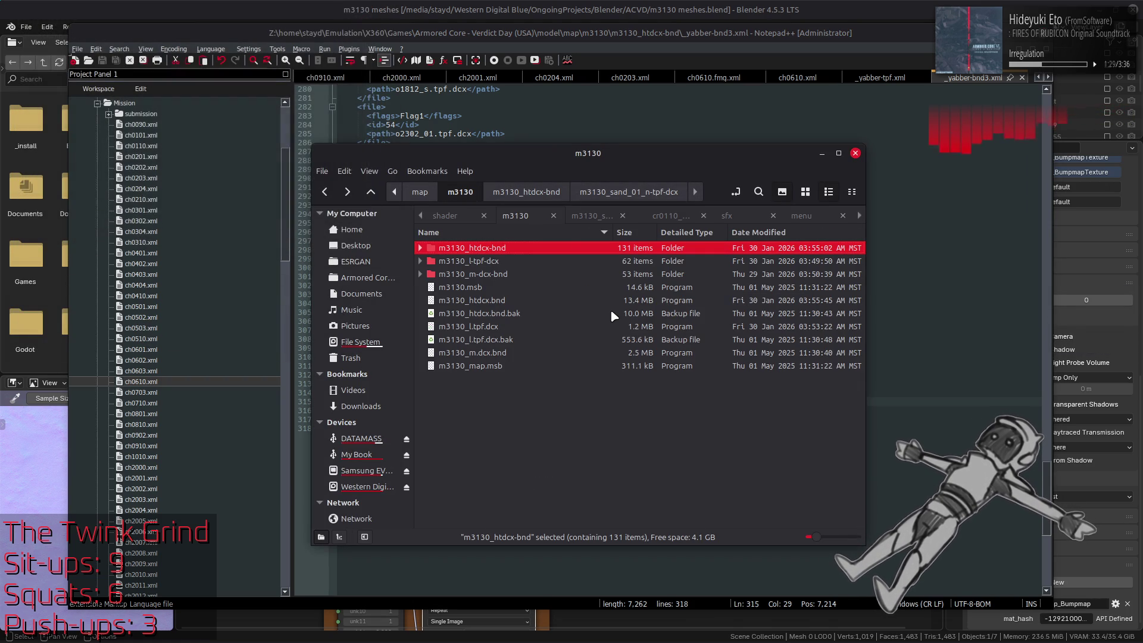
key(alt+Tab)
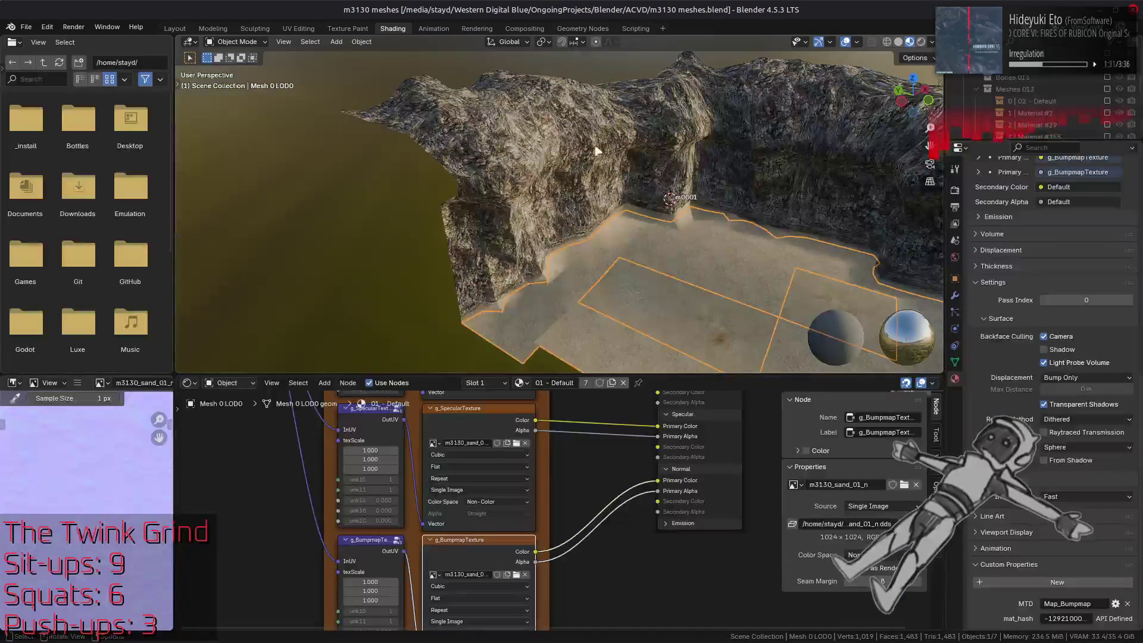
- Orbit toward the rock wall and locate the sand floor mesh in the Outliner
scroll(619, 230, up, 5)
middle_drag(613, 196, 679, 301)
click(689, 326)
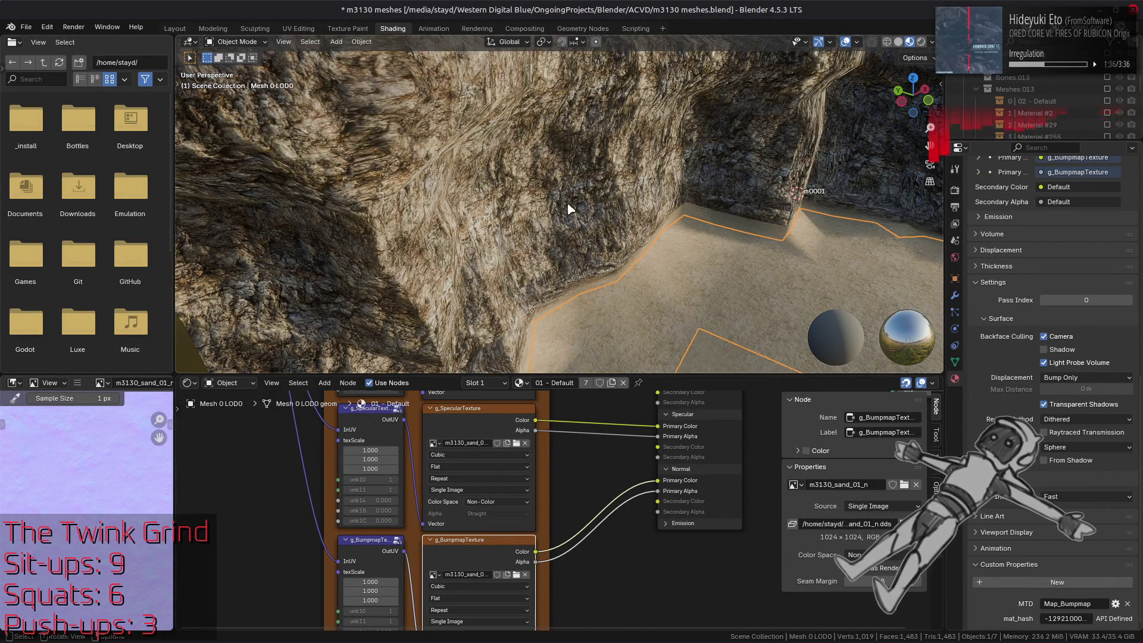
key(KP_Decimal)
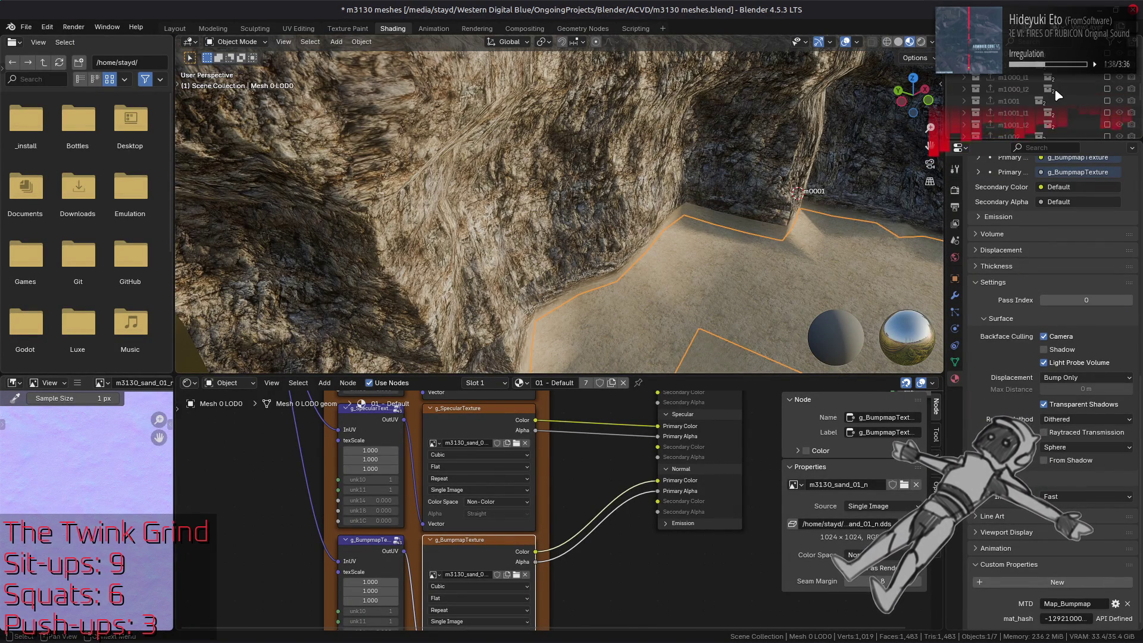
drag(983, 101, 988, 137)
scroll(988, 79, down, 2)
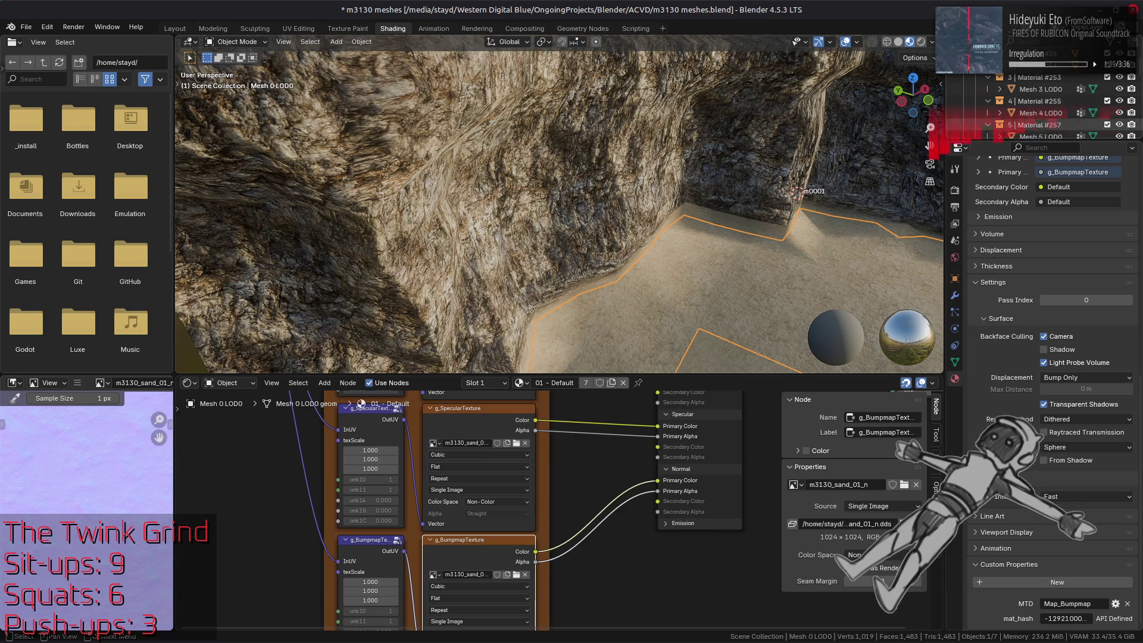
scroll(987, 78, up, 2)
- Inspect the materials of Mesh 1, Mesh 2 (Material #56) and Mesh 3 LOD0
click(1029, 113)
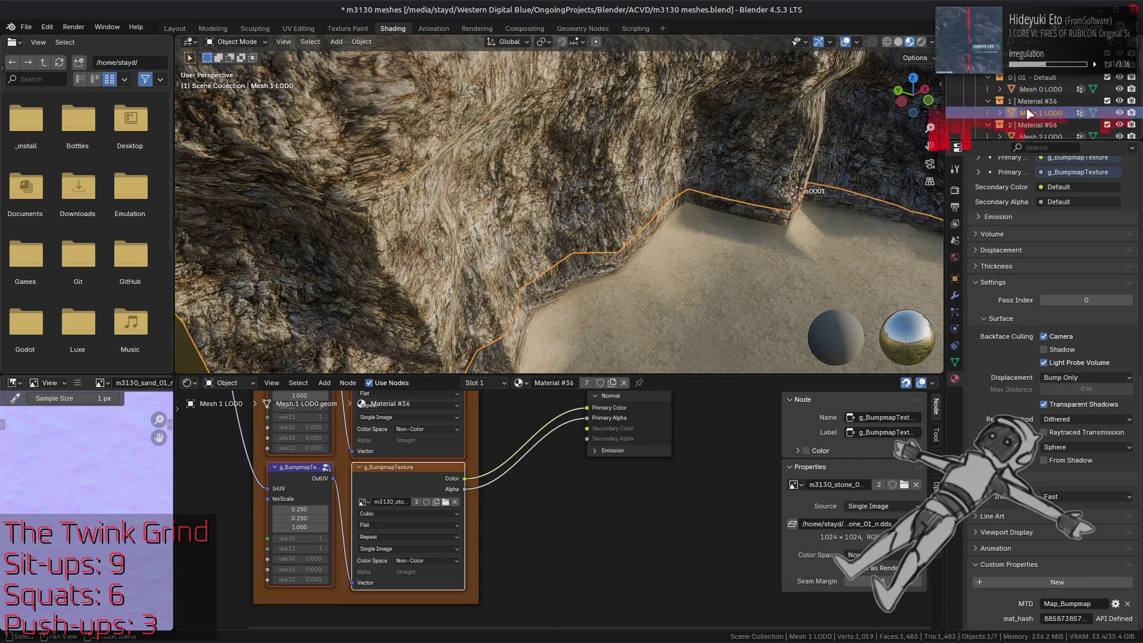
key(KP_Decimal)
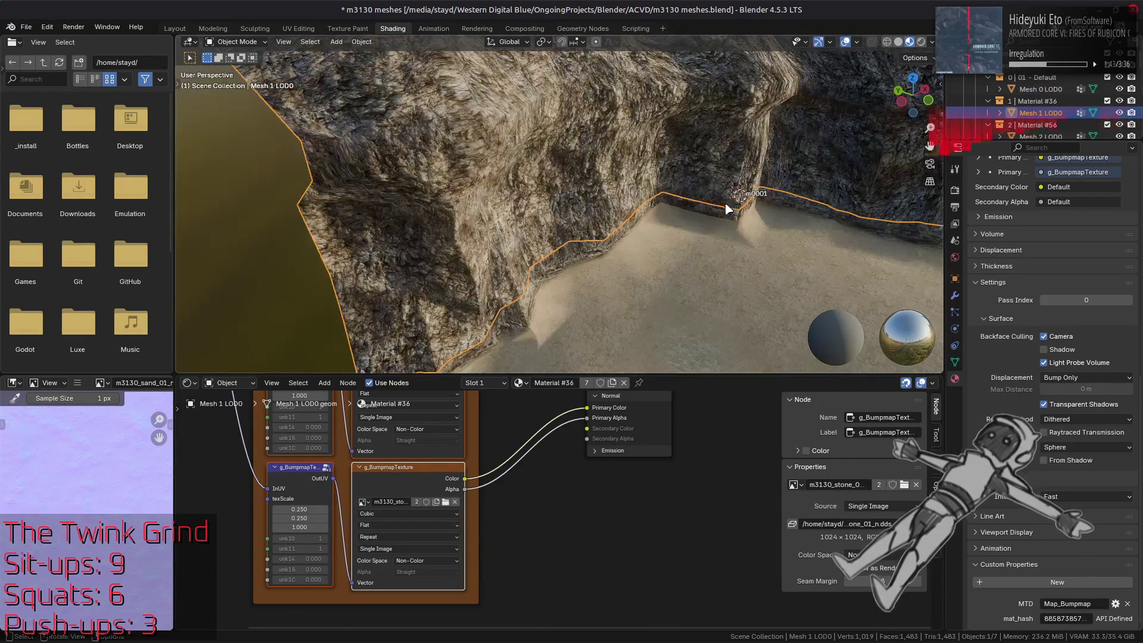
scroll(1051, 130, down, 2)
click(1040, 113)
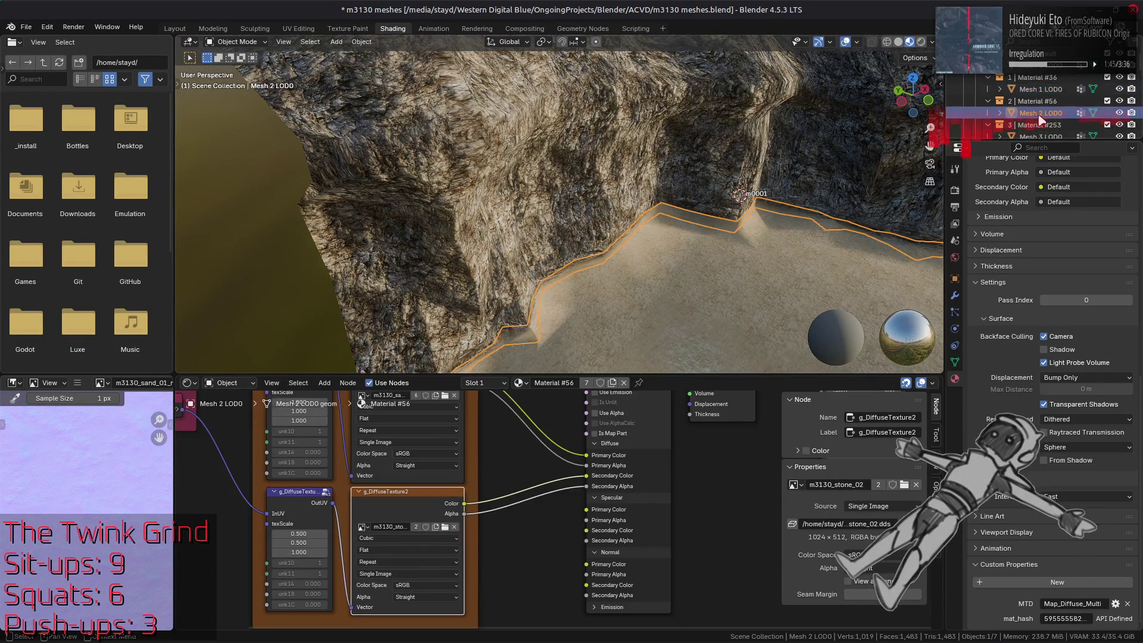
middle_drag(828, 185, 664, 229)
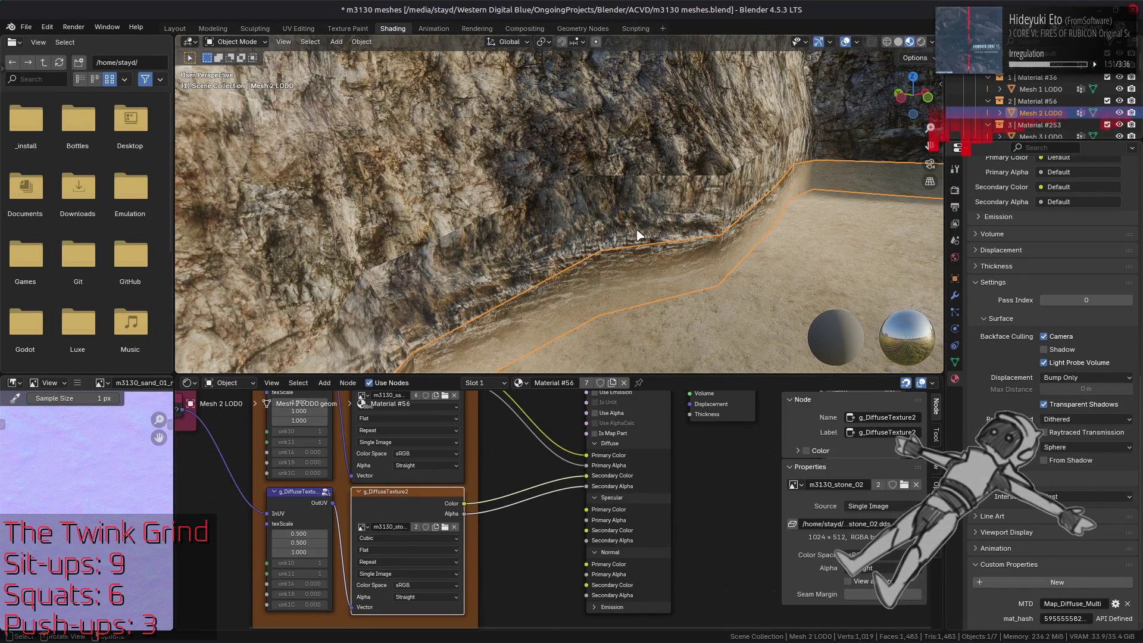
click(633, 226)
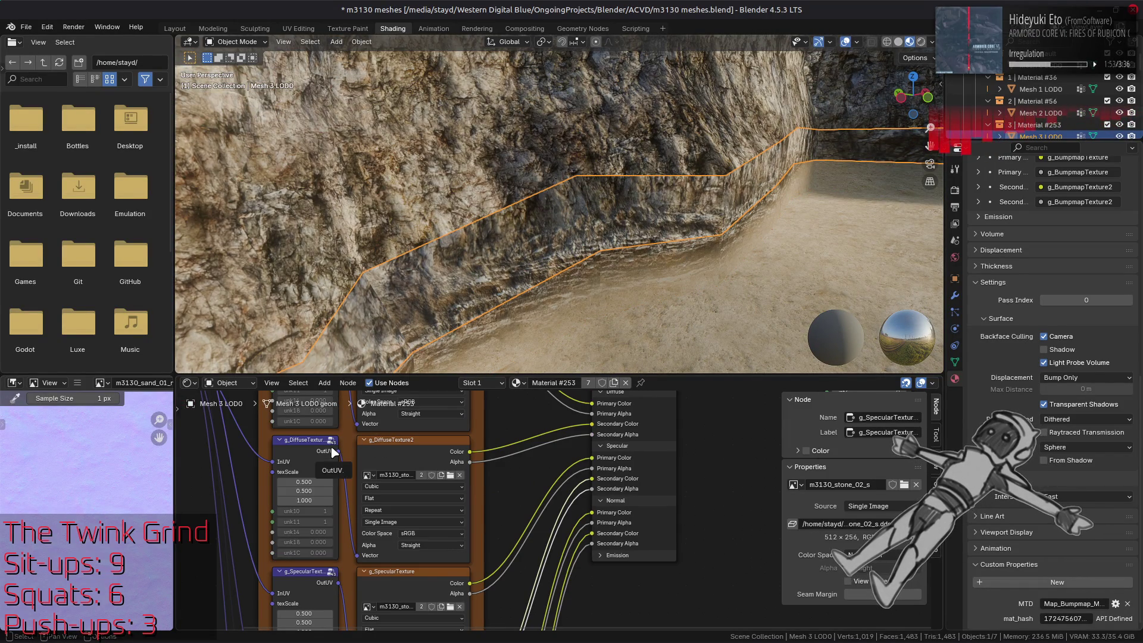
click(371, 570)
scroll(372, 570, down, 5)
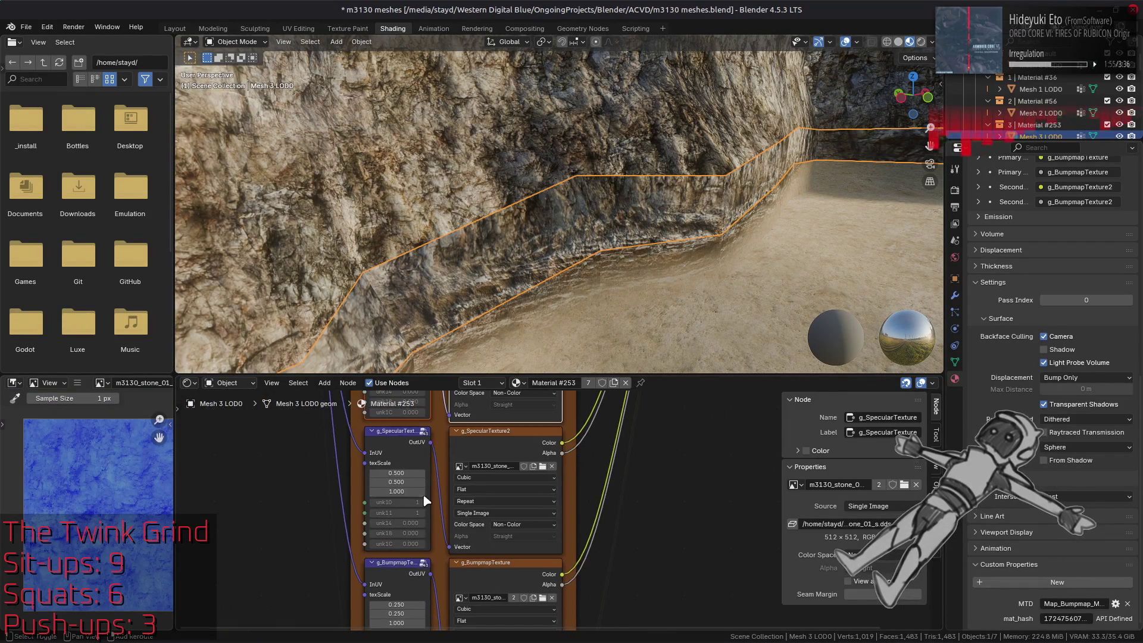
click(455, 495)
middle_drag(454, 494, 471, 446)
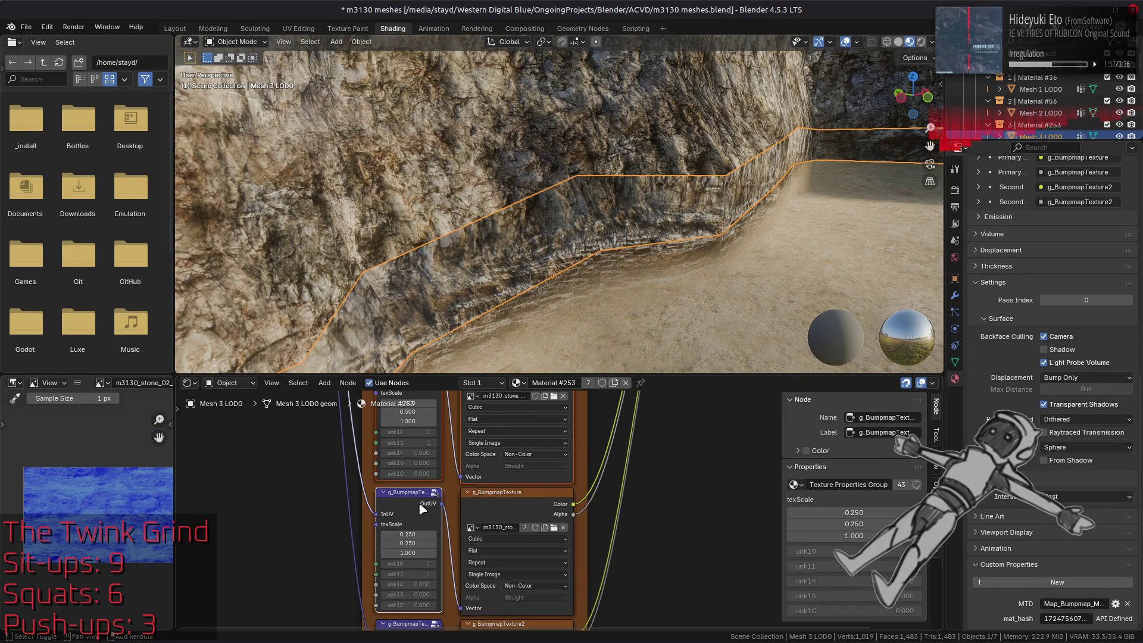
click(523, 417)
click(445, 510)
right_click(520, 526)
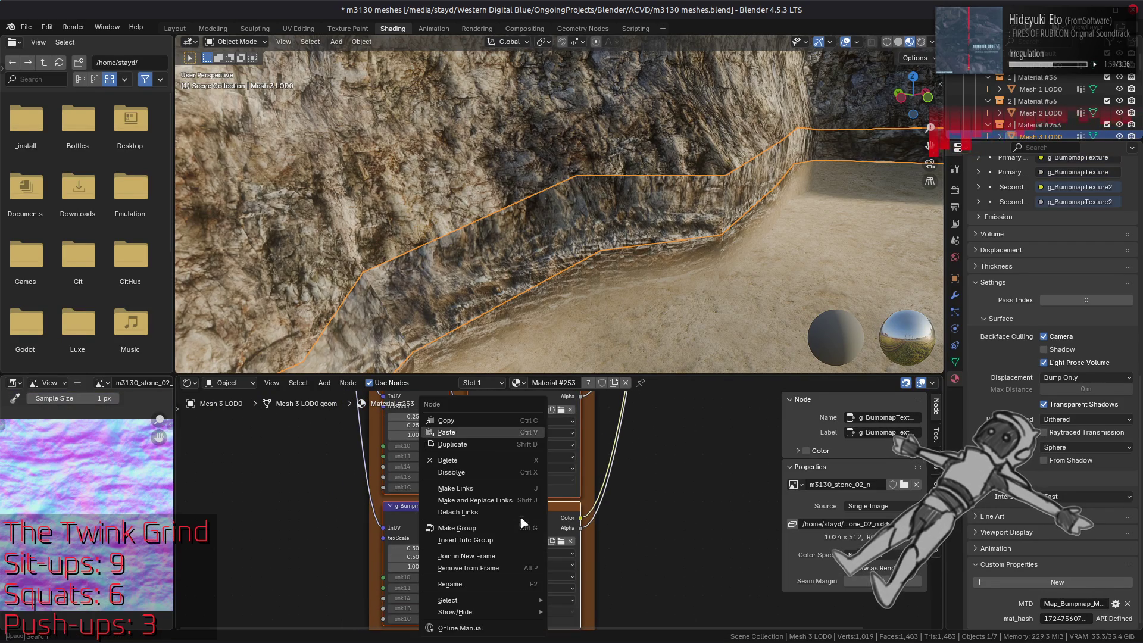
click(601, 364)
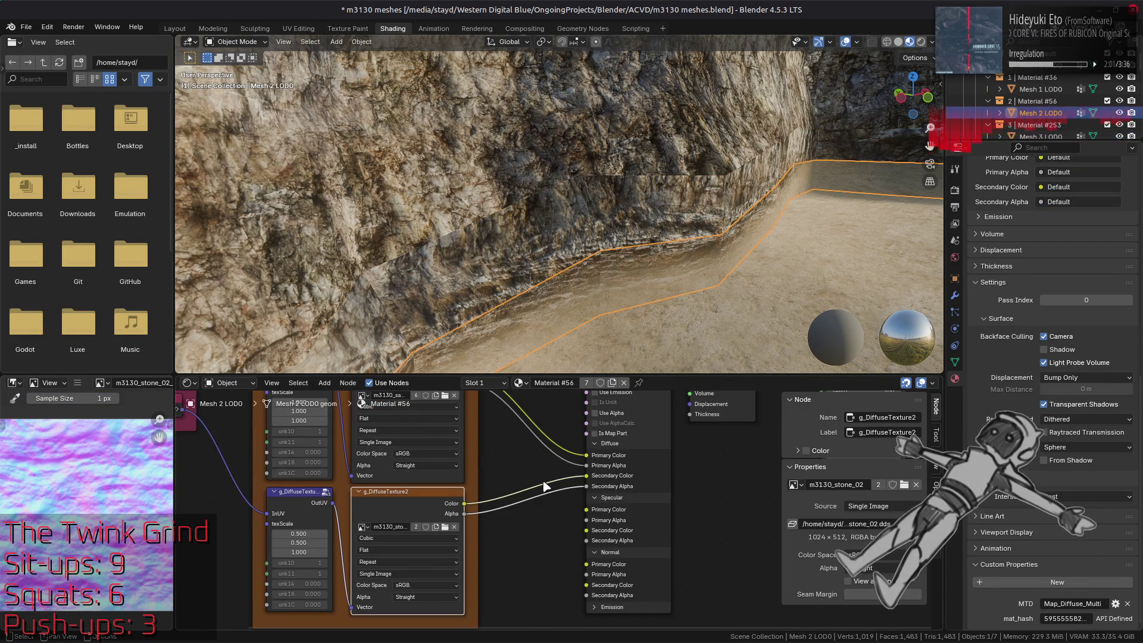
right_click(510, 434)
click(509, 439)
key(KP_Decimal)
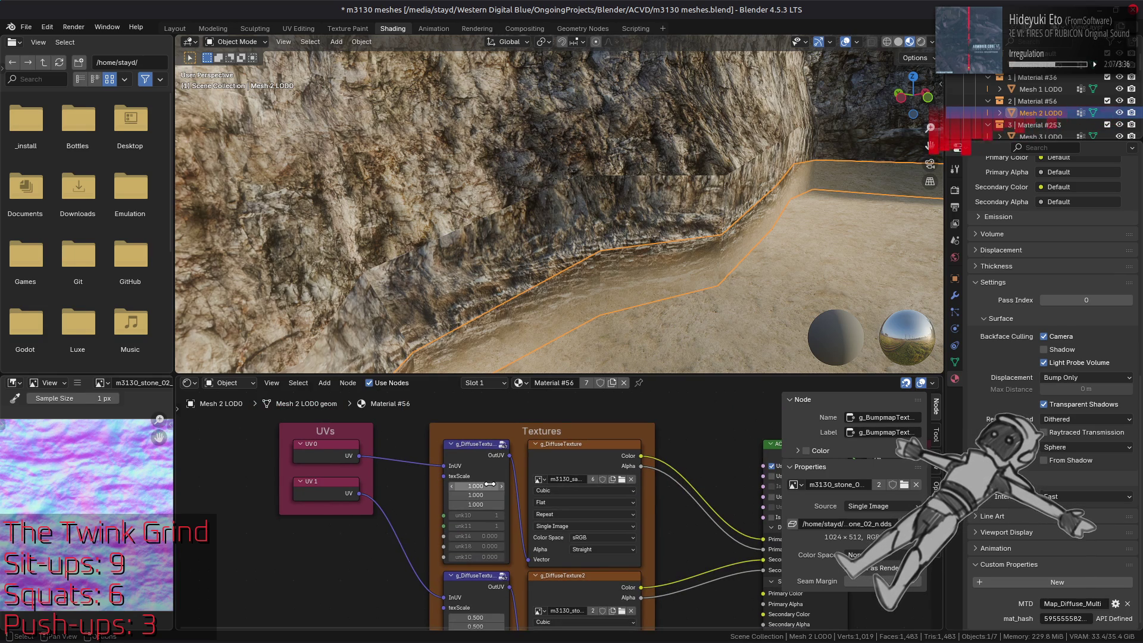
click(552, 454)
click(574, 575)
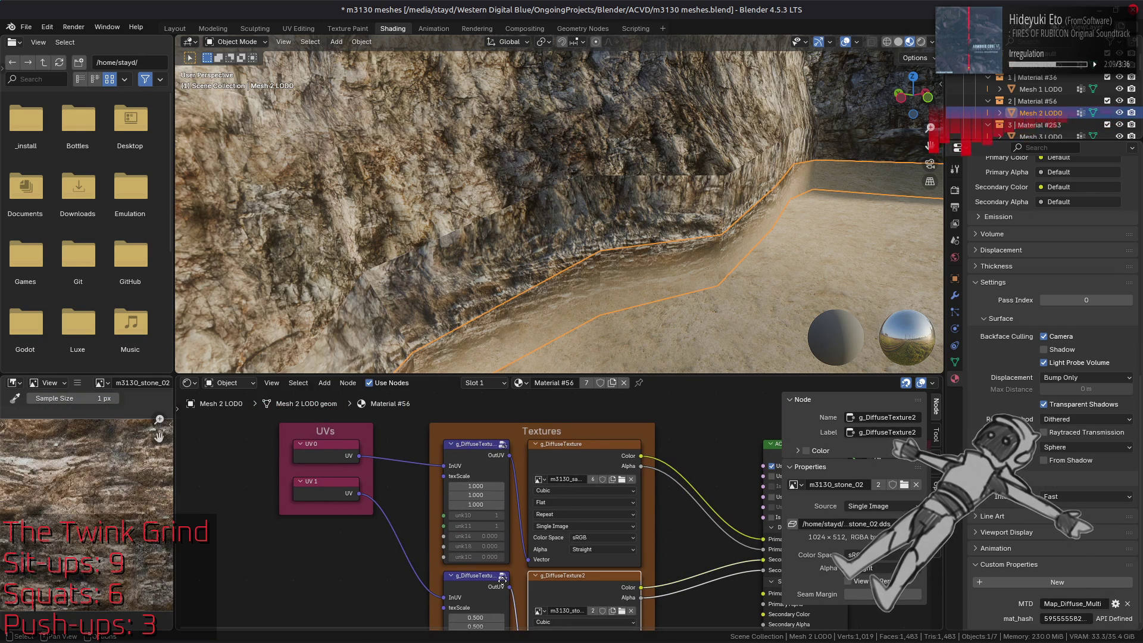
middle_drag(502, 580, 508, 535)
click(488, 286)
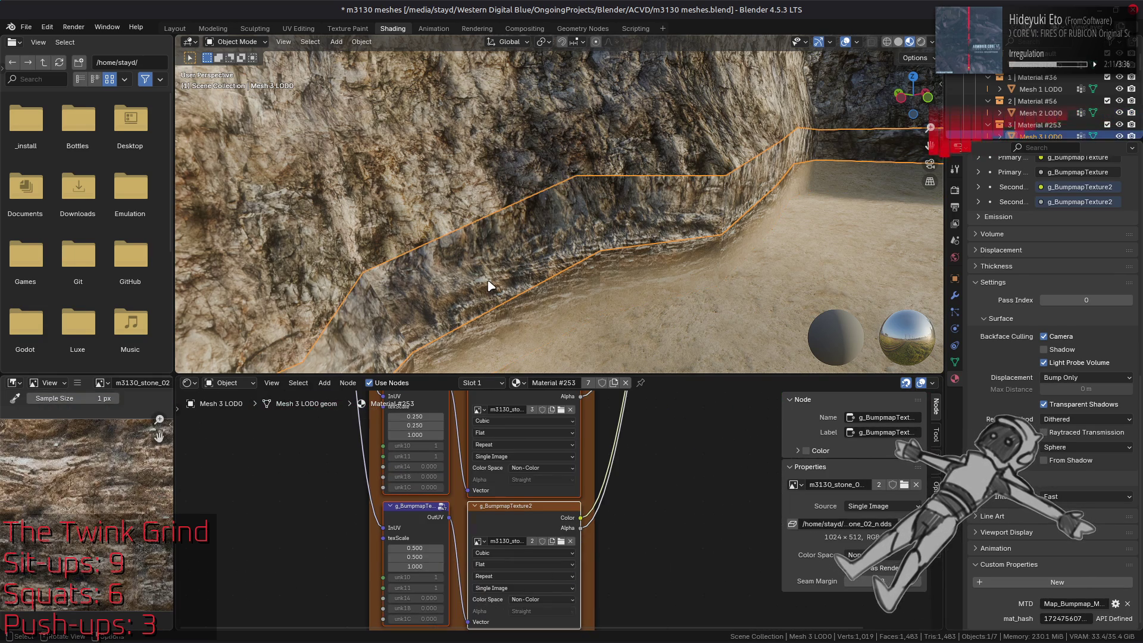
scroll(547, 269, up, 5)
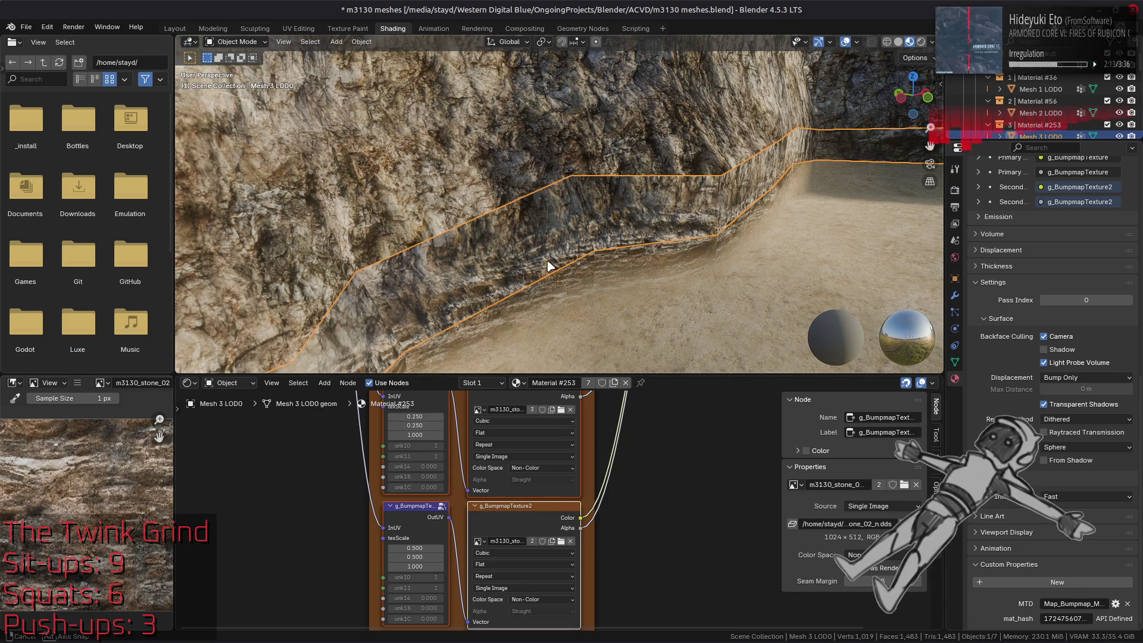
key(alt+a)
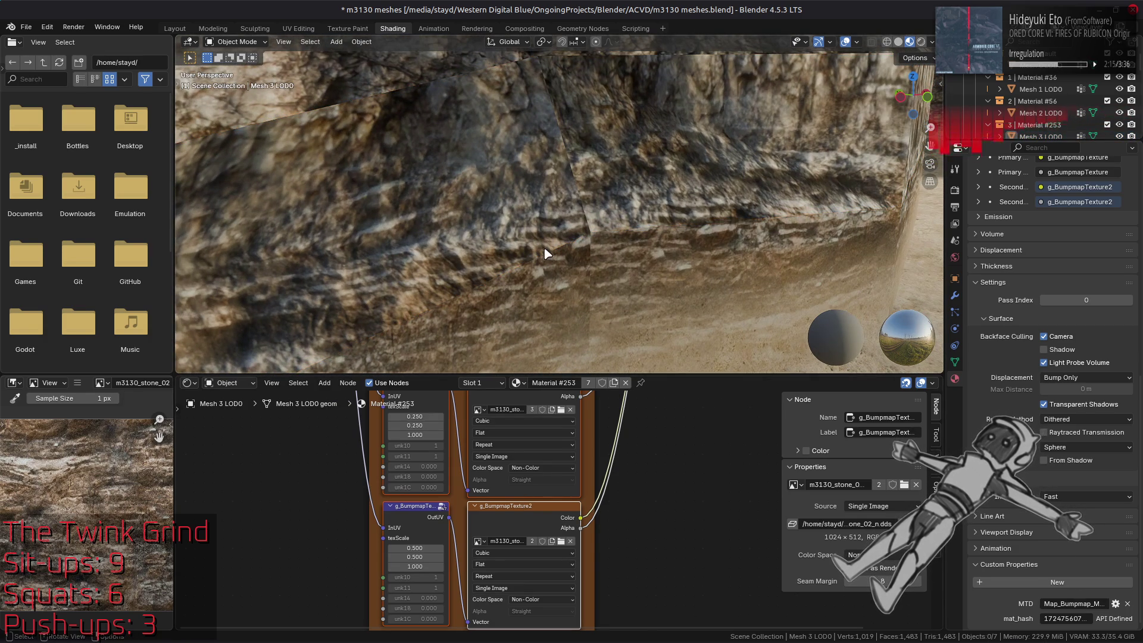
click(637, 307)
middle_drag(384, 459, 359, 490)
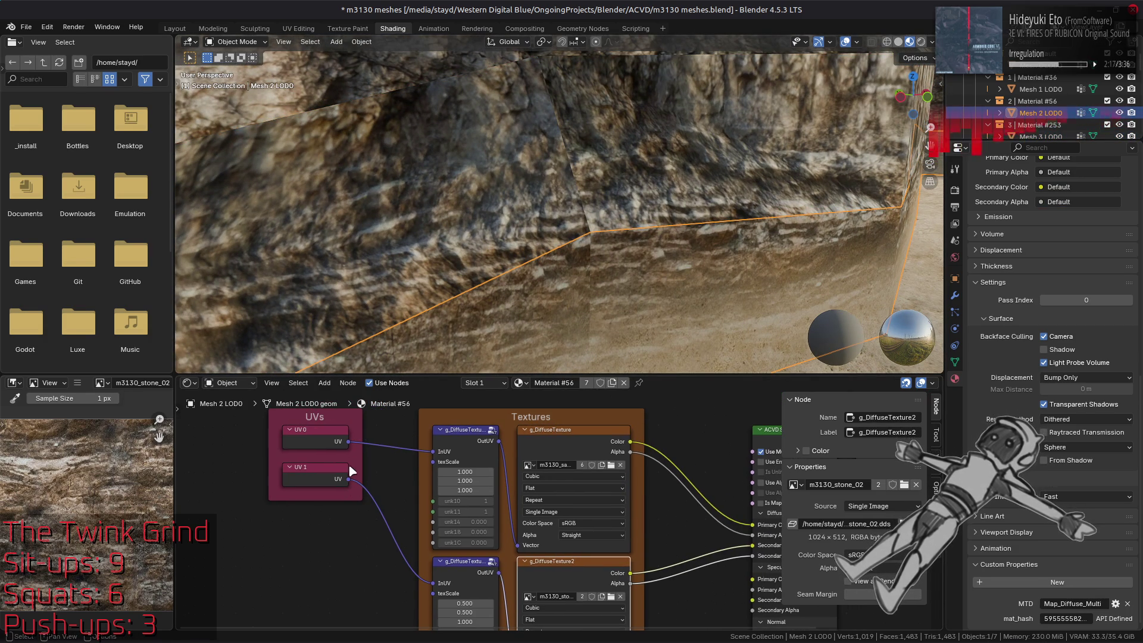
- Link UV 0 into two texture groups' InUV sockets and UV 1 into a lower group
mouse_move(348, 441)
mouse_down()
mouse_move(437, 625)
mouse_move(442, 531)
mouse_up()
shift+scroll(360, 506, up, 6)
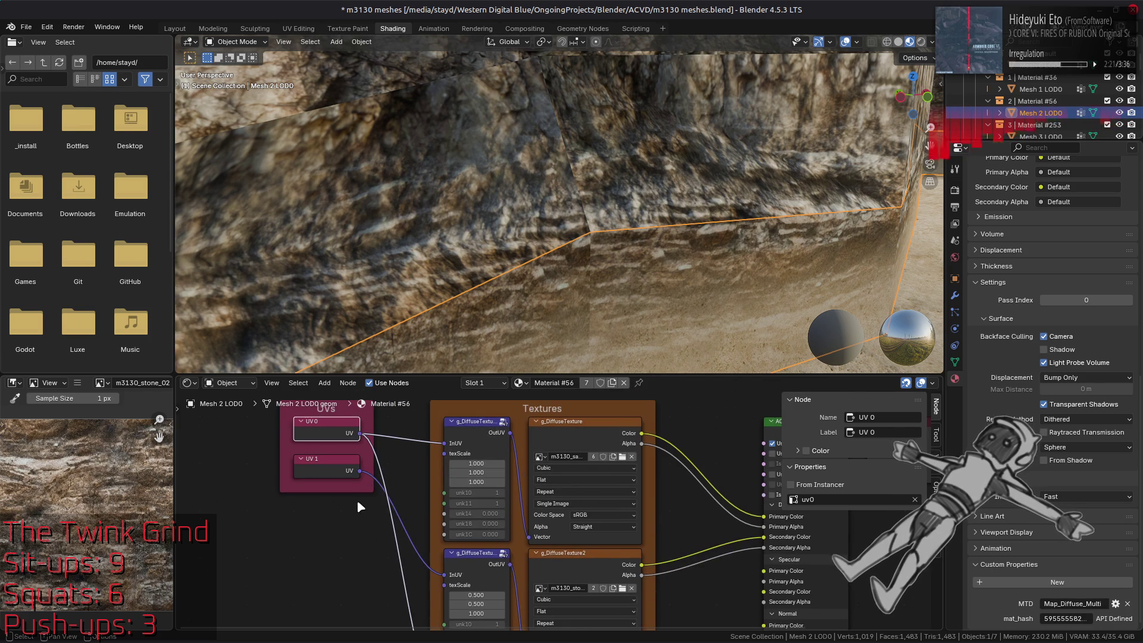
mouse_move(360, 439)
mouse_down()
mouse_move(388, 631)
mouse_move(444, 523)
mouse_up()
shift+scroll(384, 444, up, 3)
shift+scroll(372, 512, up, 4)
mouse_move(364, 421)
mouse_down()
mouse_move(387, 638)
mouse_move(402, 424)
mouse_move(399, 641)
mouse_move(446, 465)
mouse_up()
- Rearrange the bumpmap texture group nodes in the Shader Editor
shift+scroll(390, 434, up, 4)
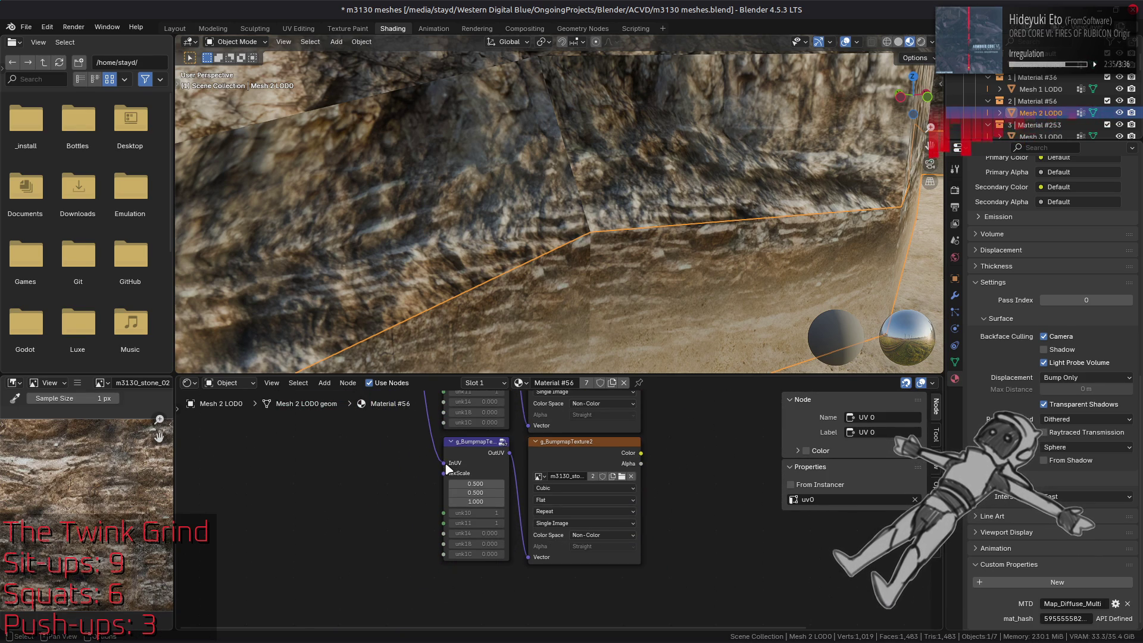
shift+scroll(448, 476, up, 2)
scroll(458, 536, right, 1)
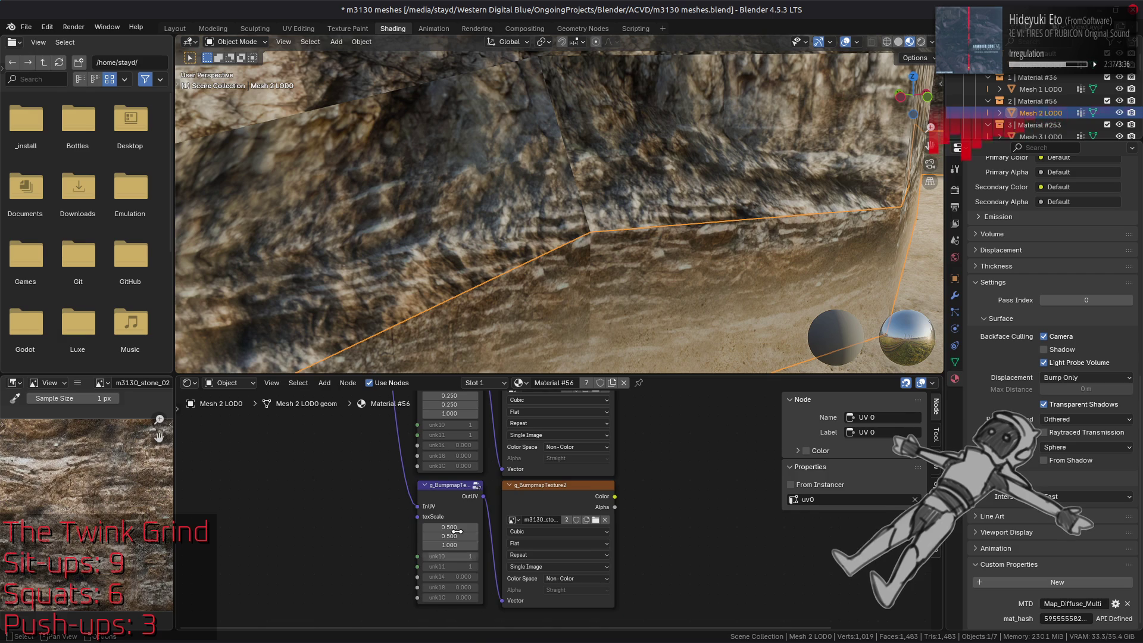
click(456, 499)
click(513, 495)
middle_drag(513, 494, 504, 614)
click(431, 480)
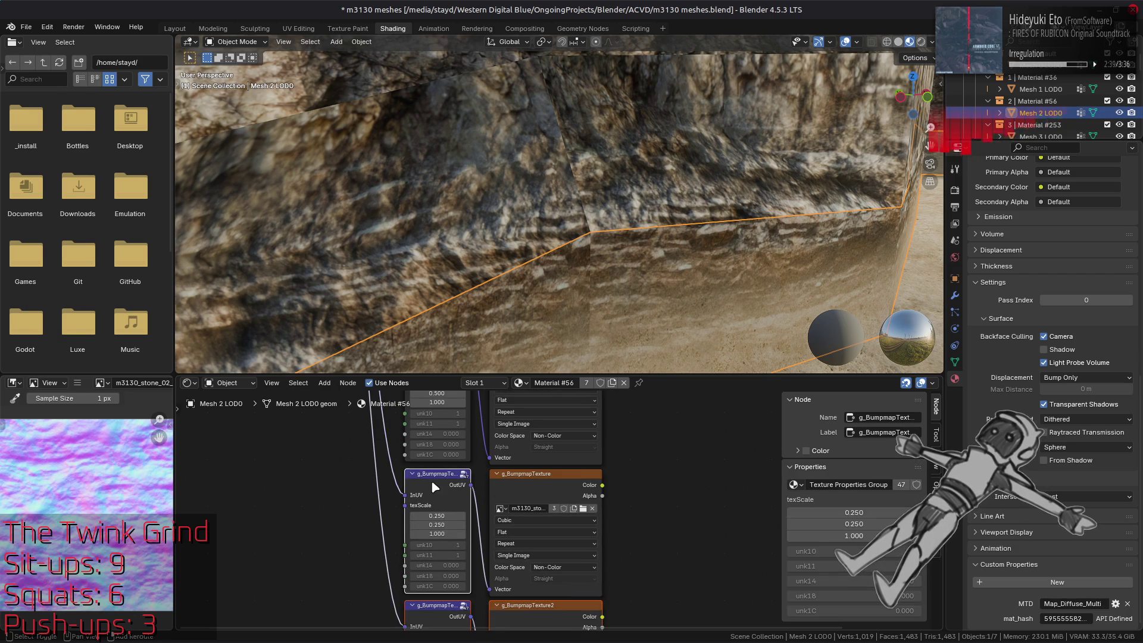
shift+scroll(465, 533, up, 5)
- Reposition g_SpecularTexture and wire its Color and Alpha into Specular Primary Color and Alpha
click(503, 517)
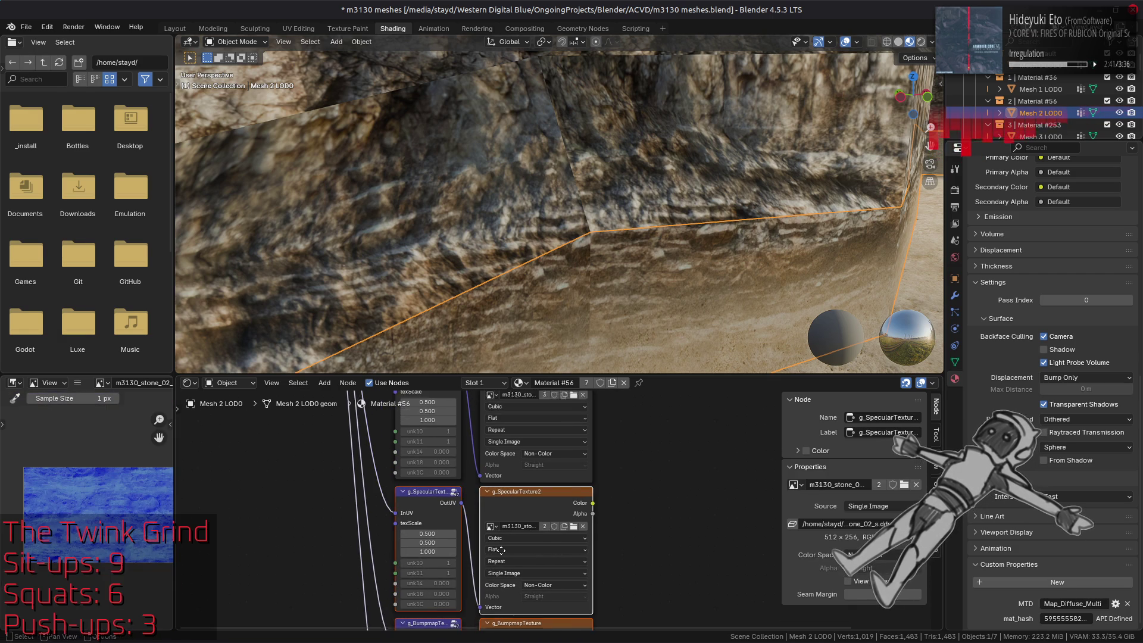
shift+scroll(503, 517, up, 4)
click(523, 473)
drag(523, 473, 523, 462)
middle_drag(603, 459, 505, 515)
mouse_move(502, 519)
mouse_down()
mouse_move(571, 397)
mouse_move(619, 417)
mouse_move(626, 459)
mouse_up()
drag(504, 597, 624, 471)
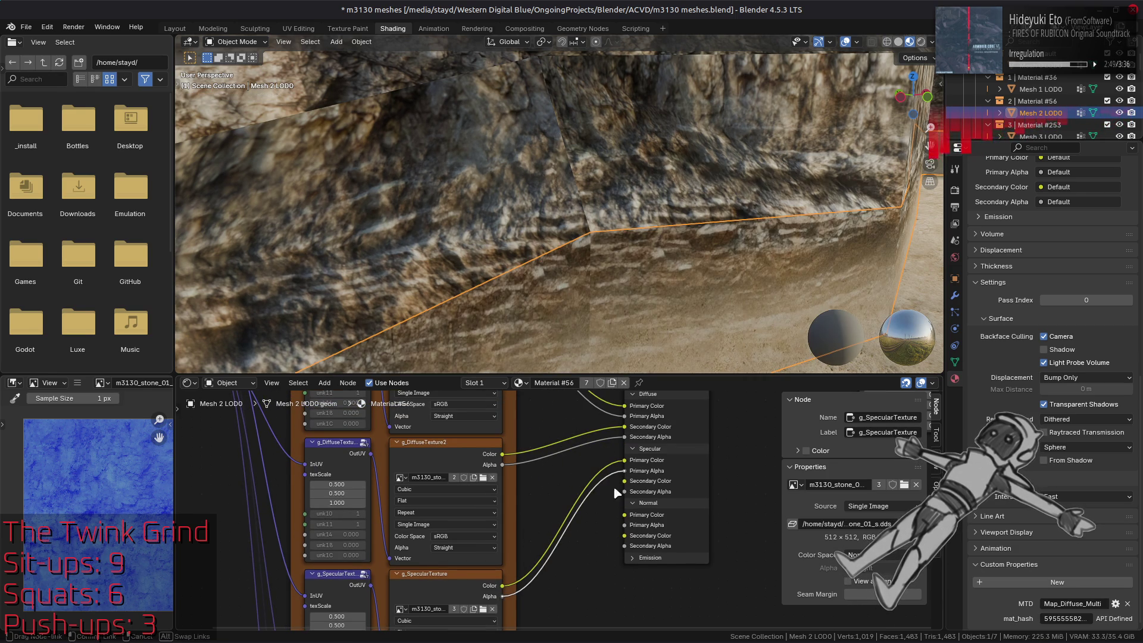
mouse_move(532, 592)
middle_down()
mouse_move(515, 492)
mouse_move(485, 504)
middle_up()
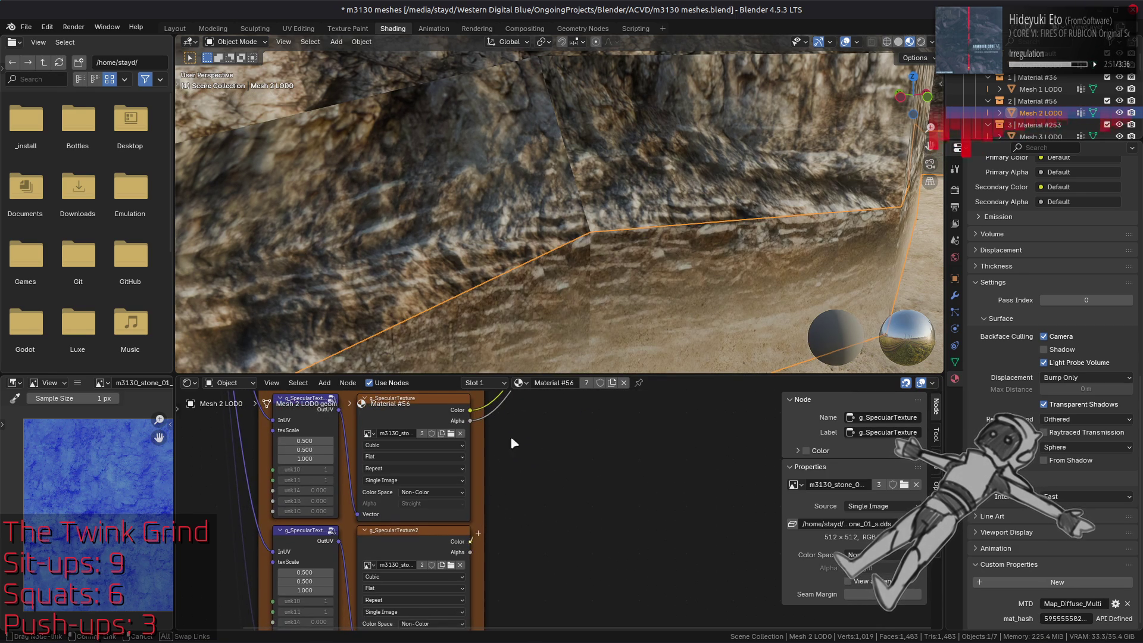
- Link g_SpecularTexture2's color and alpha to the shader's Specular Secondary inputs
mouse_move(471, 613)
mouse_down()
mouse_move(547, 461)
mouse_move(592, 450)
mouse_up()
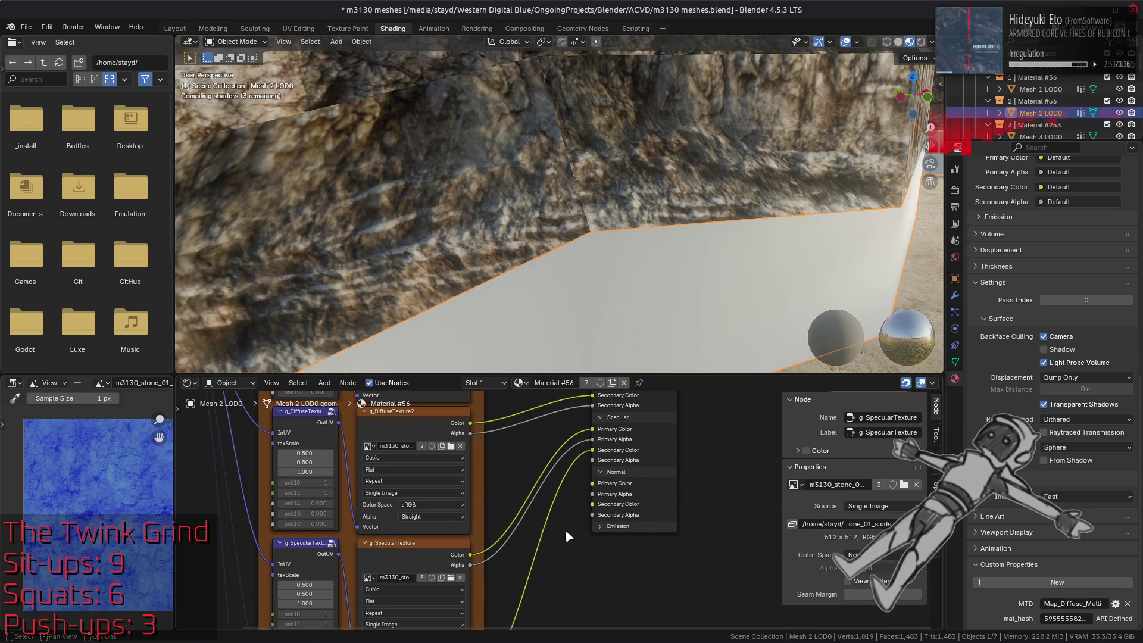
middle_drag(532, 597, 524, 400)
mouse_move(477, 500)
mouse_down()
mouse_move(509, 466)
mouse_move(535, 398)
mouse_move(600, 429)
mouse_up()
- Connect g_BumpmapTexture and g_BumpmapTexture2 color and alpha to the Normal Primary and Secondary inputs
middle_drag(544, 569, 539, 479)
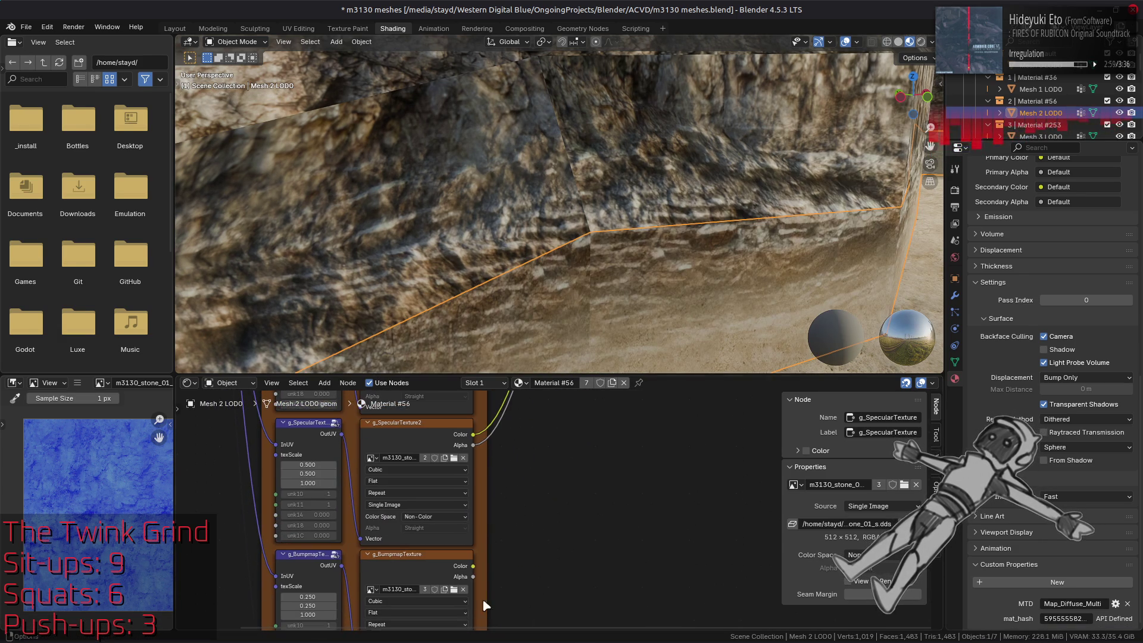
mouse_move(472, 566)
mouse_down()
mouse_move(517, 314)
mouse_move(579, 455)
mouse_move(595, 448)
mouse_up()
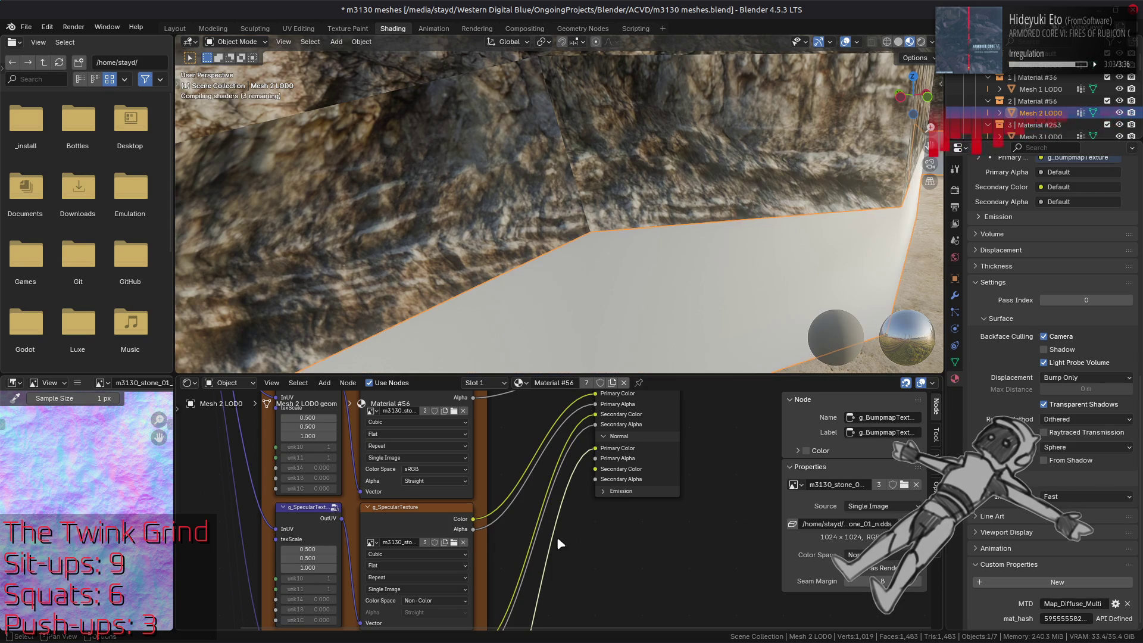
scroll(545, 571, down, 5)
mouse_move(457, 537)
mouse_down()
mouse_move(553, 314)
mouse_move(542, 322)
mouse_move(539, 283)
mouse_move(578, 477)
mouse_up()
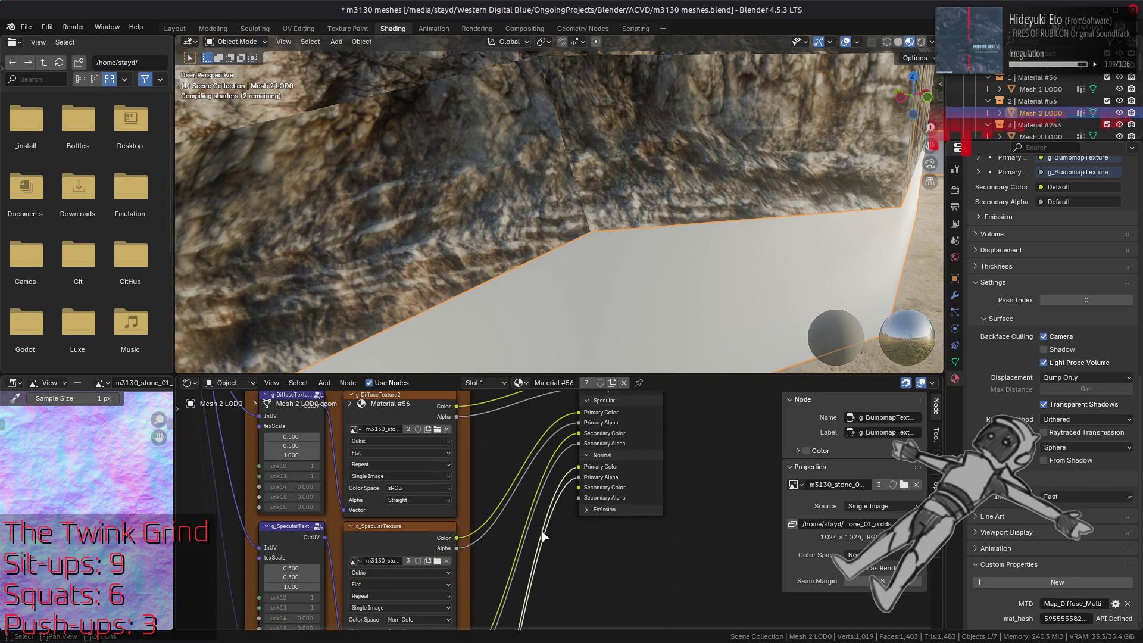
scroll(509, 588, down, 5)
mouse_move(489, 568)
mouse_down()
mouse_move(581, 306)
mouse_move(604, 489)
mouse_up()
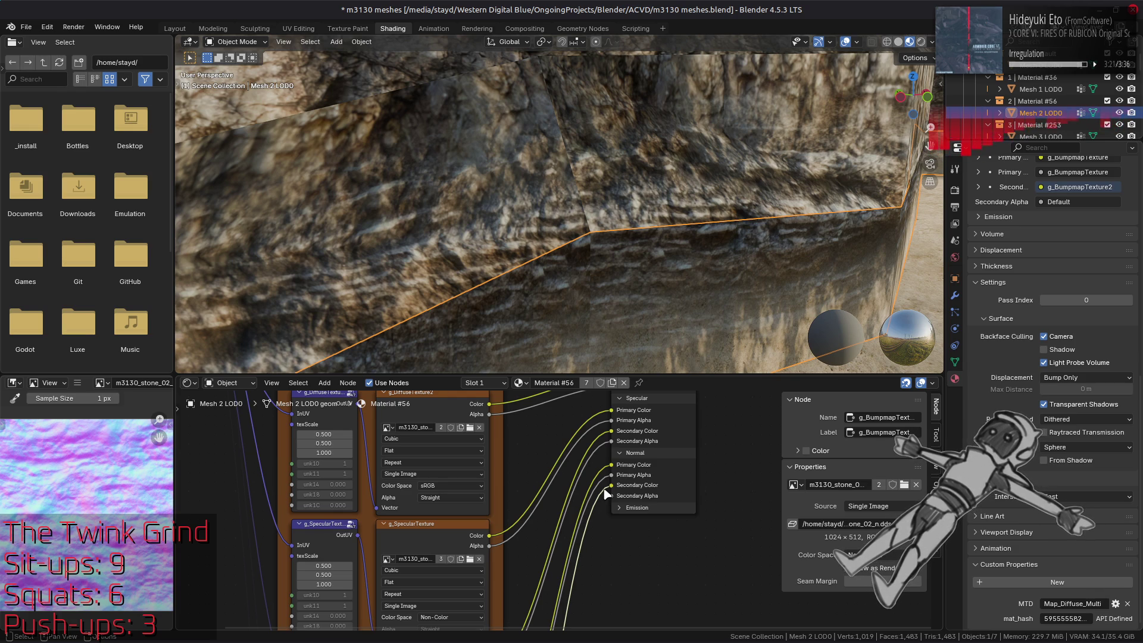
shift+scroll(567, 489, down, 8)
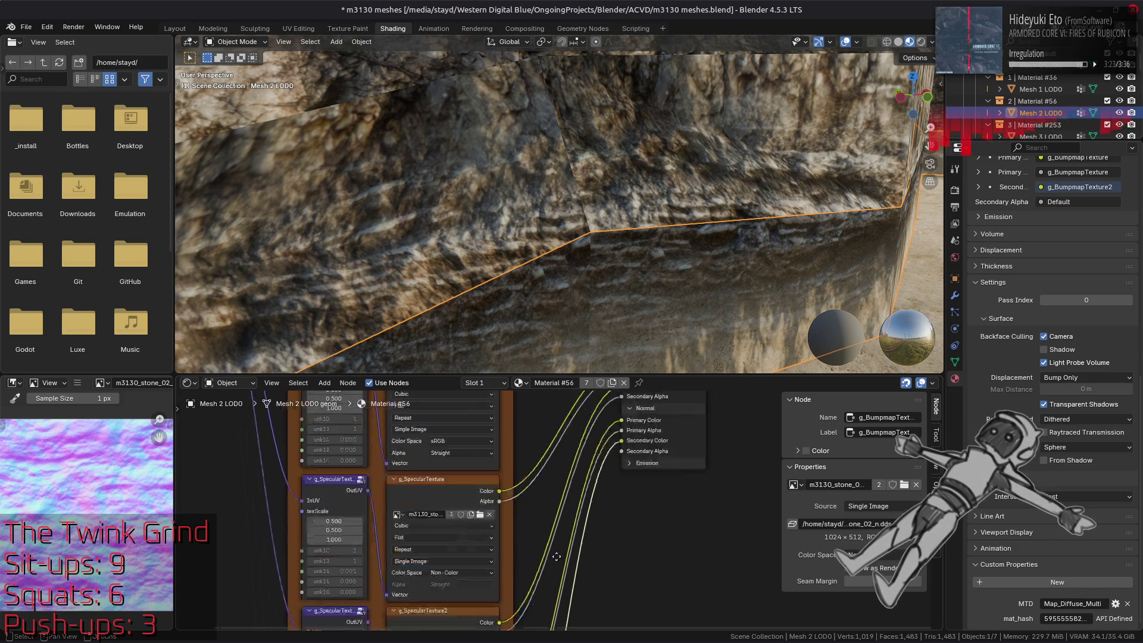
mouse_move(492, 467)
mouse_down()
mouse_move(564, 328)
mouse_move(569, 266)
mouse_move(601, 477)
mouse_move(614, 486)
mouse_up()
- Set the specular and bumpmap texScale fields to 1.000 after checking the diffuse image
middle_drag(497, 449, 560, 551)
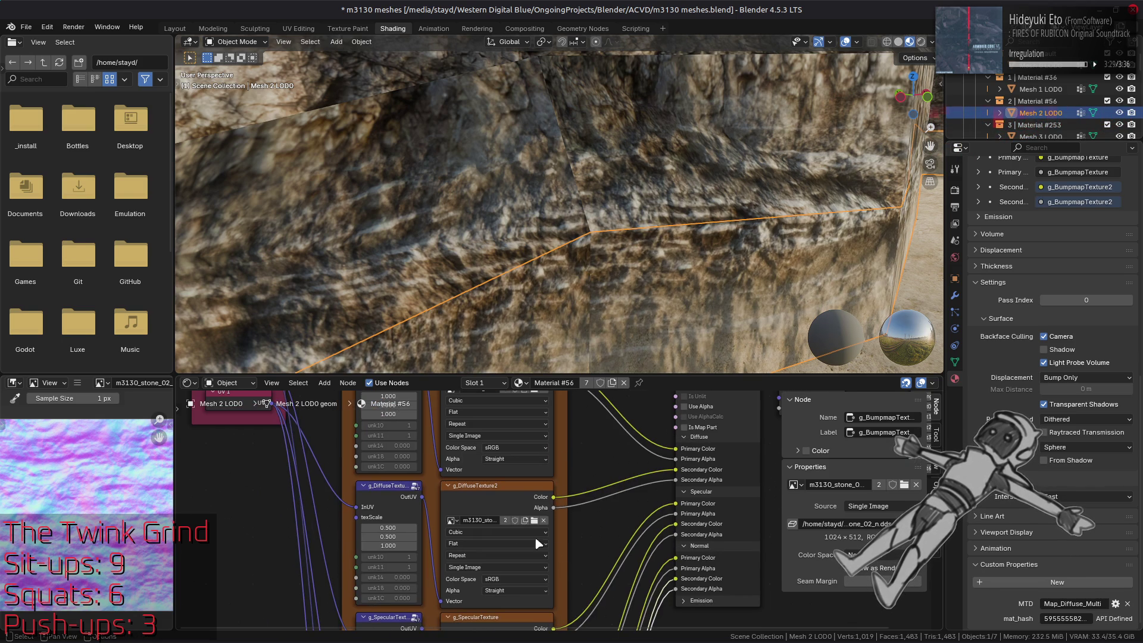
click(494, 506)
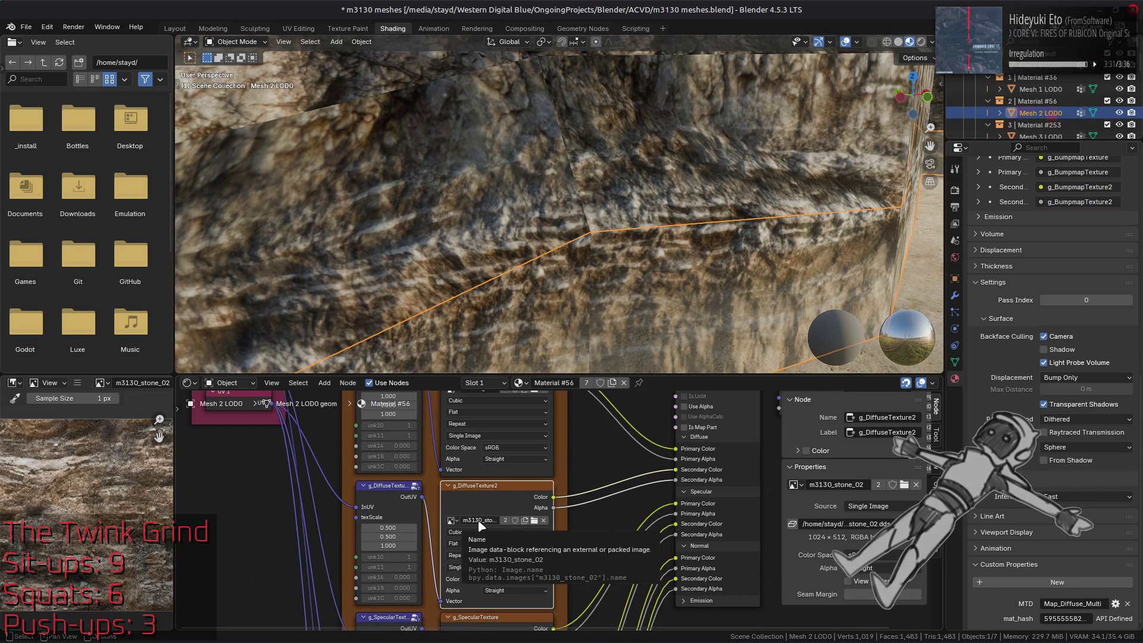
middle_drag(480, 523, 527, 390)
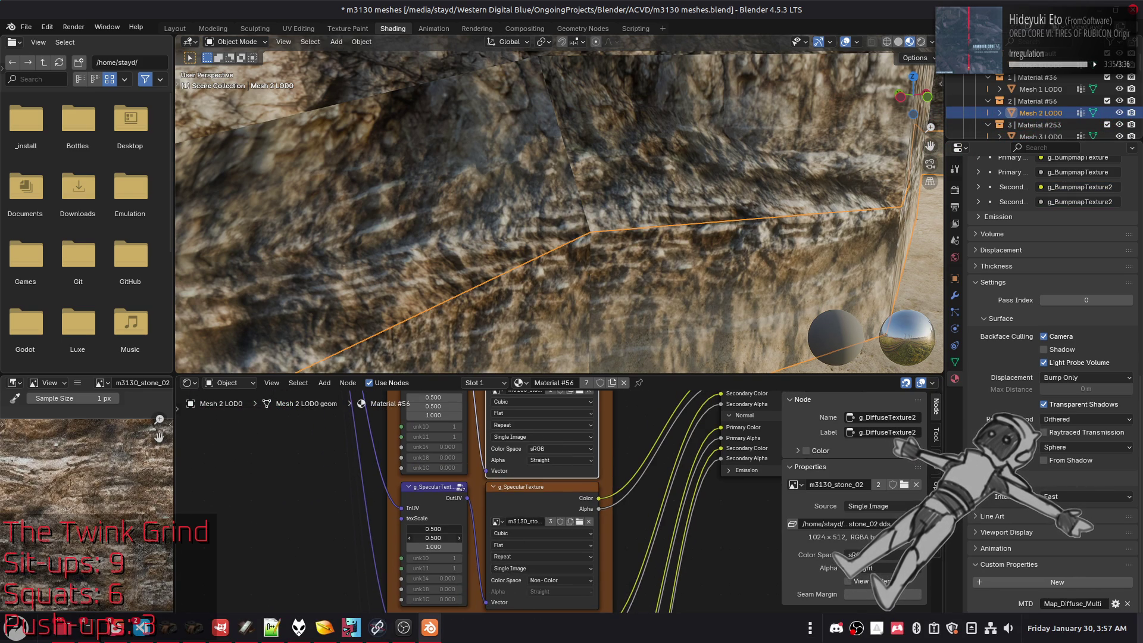
key(Escape)
shift+scroll(357, 482, down, 3)
shift+scroll(417, 476, down, 3)
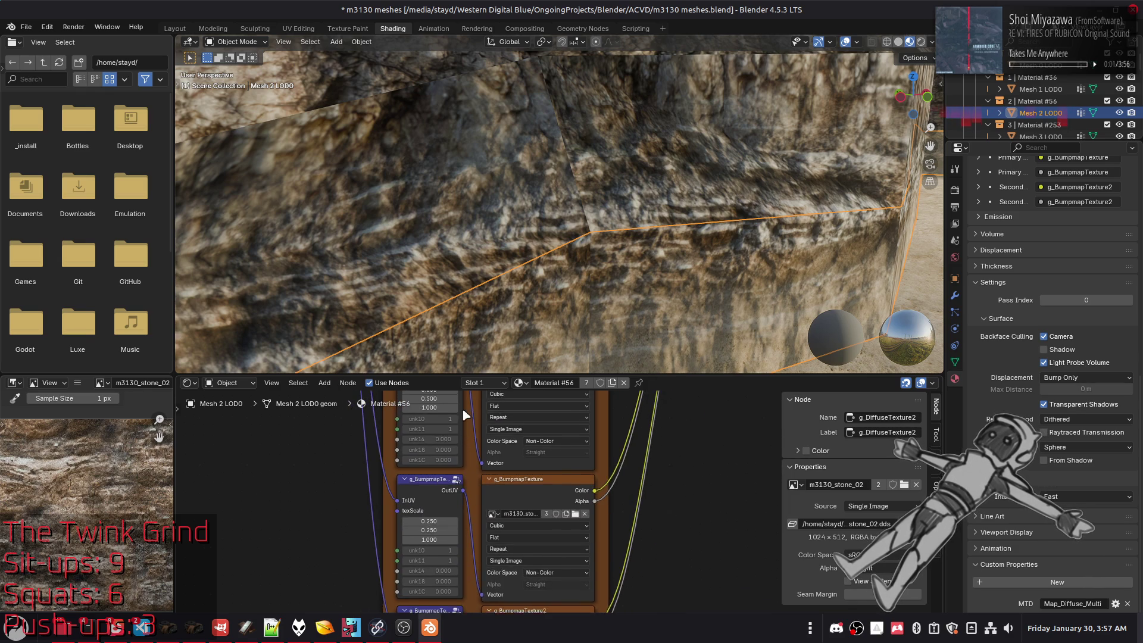
key(BackSpace)
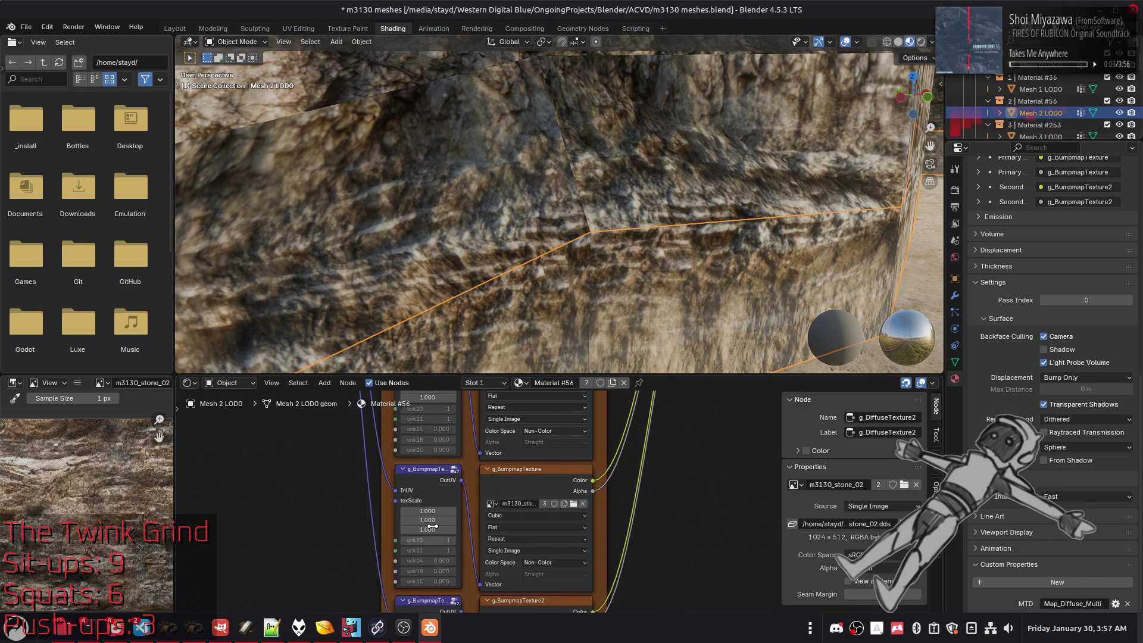
middle_drag(529, 612, 509, 546)
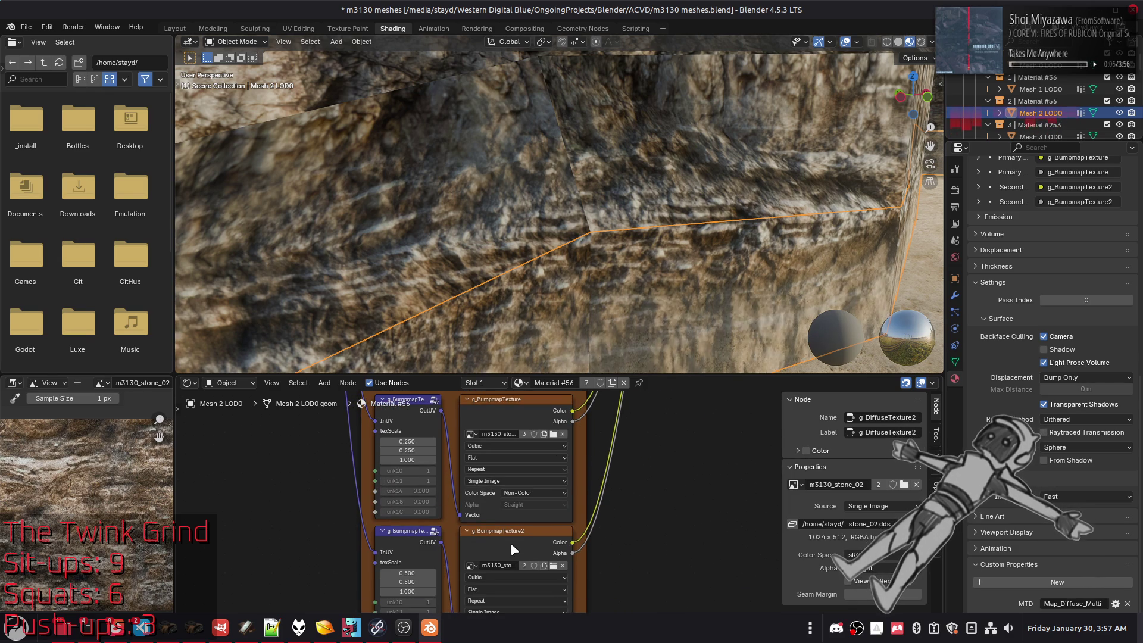
click(516, 516)
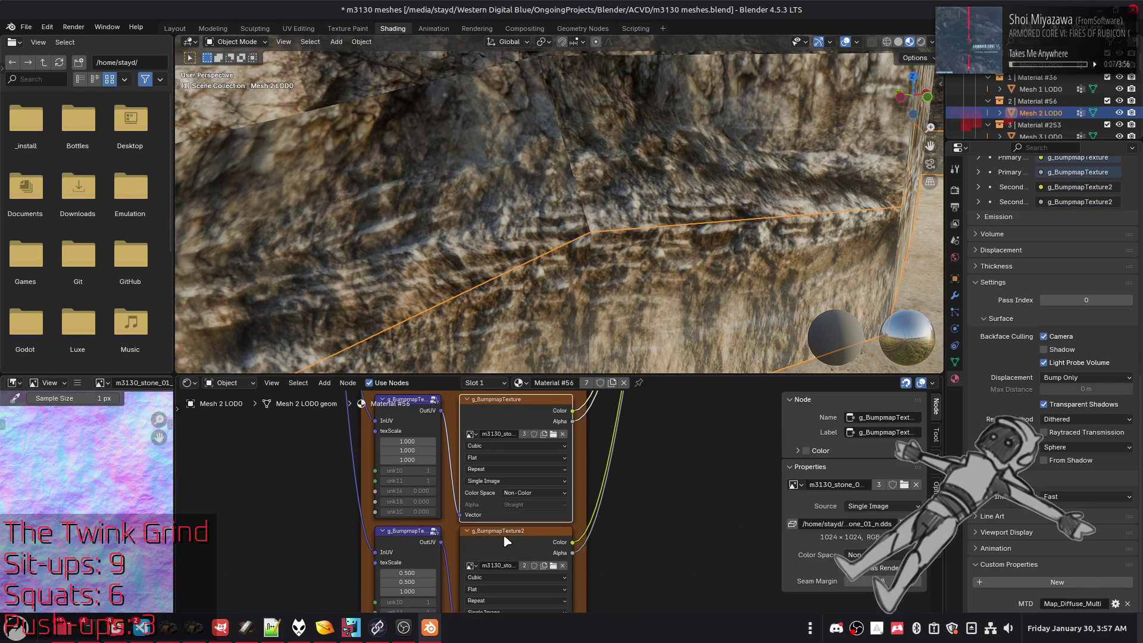
- Switch g_SpecularTexture to a sand image from its image list
mouse_move(502, 534)
middle_down()
mouse_move(474, 537)
mouse_move(479, 466)
mouse_move(481, 619)
middle_up()
click(476, 479)
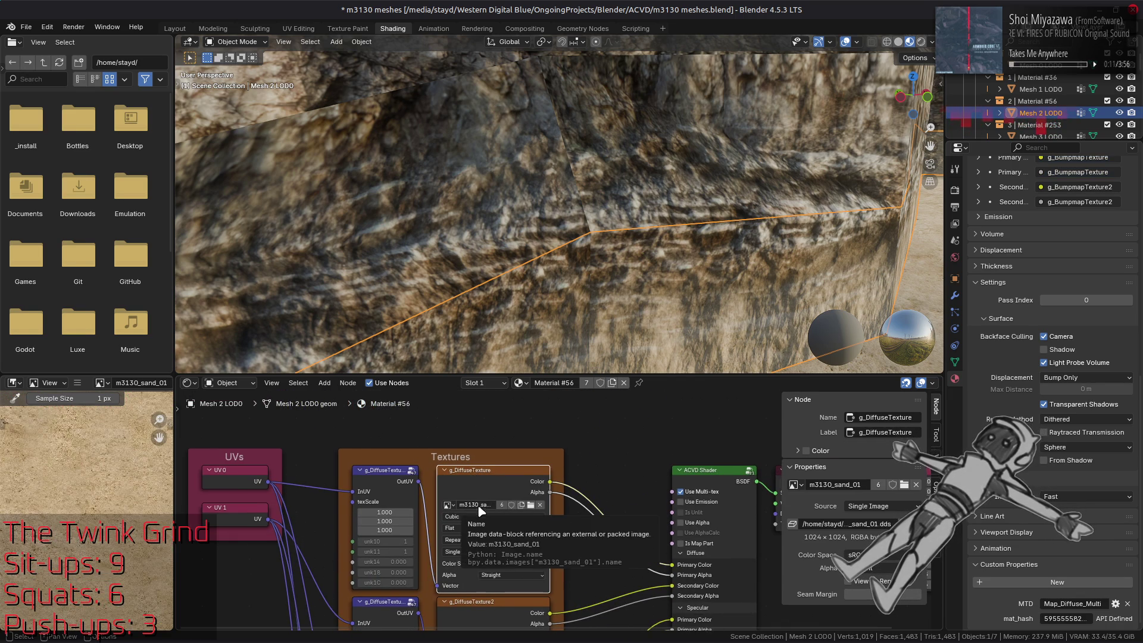
middle_drag(481, 511, 475, 352)
click(482, 463)
middle_drag(482, 464, 492, 365)
click(476, 476)
click(452, 511)
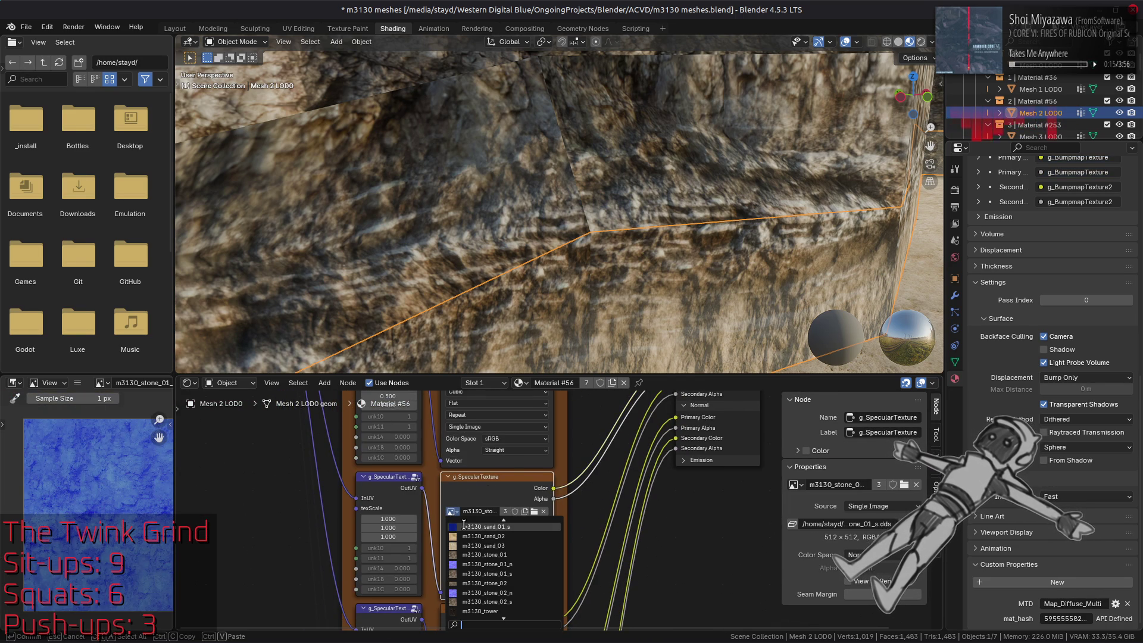
click(505, 535)
- Switch g_BumpmapTexture to the m3130_sand_01_n normal map, keeping g_BumpmapTexture2 on stone
middle_drag(500, 572, 485, 462)
click(485, 505)
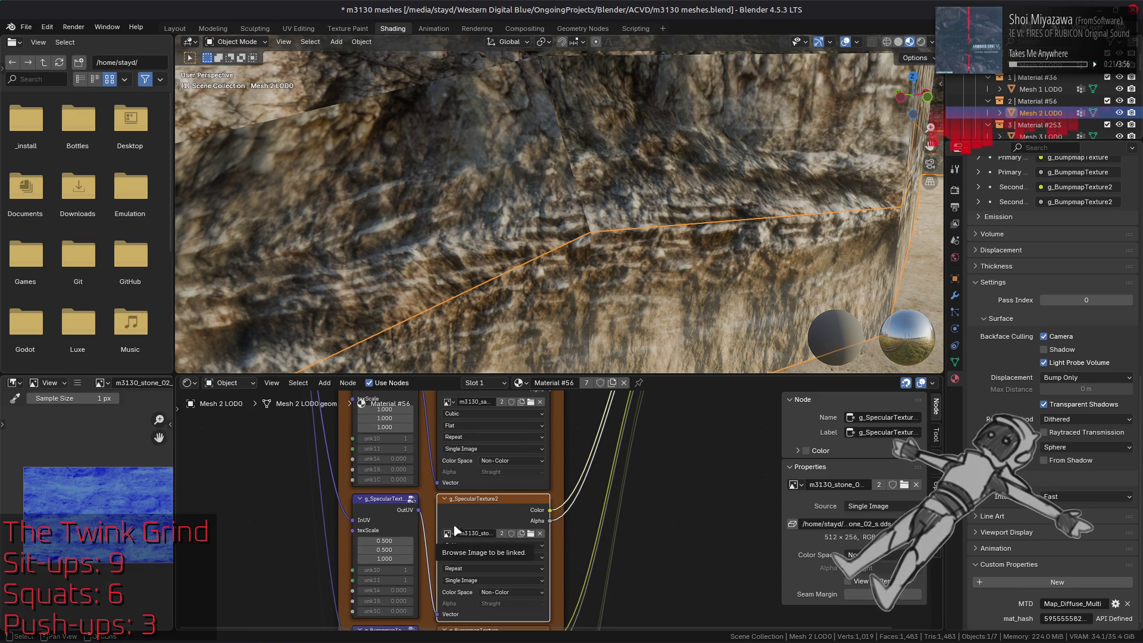
middle_drag(521, 562, 488, 473)
click(508, 541)
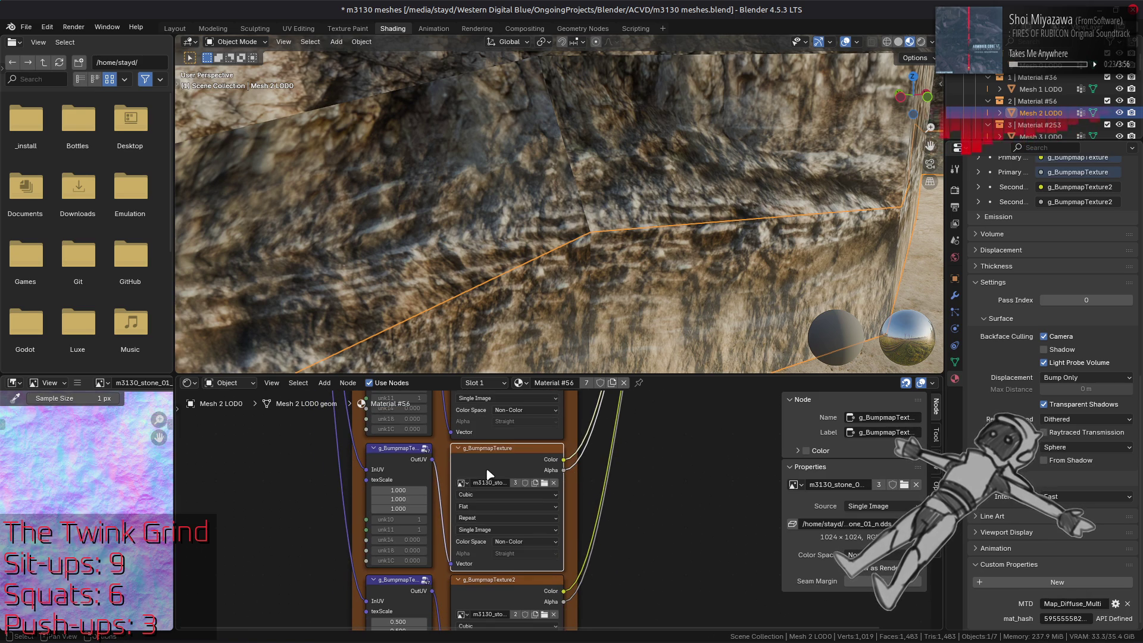
click(463, 483)
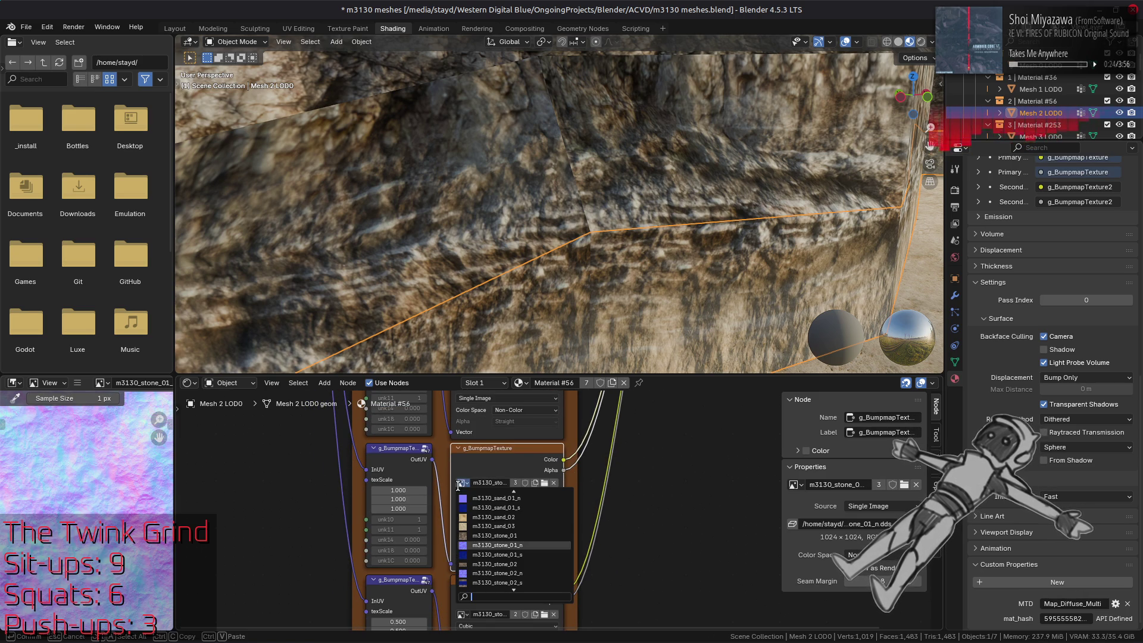
click(511, 498)
middle_drag(552, 545, 548, 474)
click(498, 524)
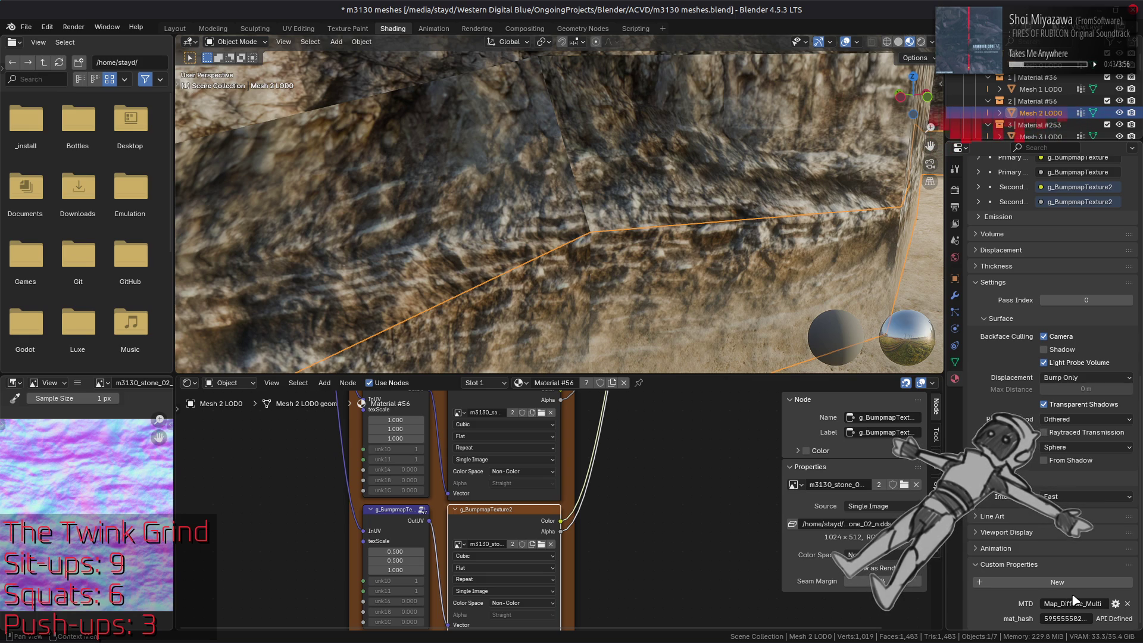
- Change the material's MTD custom property to Map_Bumpmap_Multi and recheck the bumpmap images
click(1077, 602)
click(1086, 604)
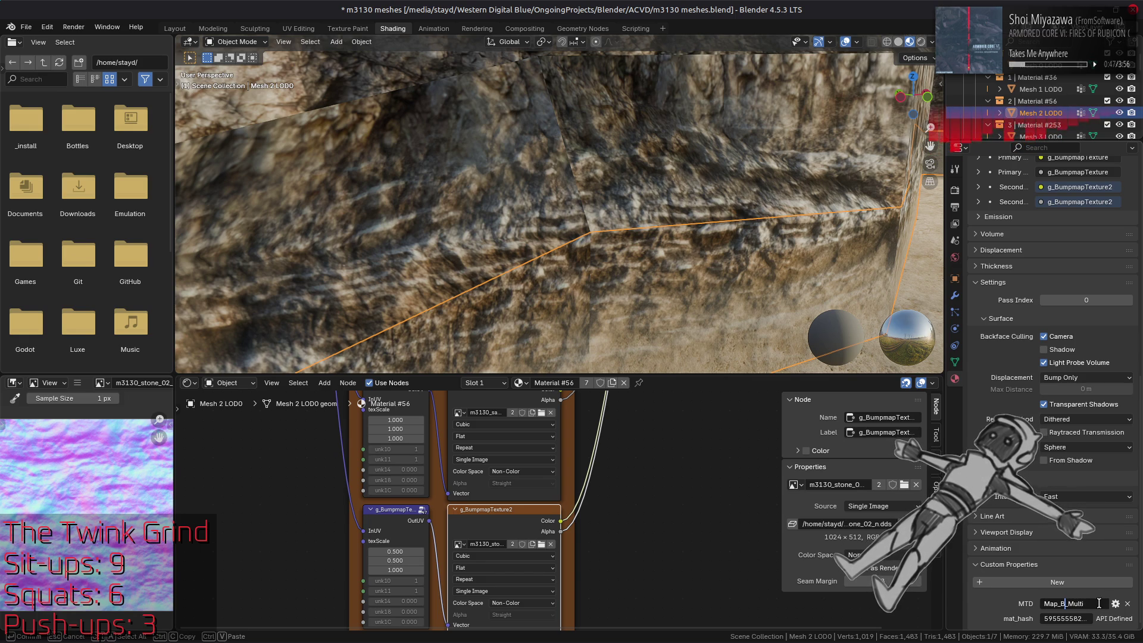
key(Return)
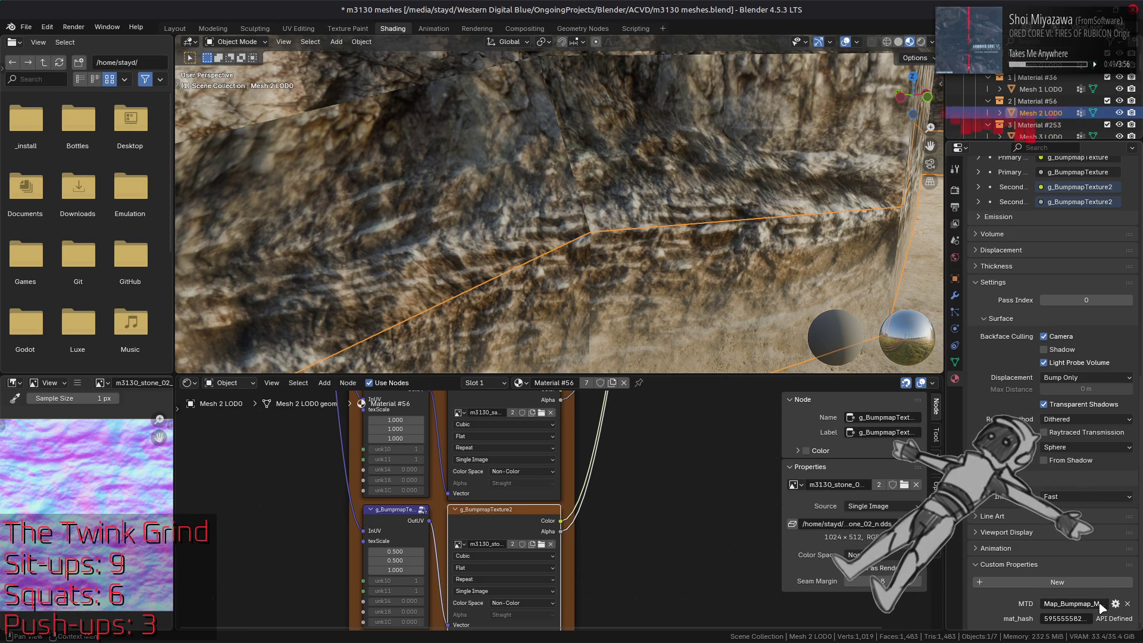
click(528, 497)
click(528, 509)
middle_drag(525, 470, 521, 519)
click(506, 452)
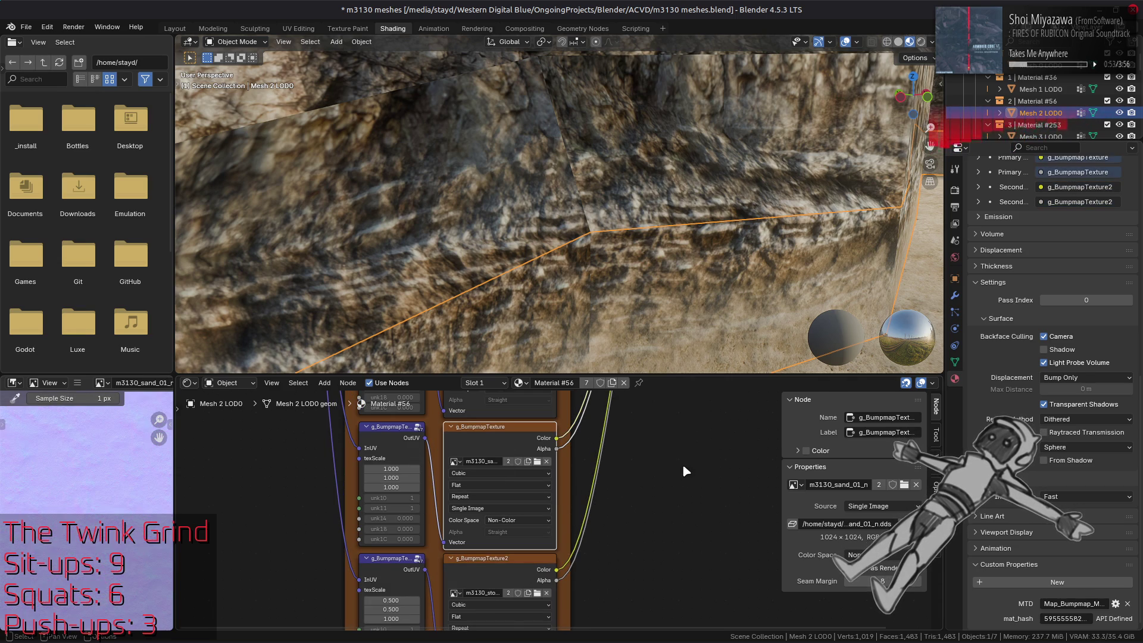
- Save the .blend file and return to the Layout workspace with nothing selected
key(ctrl+s)
key(alt+a)
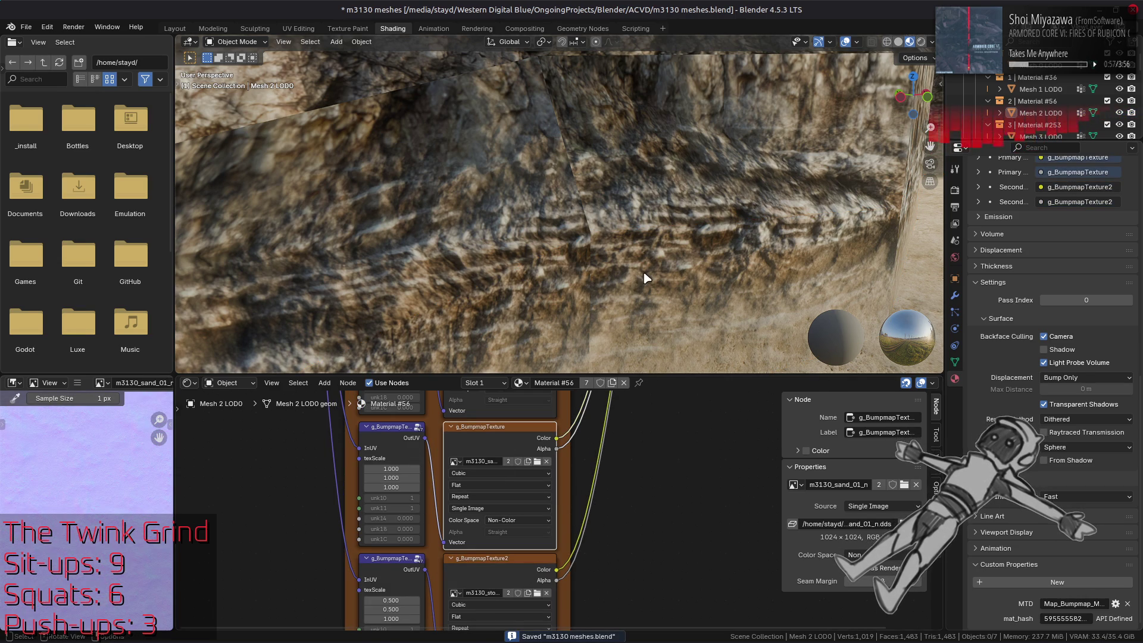
click(617, 245)
click(191, 31)
key(alt+a)
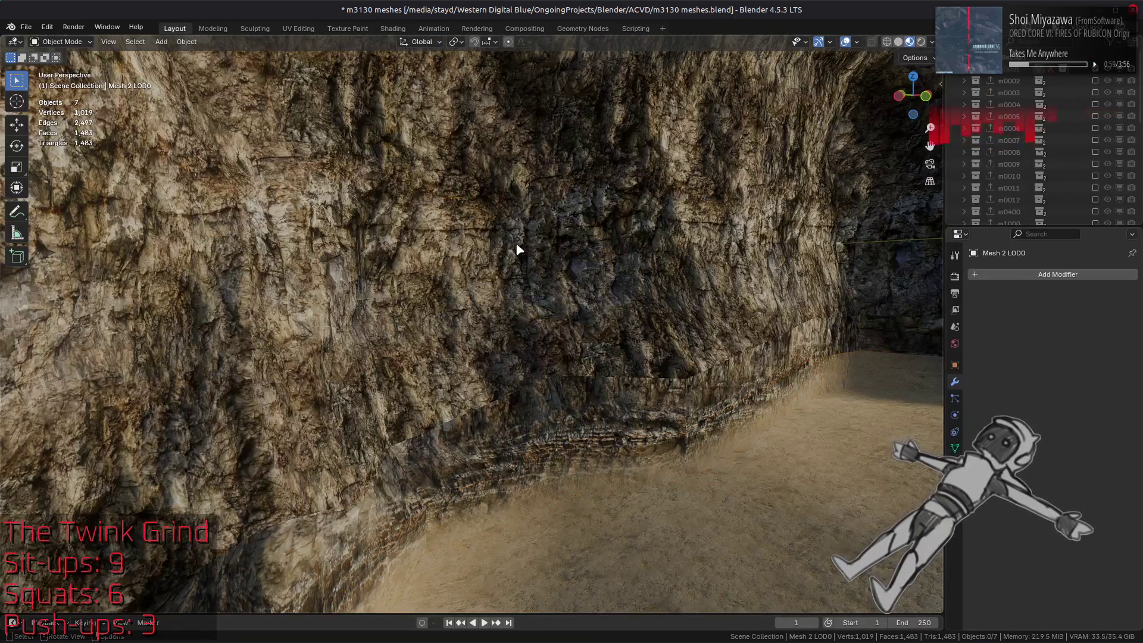
- Select the Mesh 1 LOD0 cliff mesh and expand the Outliner collections to list every mesh
scroll(518, 250, down, 5)
scroll(561, 276, up, 5)
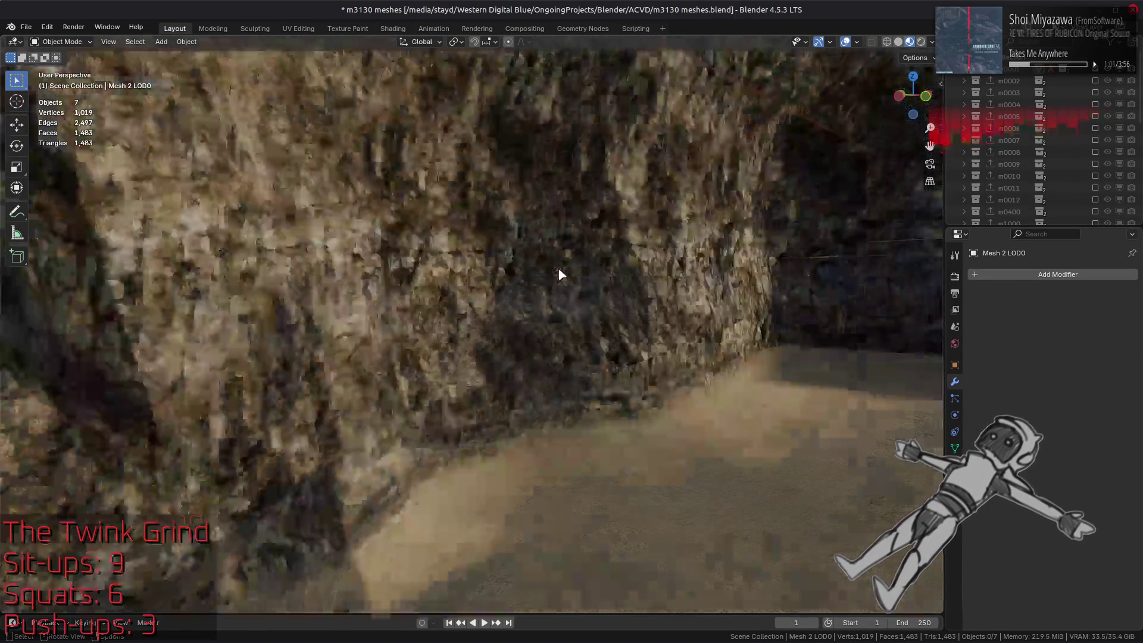
scroll(552, 250, down, 5)
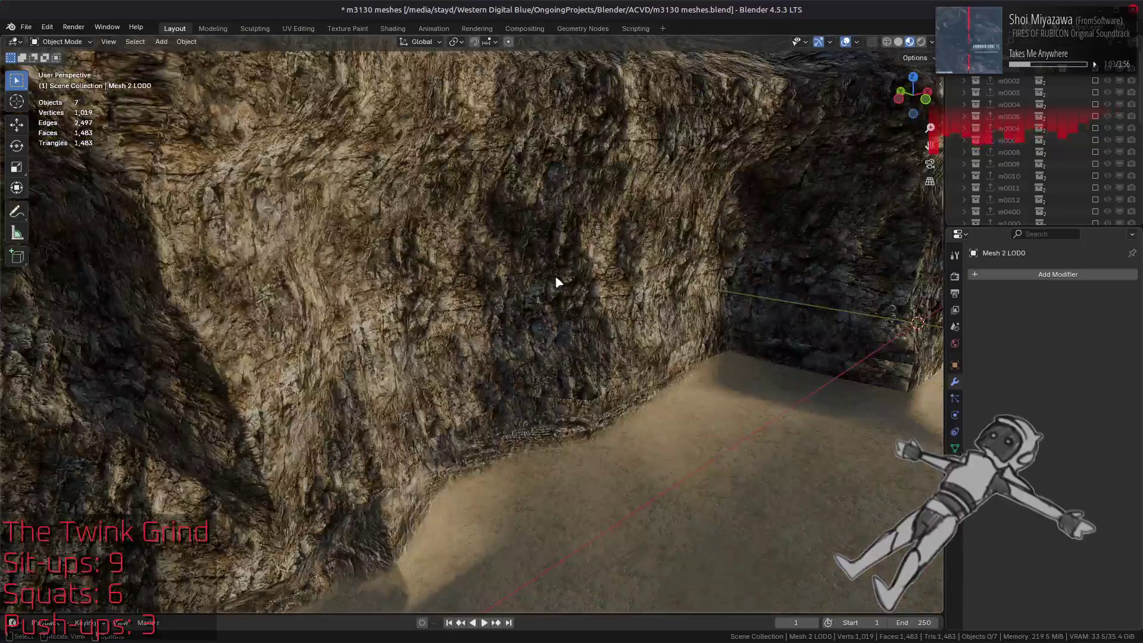
click(727, 235)
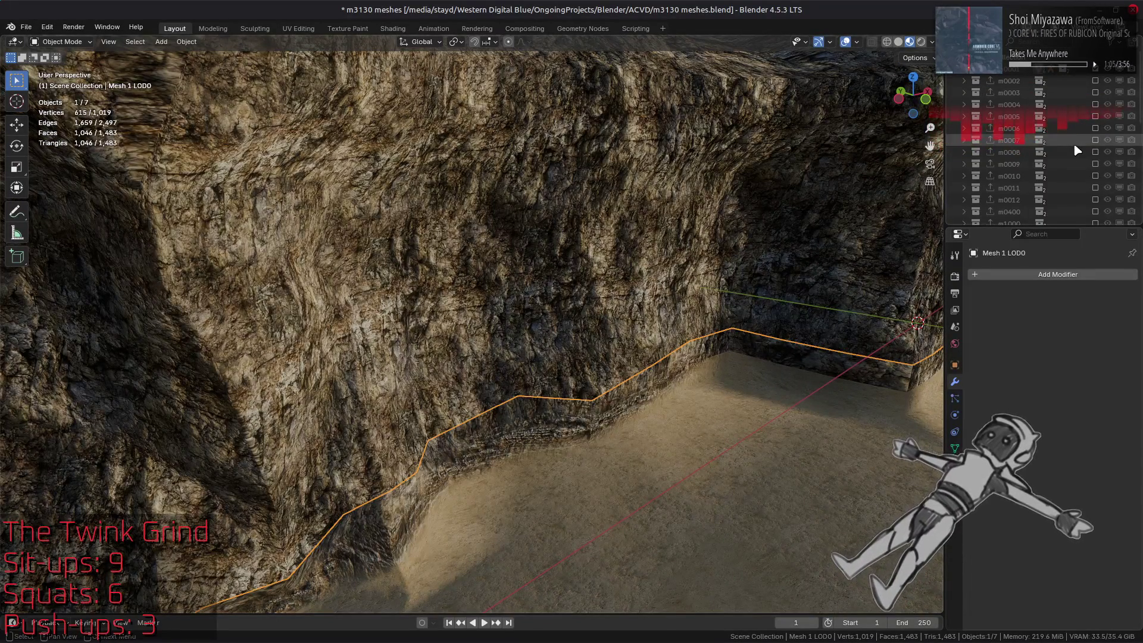
key(KP_Decimal)
drag(987, 176, 986, 108)
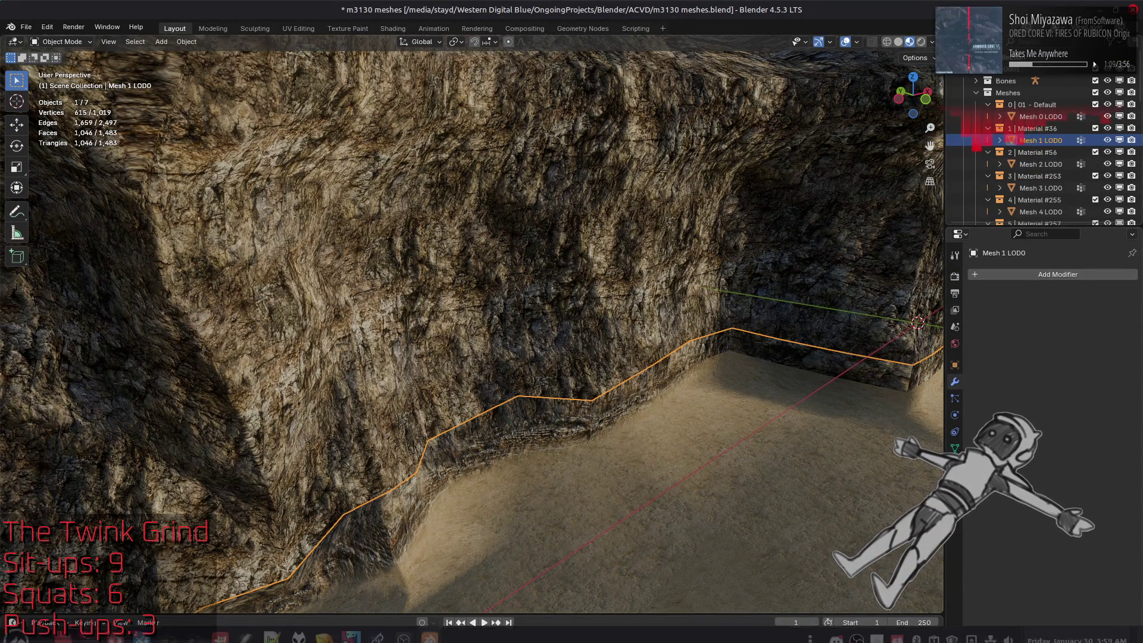
- Step through Mesh 2, 3 and 4 LOD0, ending on the Mesh 5 LOD0 floor square
click(1040, 164)
click(1042, 188)
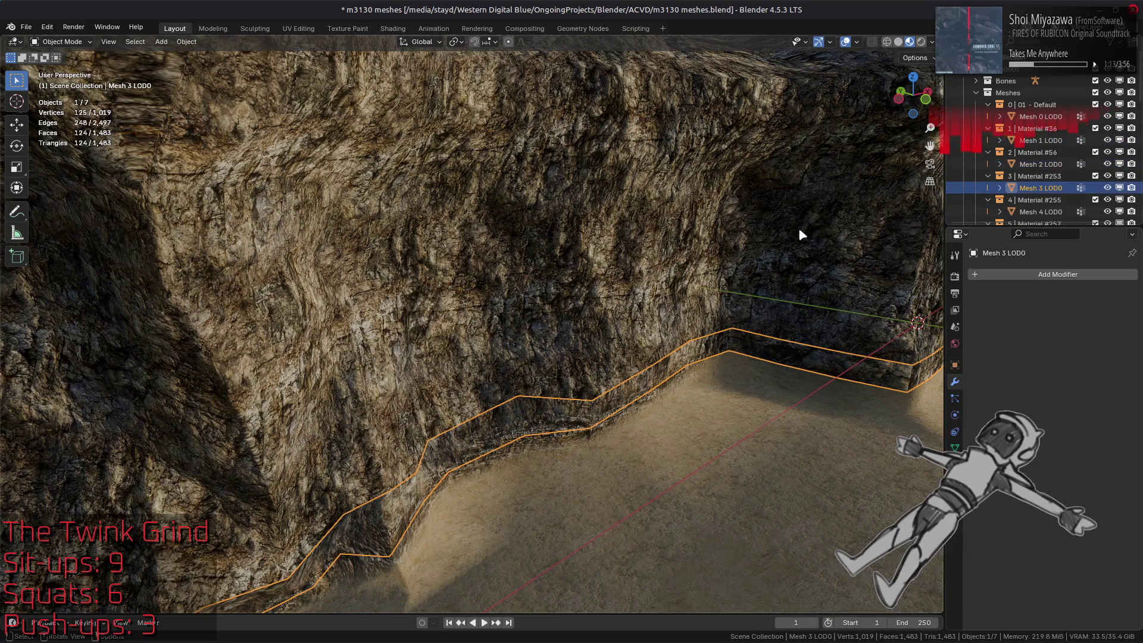
key(KP_Decimal)
scroll(1041, 178, down, 2)
click(1040, 188)
key(KP_Decimal)
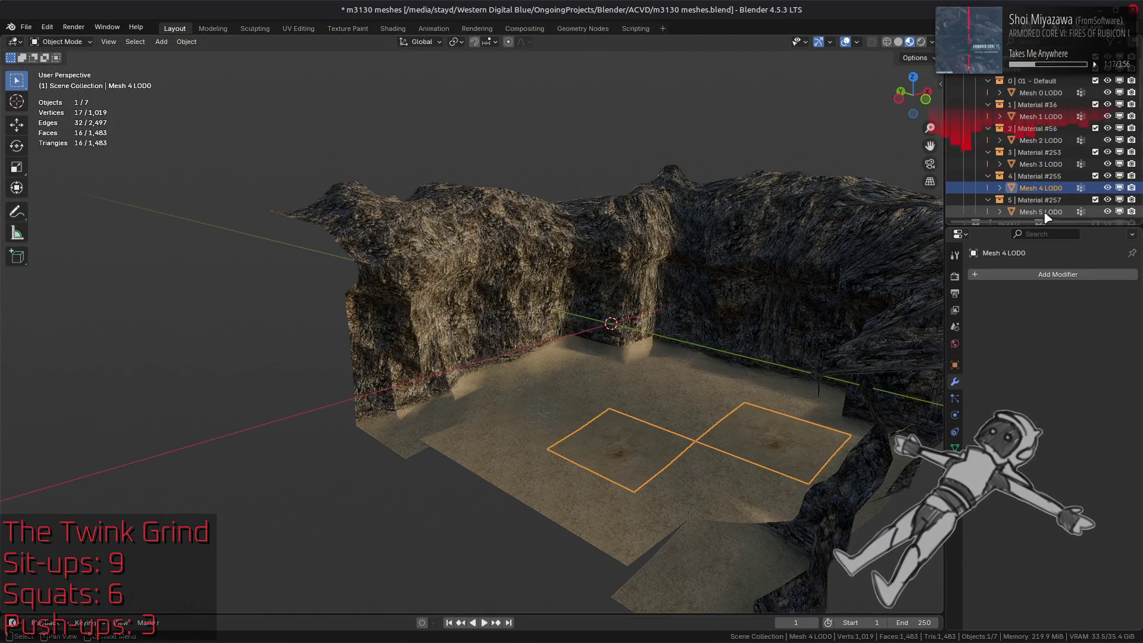
click(1041, 212)
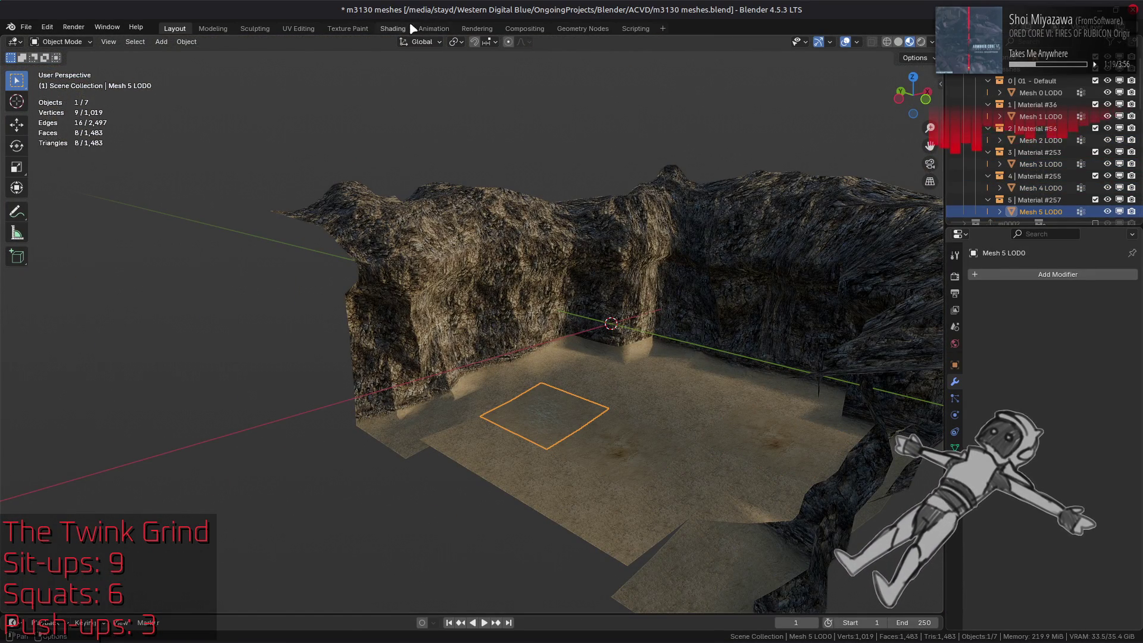
- Open the Shading workspace looking down on the framed Mesh 5 LOD0 floor square
click(398, 28)
key(KP_Decimal)
mouse_move(760, 198)
middle_down()
mouse_move(582, 192)
mouse_move(587, 235)
middle_up()
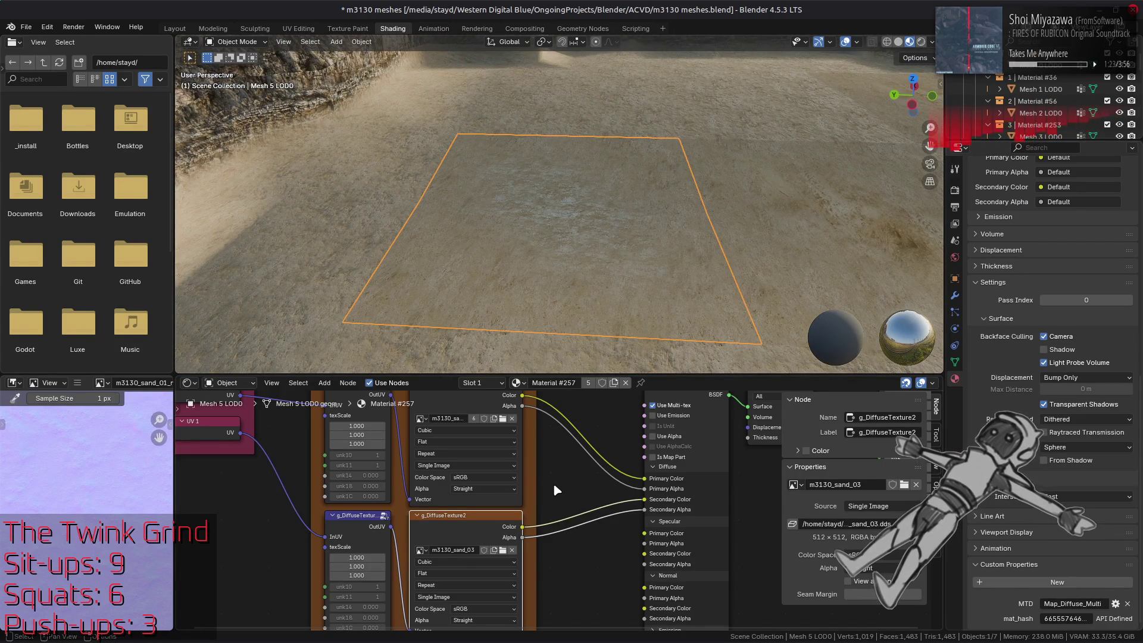
- Change the MTD value to Map_Bumpmap on Mesh 5 LOD0 and Mesh 4 LOD0
click(1047, 605)
click(1088, 603)
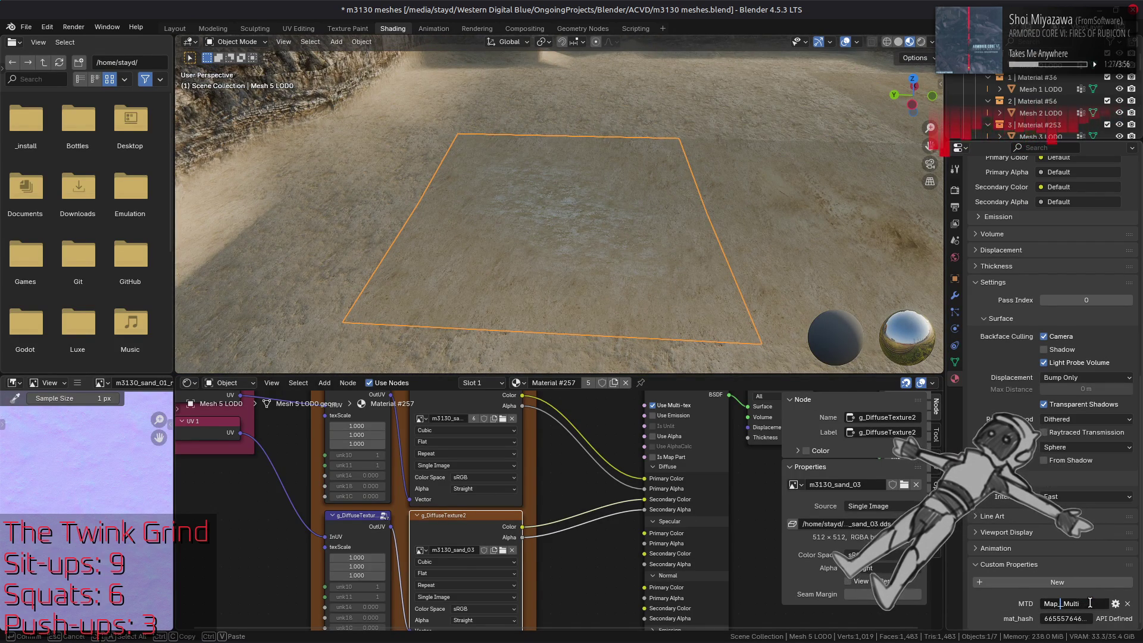
text(ap)
key(Return)
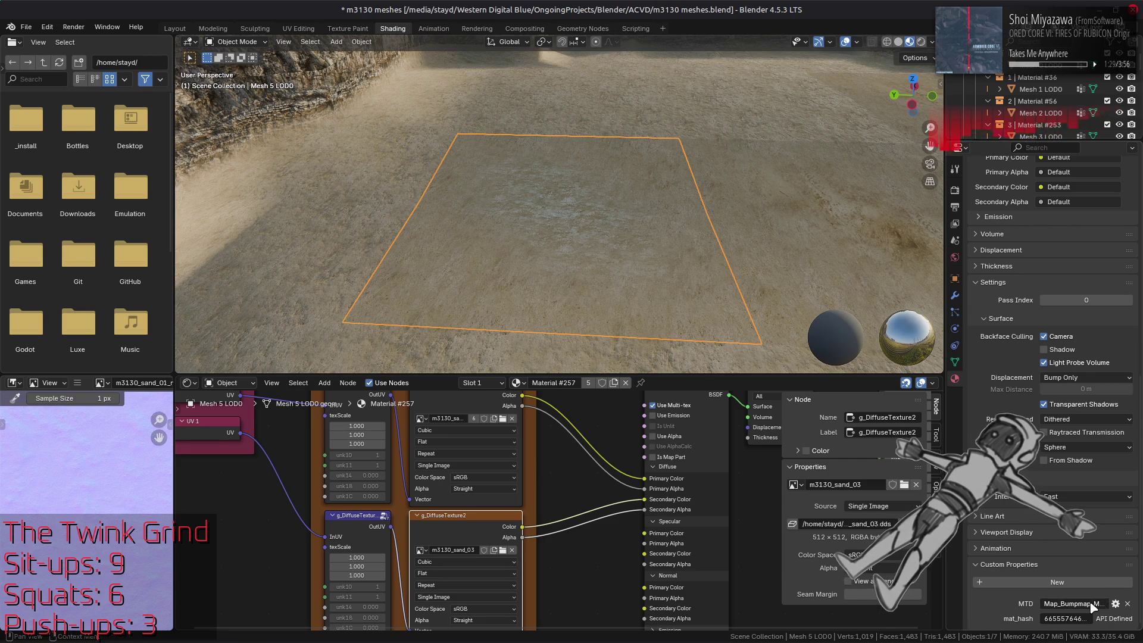
click(816, 268)
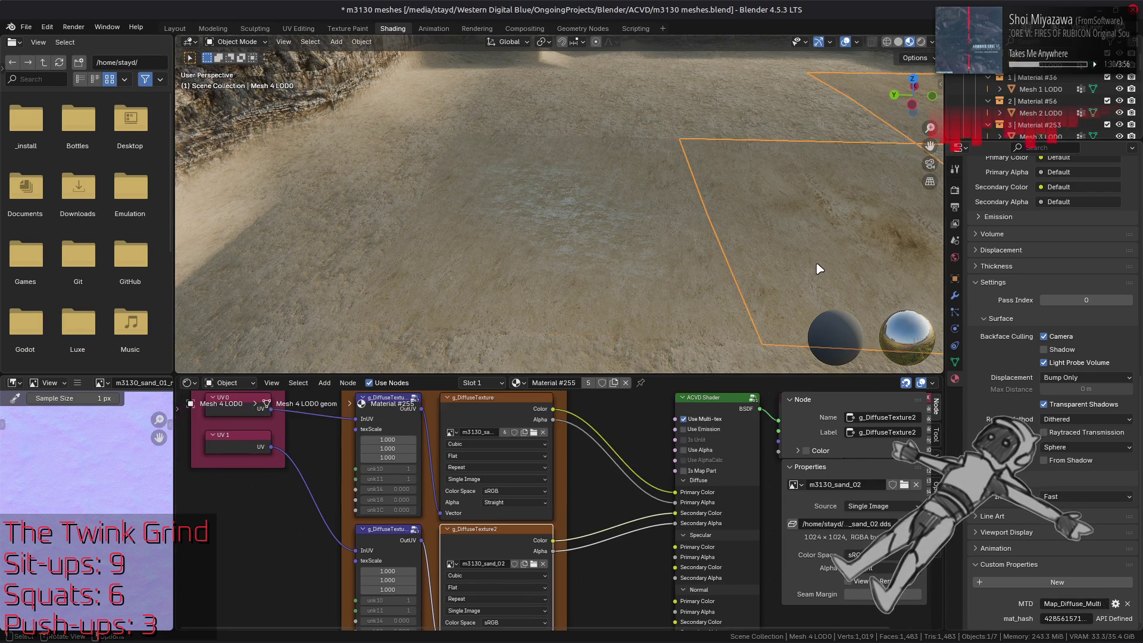
click(1082, 603)
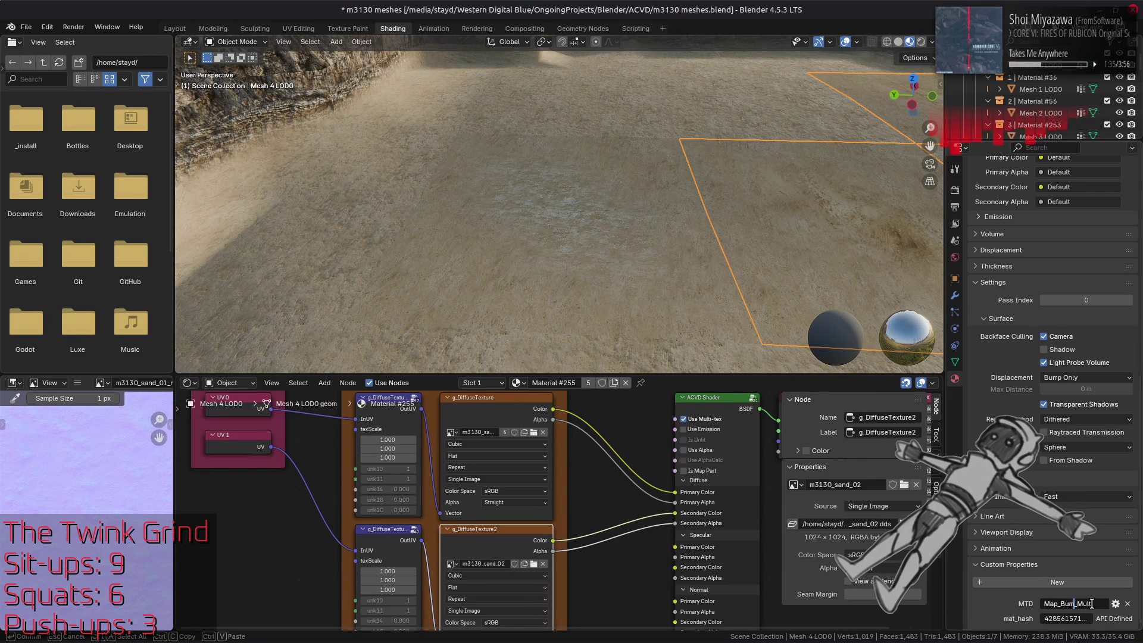
text(pma)
key(Return)
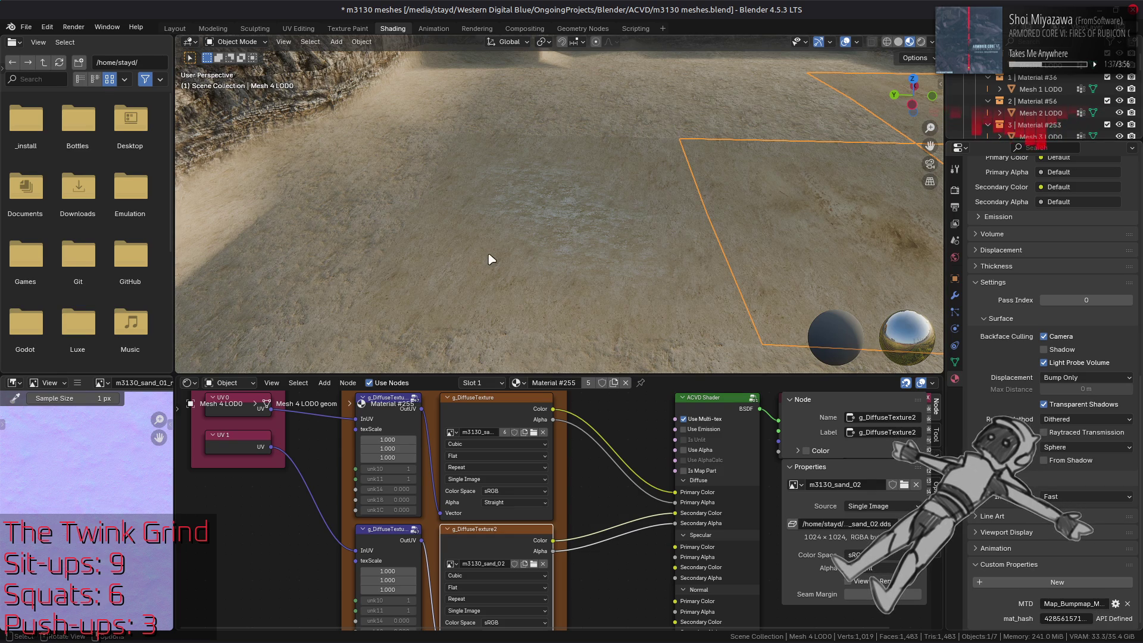
- Inspect the bumpmap and specular texture nodes on Mesh 0 and Mesh 2 LOD0 materials
click(332, 236)
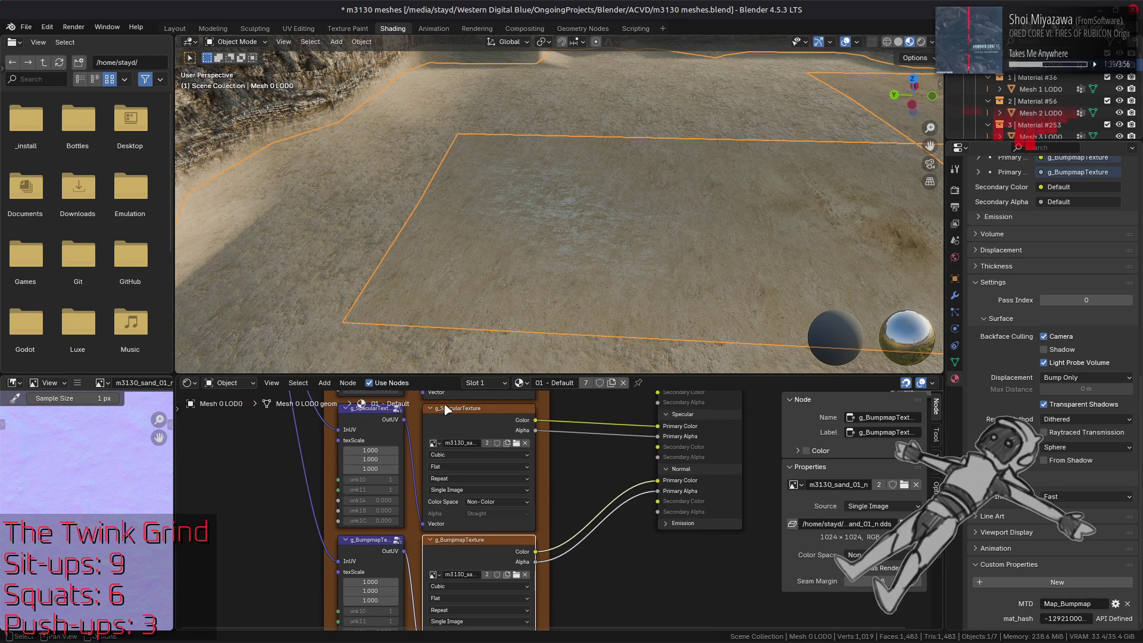
click(459, 291)
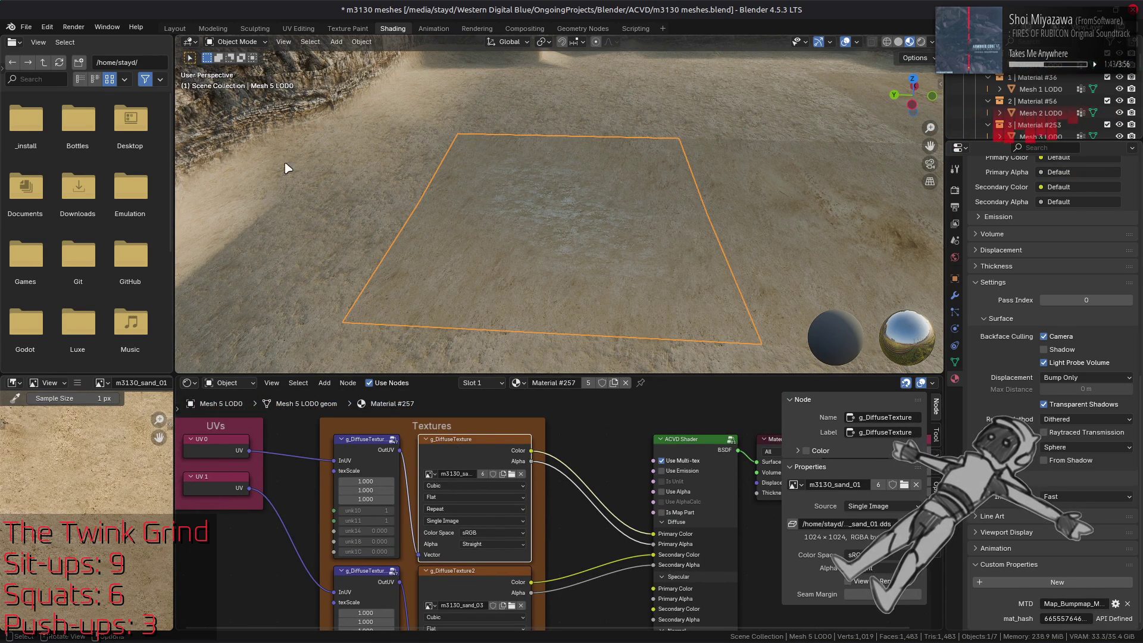
click(288, 169)
click(316, 124)
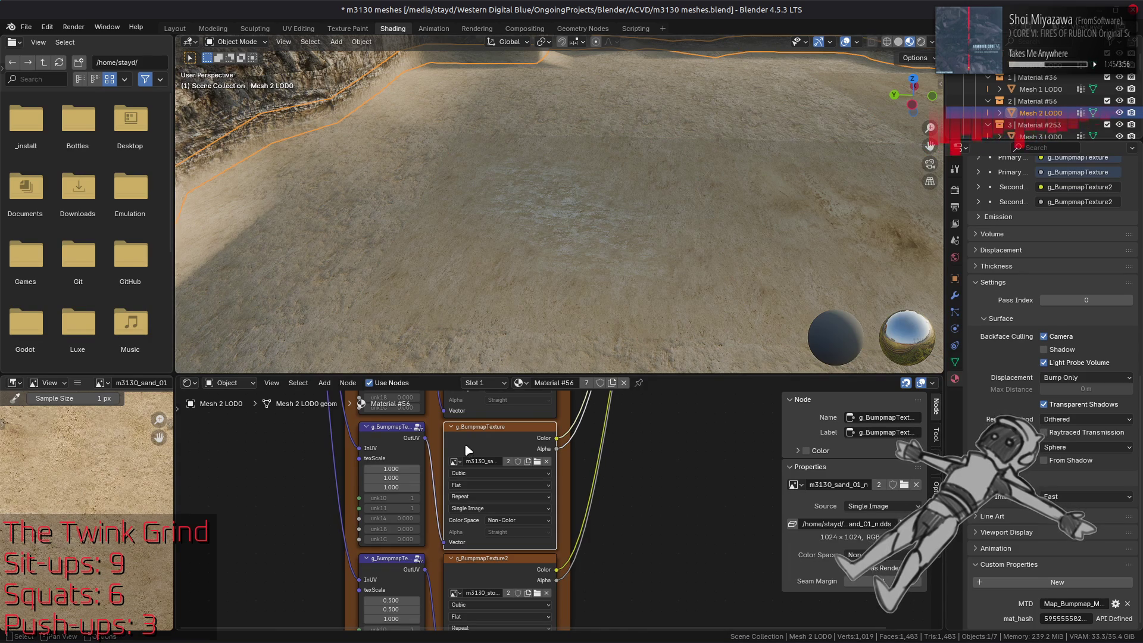
click(384, 431)
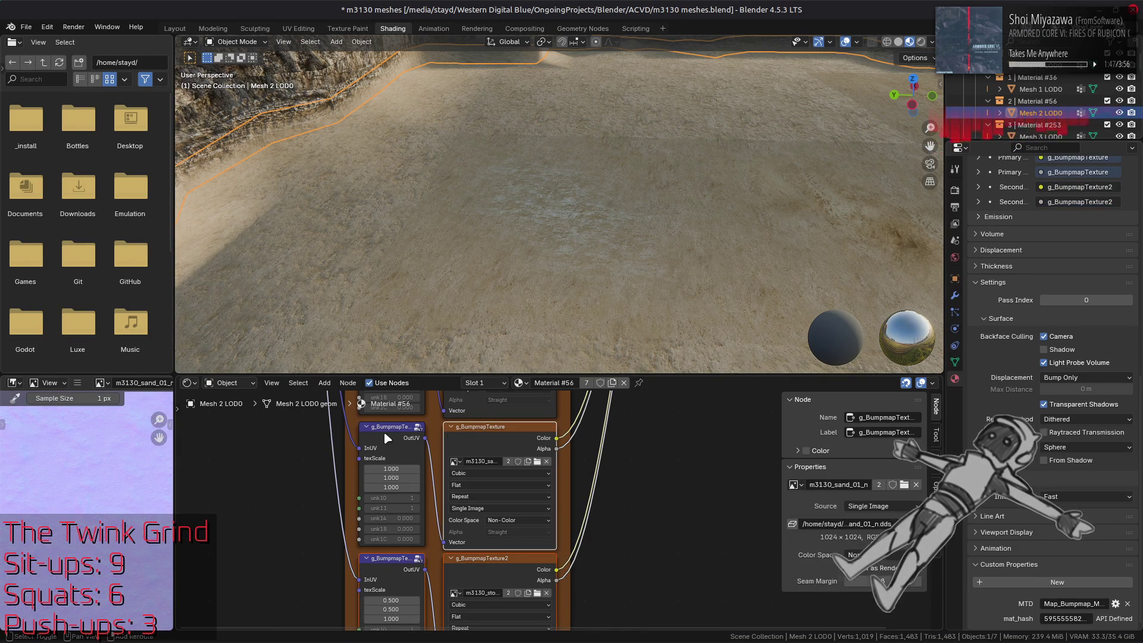
shift+scroll(425, 605, up, 2)
shift+scroll(426, 606, down, 2)
click(396, 505)
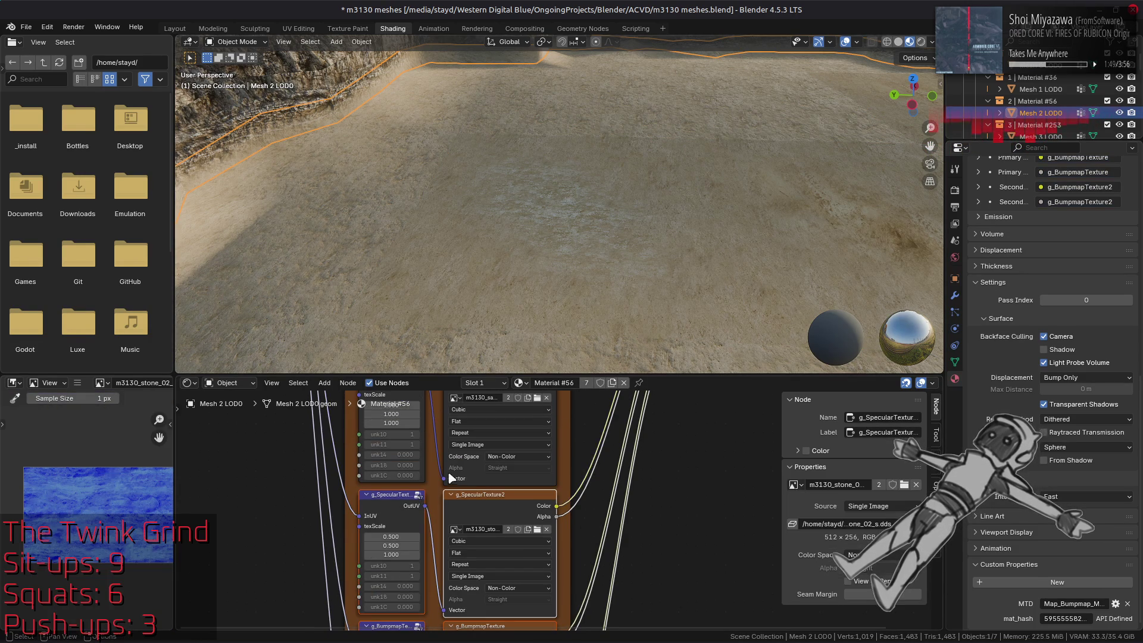
shift+scroll(397, 477, down, 2)
click(480, 456)
right_click(479, 456)
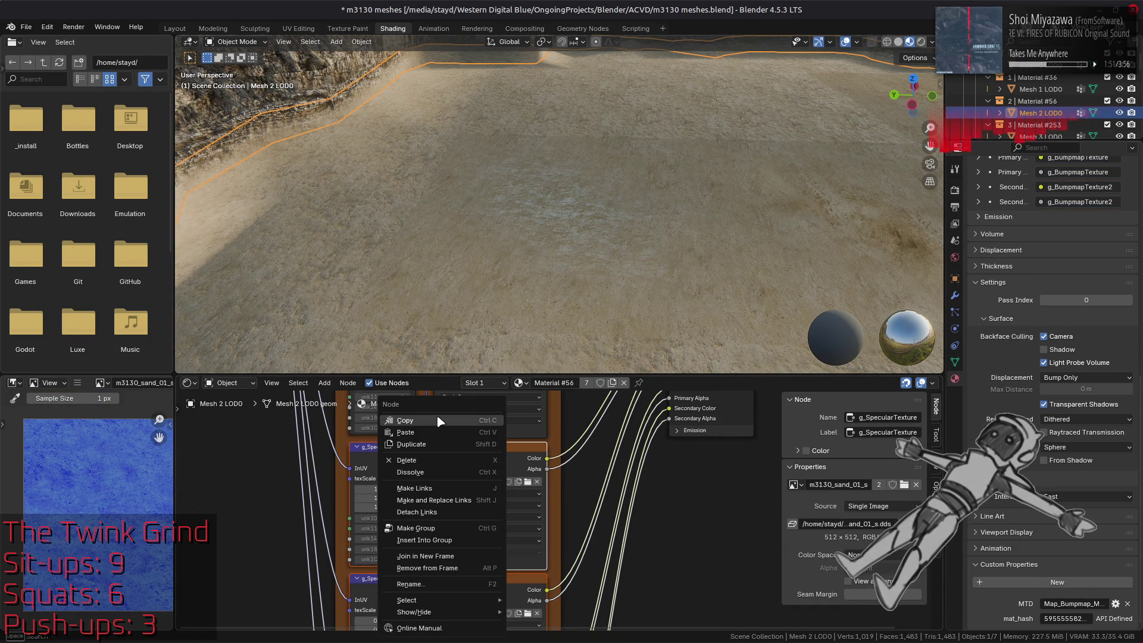
- On Mesh 5 LOD0, connect UV 0 and UV 1 into the specular and bumpmap textures' InUV sockets
click(542, 244)
shift+scroll(535, 505, down, 2)
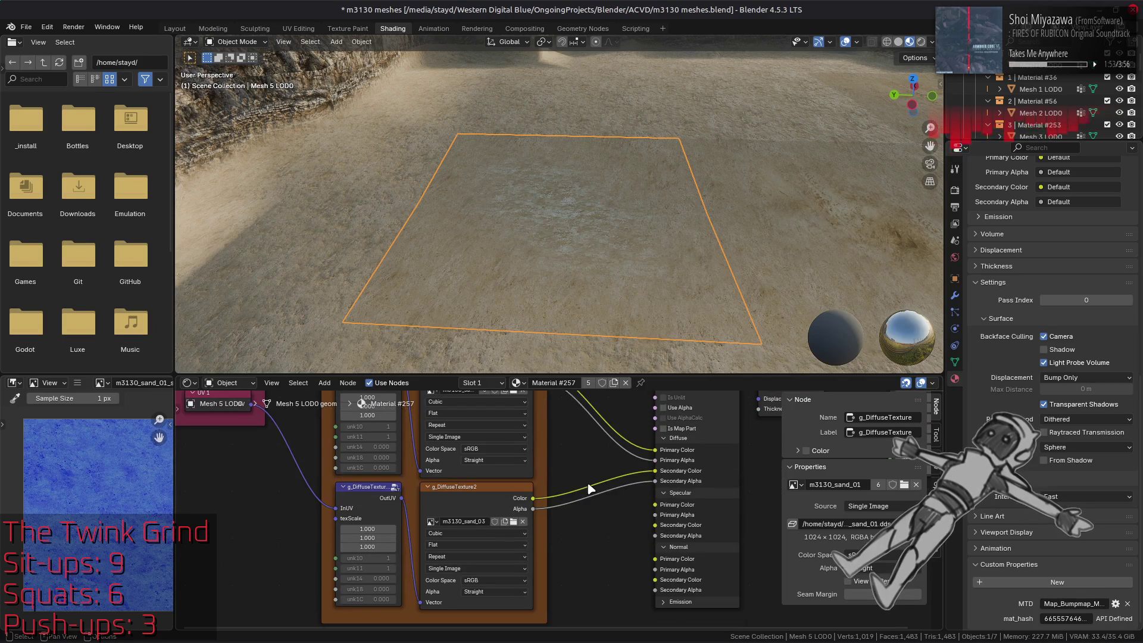
right_click(576, 488)
shift+scroll(238, 481, up, 3)
ctrl+scroll(298, 512, left, 2)
mouse_move(308, 459)
mouse_down()
mouse_move(322, 624)
mouse_move(381, 622)
mouse_move(391, 549)
mouse_up()
shift+scroll(339, 422, up, 4)
mouse_move(315, 498)
mouse_down()
mouse_move(335, 639)
mouse_move(400, 444)
mouse_up()
shift+scroll(307, 430, up, 5)
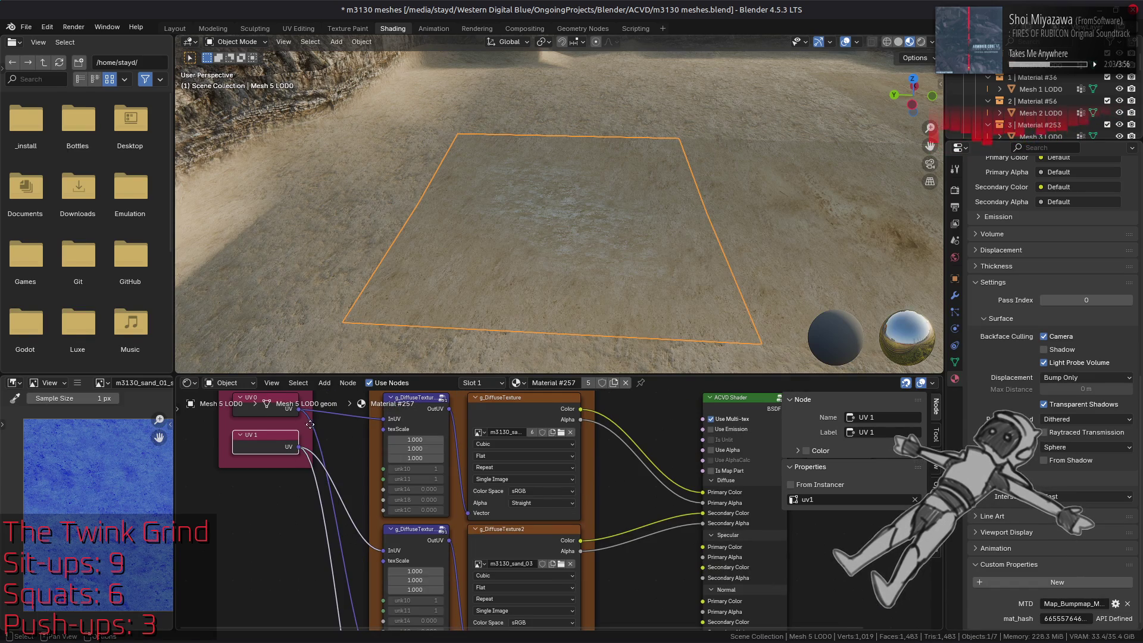
shift+scroll(336, 564, down, 5)
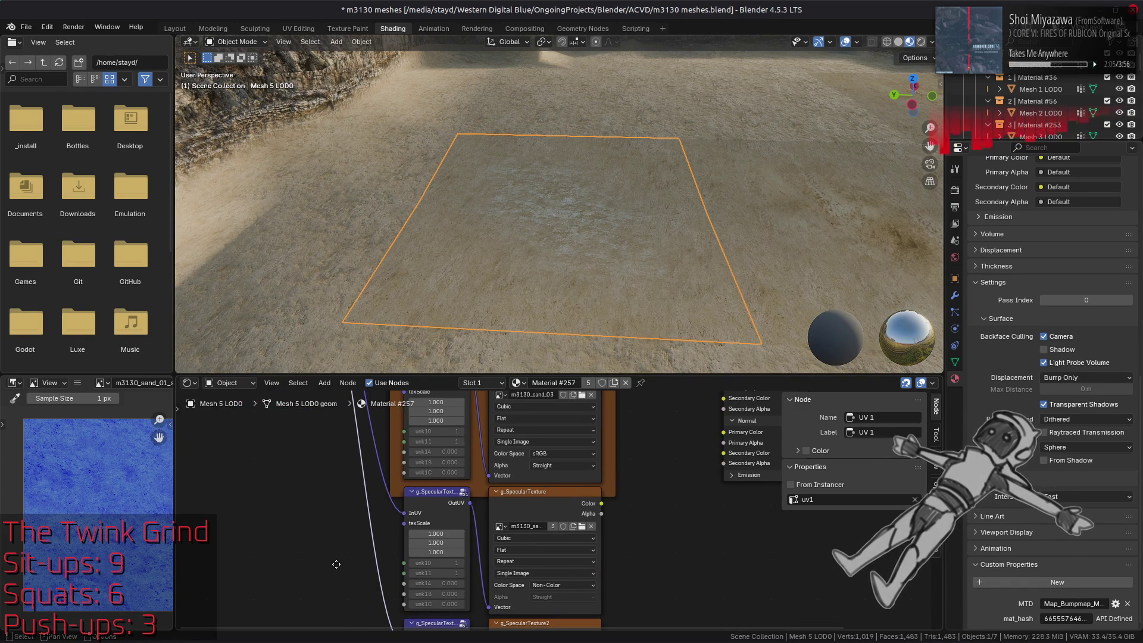
shift+scroll(336, 565, up, 5)
mouse_move(341, 458)
mouse_down()
mouse_move(416, 622)
mouse_move(420, 595)
mouse_move(424, 500)
mouse_move(369, 396)
mouse_move(333, 410)
mouse_move(333, 640)
mouse_move(404, 501)
mouse_up()
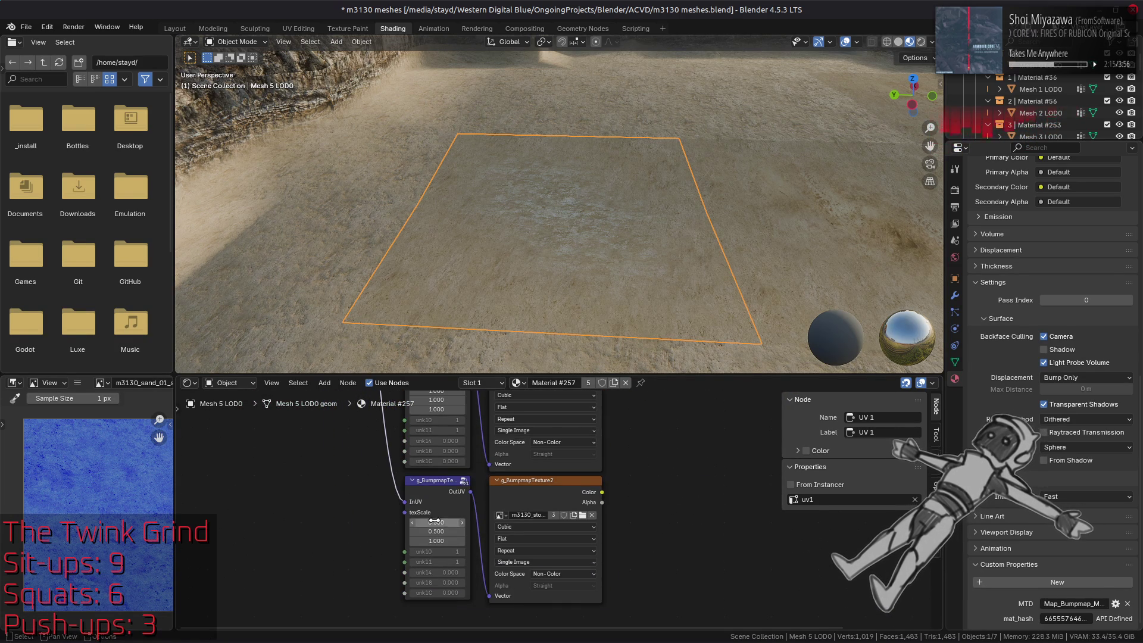
- Review the g_SpecularTexture, g_BumpmapTexture and stone bumpmap texture nodes
scroll(434, 524, up, 6)
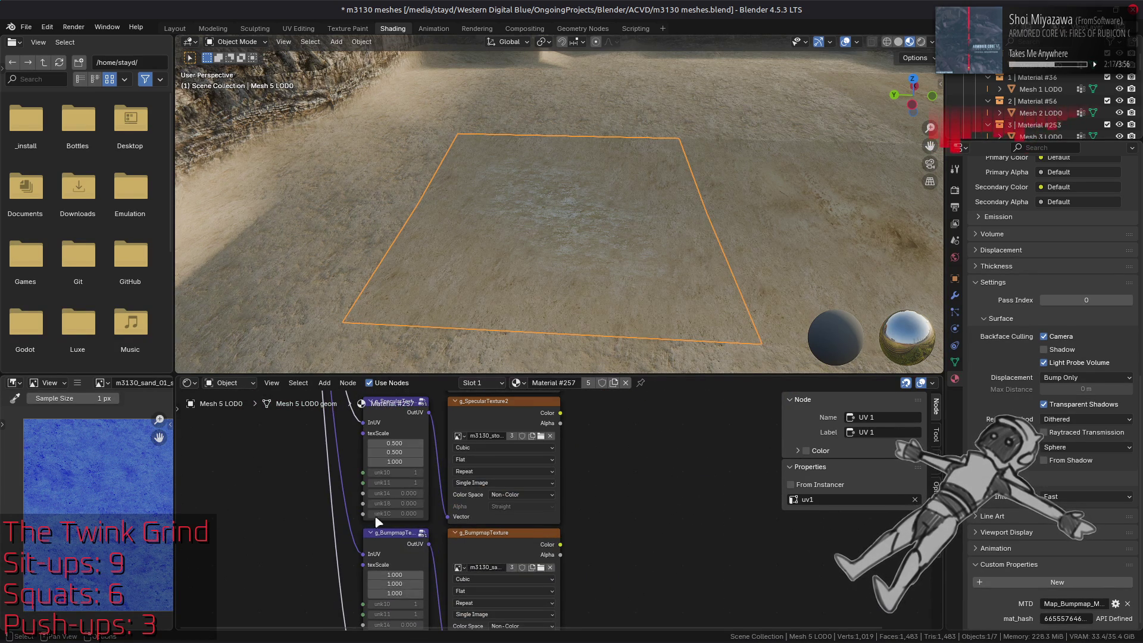
scroll(458, 411, up, 6)
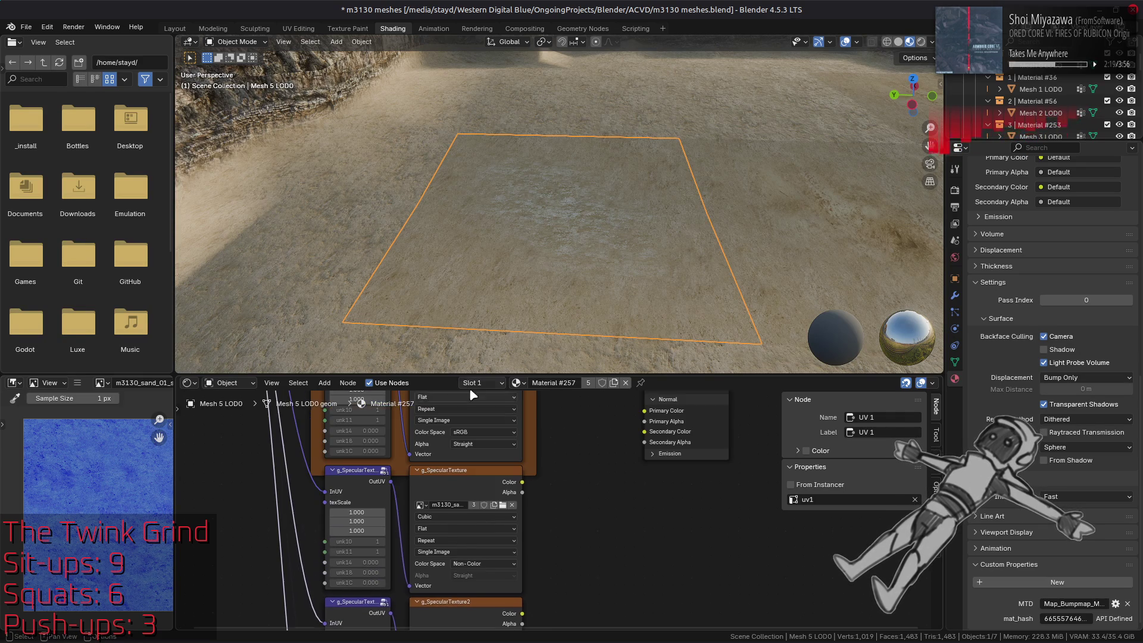
click(450, 483)
scroll(404, 491, down, 6)
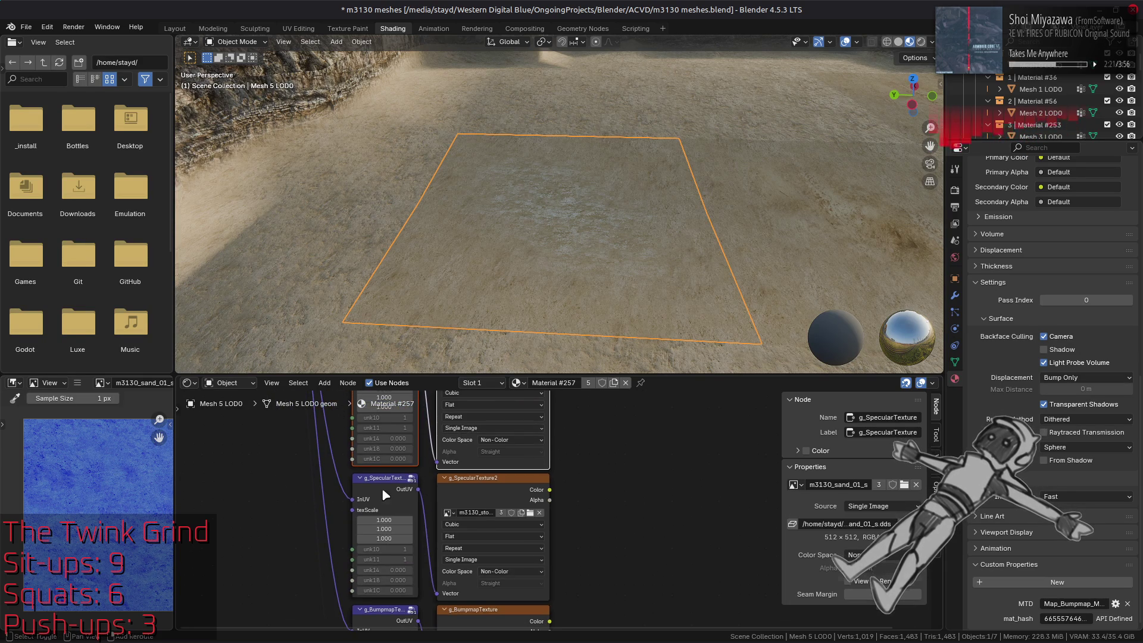
scroll(417, 500, down, 5)
click(508, 506)
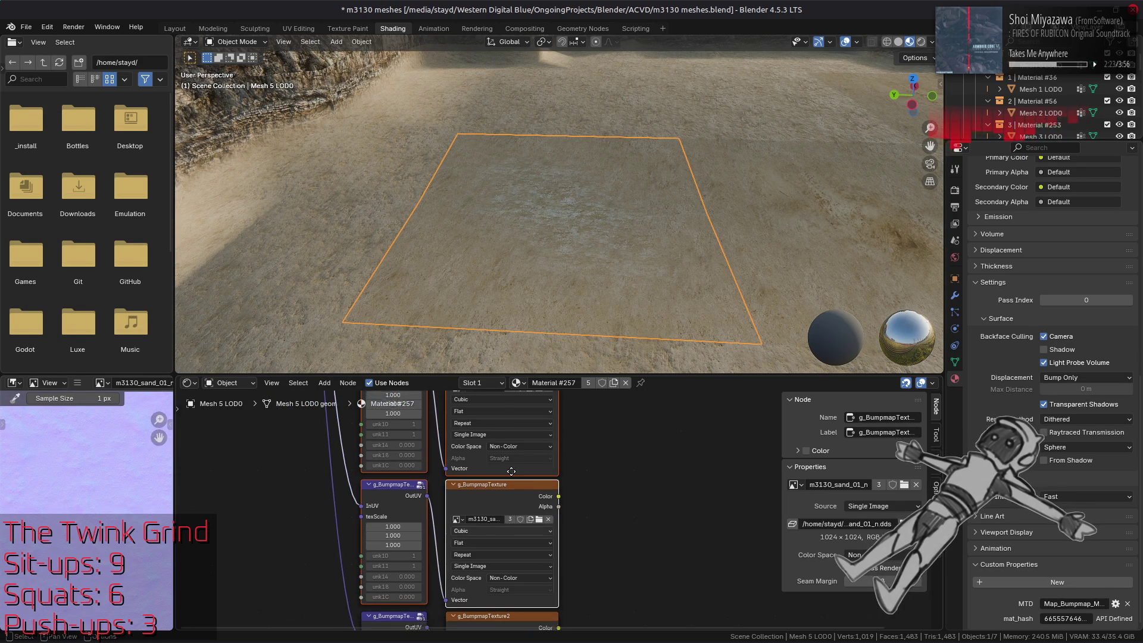
scroll(508, 505, down, 3)
click(482, 512)
scroll(455, 520, up, 8)
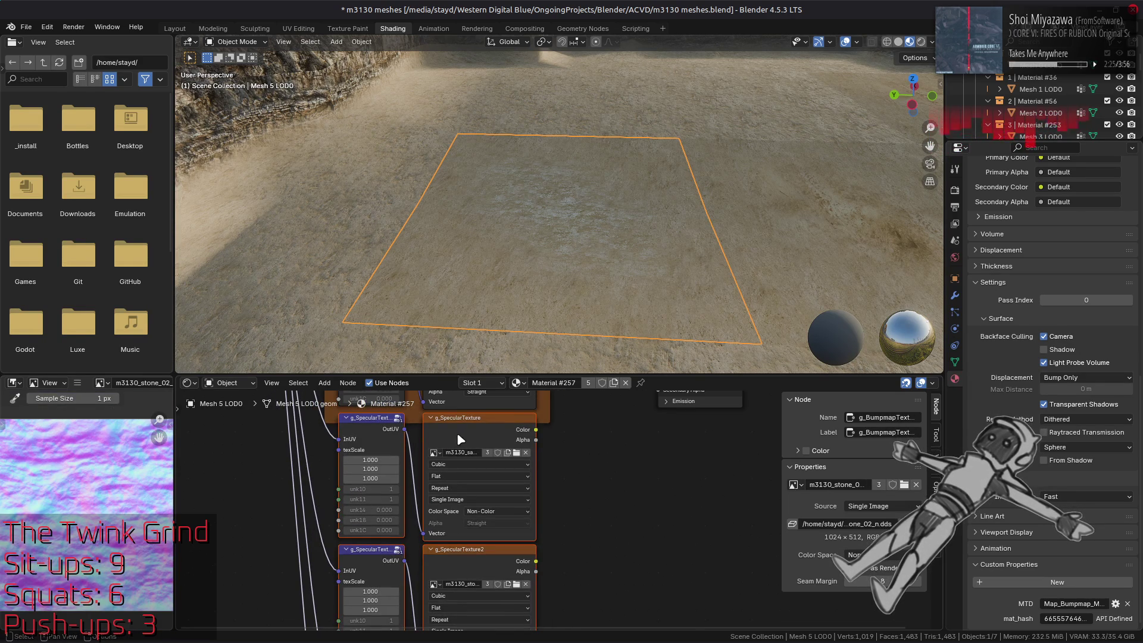
- Link g_SpecularTexture's Alpha to Primary Alpha and g_SpecularTexture2's Color to the specular input
mouse_move(558, 427)
middle_down()
mouse_move(491, 562)
mouse_move(493, 549)
middle_up()
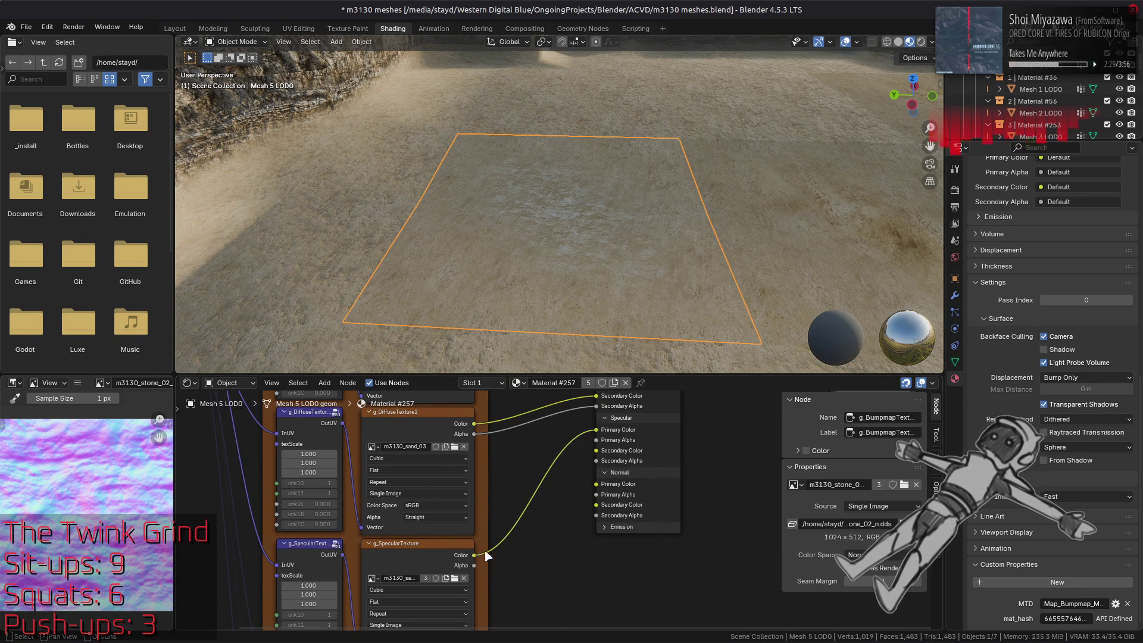
click(467, 559)
drag(474, 565, 595, 439)
scroll(538, 525, down, 2)
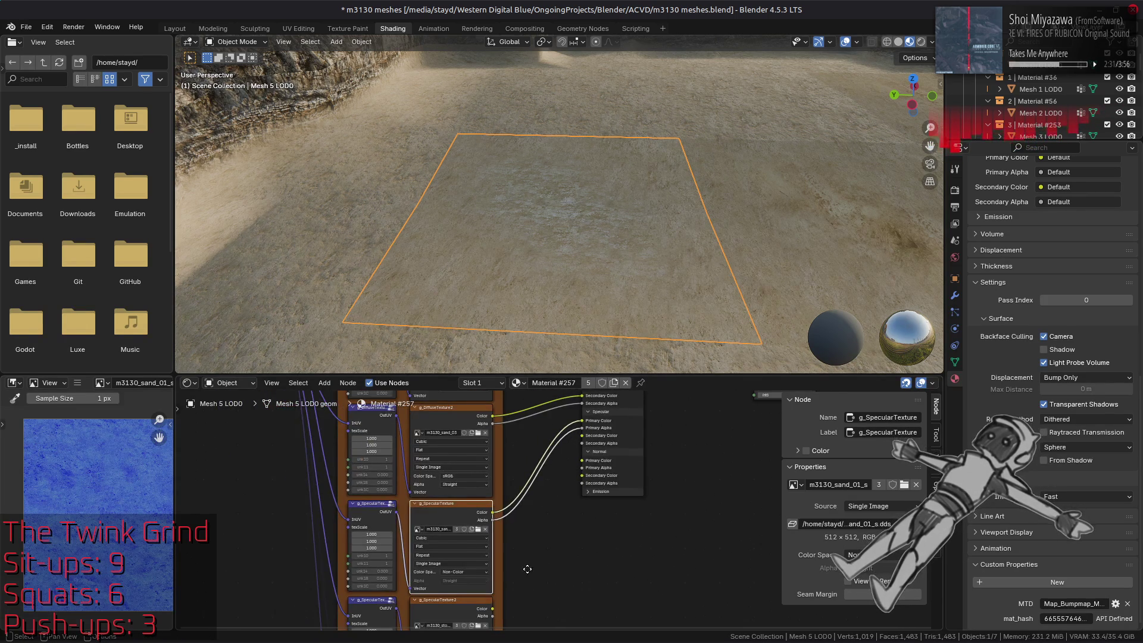
click(489, 603)
mouse_move(565, 428)
mouse_down()
mouse_move(493, 598)
mouse_move(557, 548)
mouse_move(489, 622)
mouse_move(487, 556)
mouse_move(476, 562)
mouse_up()
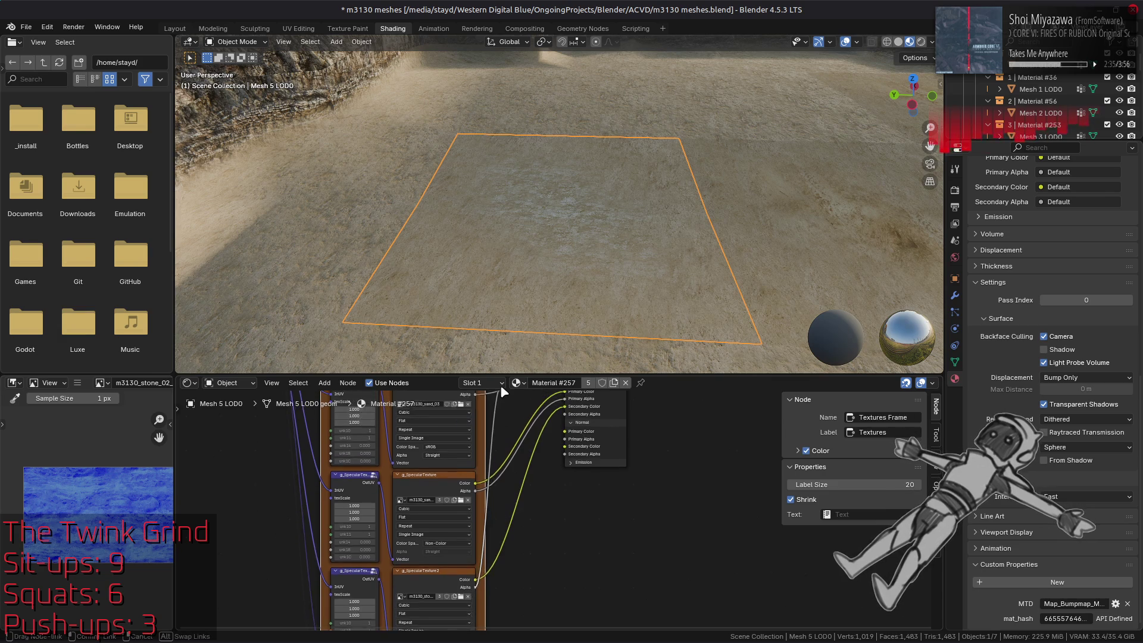
- Wire g_SpecularTexture2 and both bumpmap textures' color and alpha into the ACVD Shader inputs
mouse_move(563, 437)
mouse_down()
mouse_move(476, 569)
mouse_move(523, 324)
mouse_move(536, 387)
mouse_move(566, 394)
mouse_up()
shift+scroll(481, 533, down, 4)
shift+scroll(559, 477, down, 8)
mouse_move(500, 492)
mouse_down()
mouse_move(561, 324)
mouse_move(586, 488)
mouse_move(590, 471)
mouse_up()
shift+scroll(485, 553, down, 6)
mouse_move(475, 541)
mouse_down()
mouse_move(518, 396)
mouse_move(534, 451)
mouse_move(563, 441)
mouse_up()
shift+scroll(550, 570, down, 6)
mouse_move(473, 532)
mouse_down()
mouse_move(510, 500)
mouse_move(548, 327)
mouse_move(526, 465)
mouse_move(561, 469)
mouse_up()
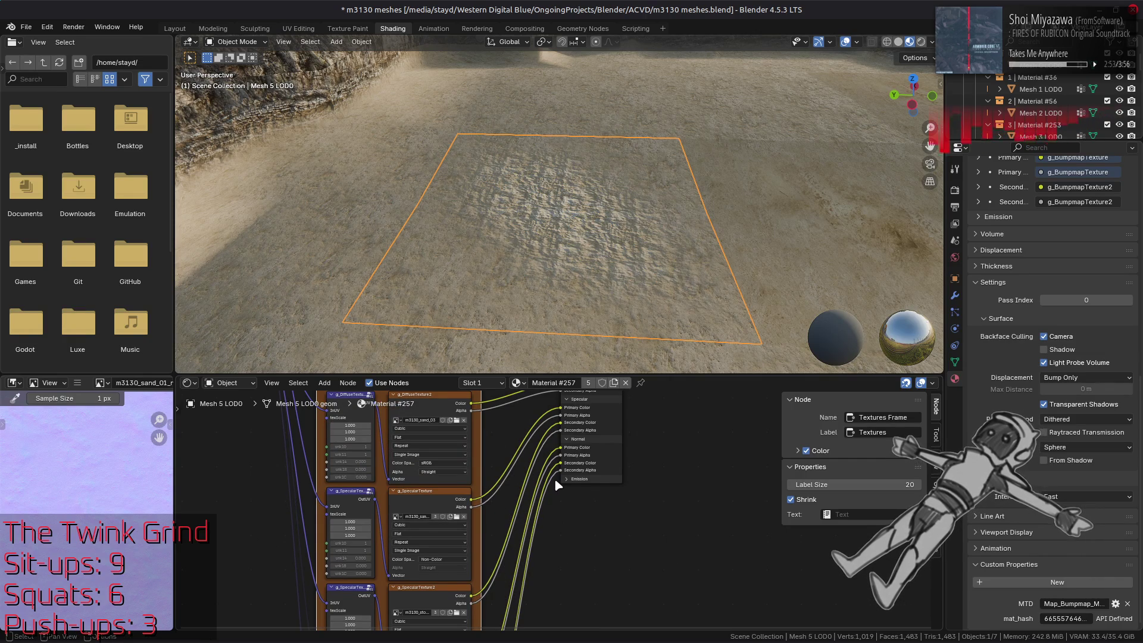
- Check which images g_DiffuseTexture and g_DiffuseTexture2 use
scroll(489, 449, up, 2)
mouse_move(490, 449)
middle_down()
mouse_move(598, 505)
mouse_move(601, 595)
middle_up()
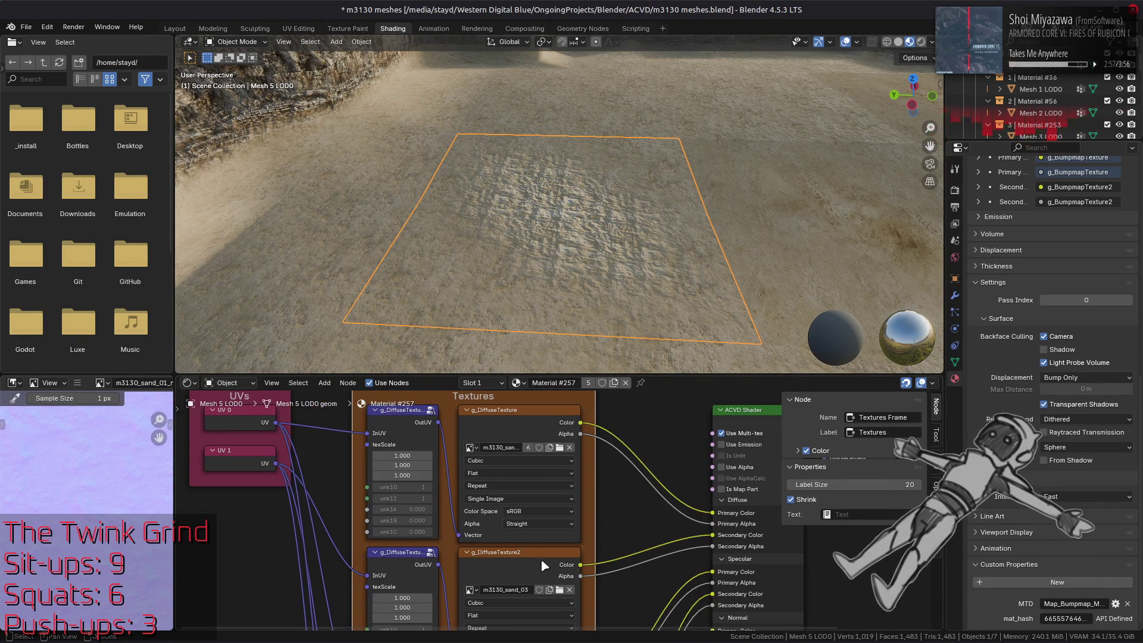
click(536, 574)
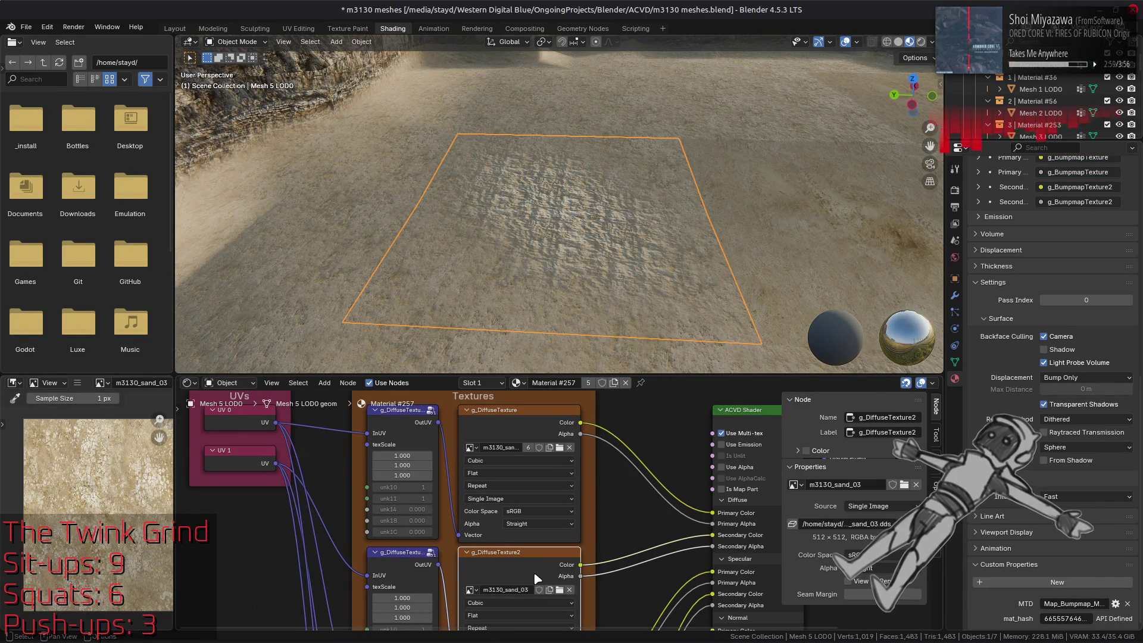
middle_drag(535, 574, 534, 569)
click(505, 418)
- Assign m3130_sand_01_s to g_SpecularTexture2
middle_drag(504, 416, 511, 271)
click(474, 558)
mouse_move(521, 571)
middle_down()
mouse_move(519, 548)
mouse_move(495, 542)
middle_up()
click(512, 490)
click(470, 568)
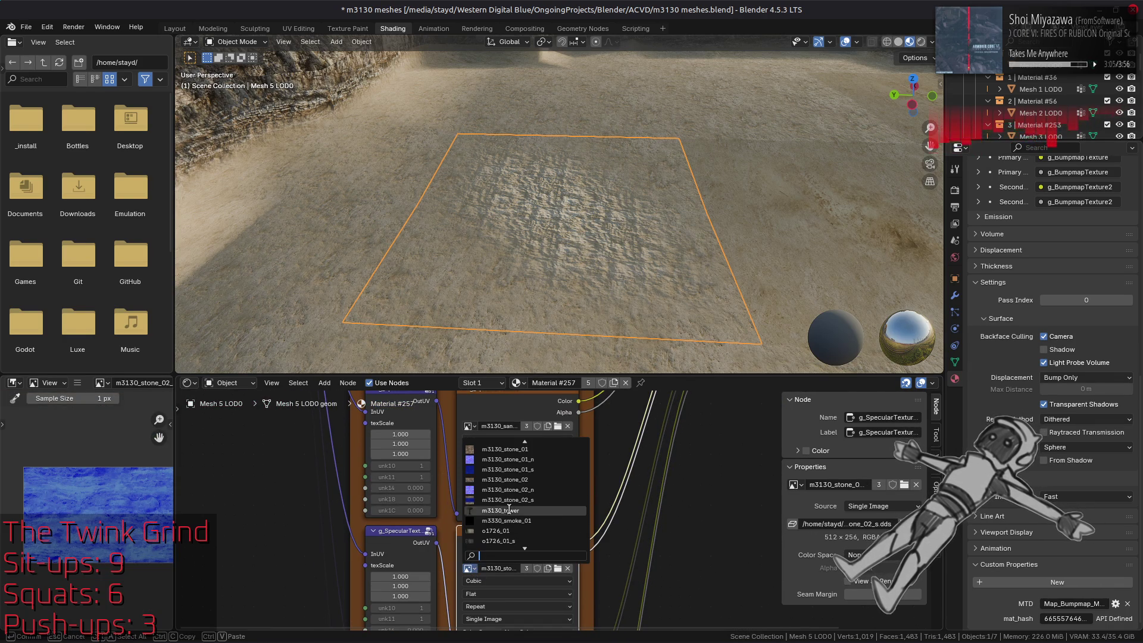
scroll(523, 450, up, 6)
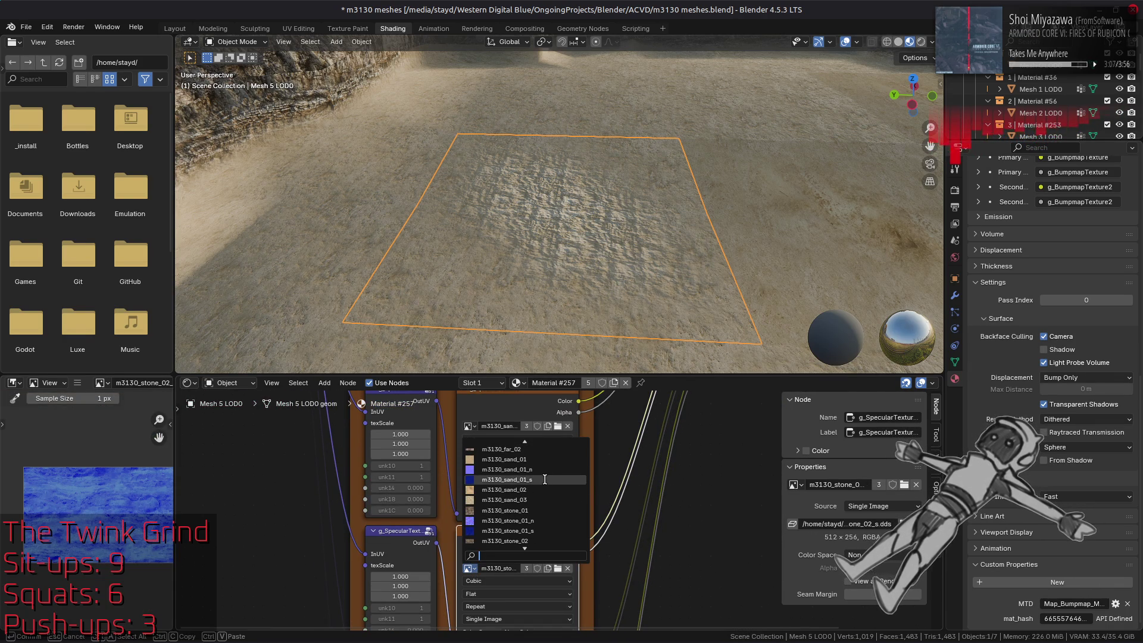
click(544, 479)
- Assign m3130_sand_01_n to g_BumpmapTexture2, then select the neighbouring Mesh 4 LOD0 plane
middle_drag(555, 597, 559, 431)
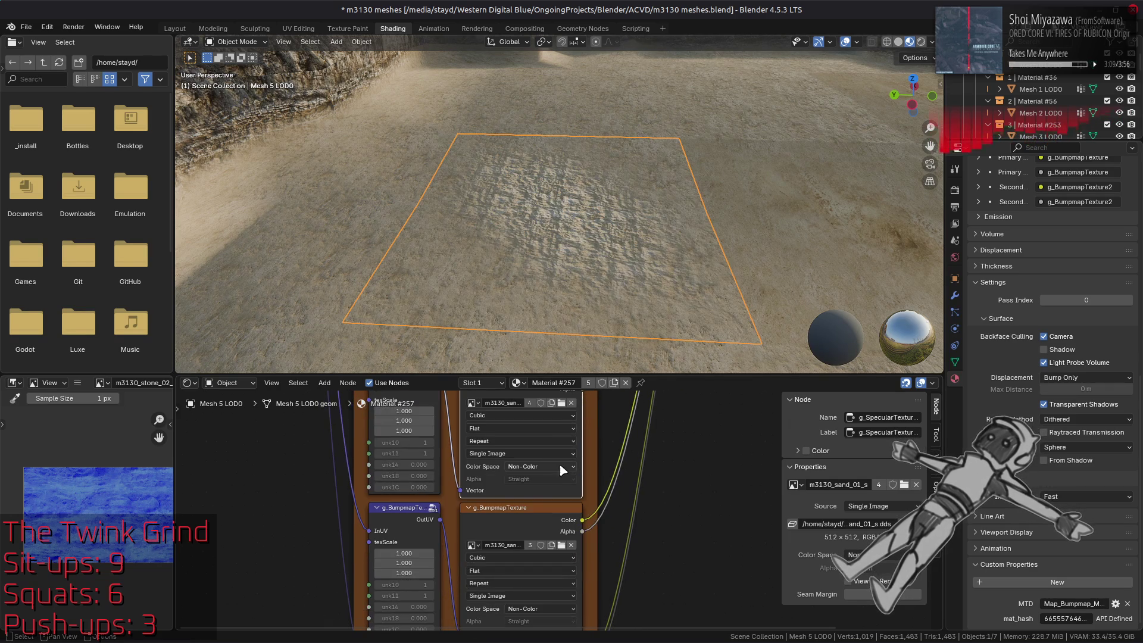
click(513, 514)
middle_drag(519, 545, 506, 503)
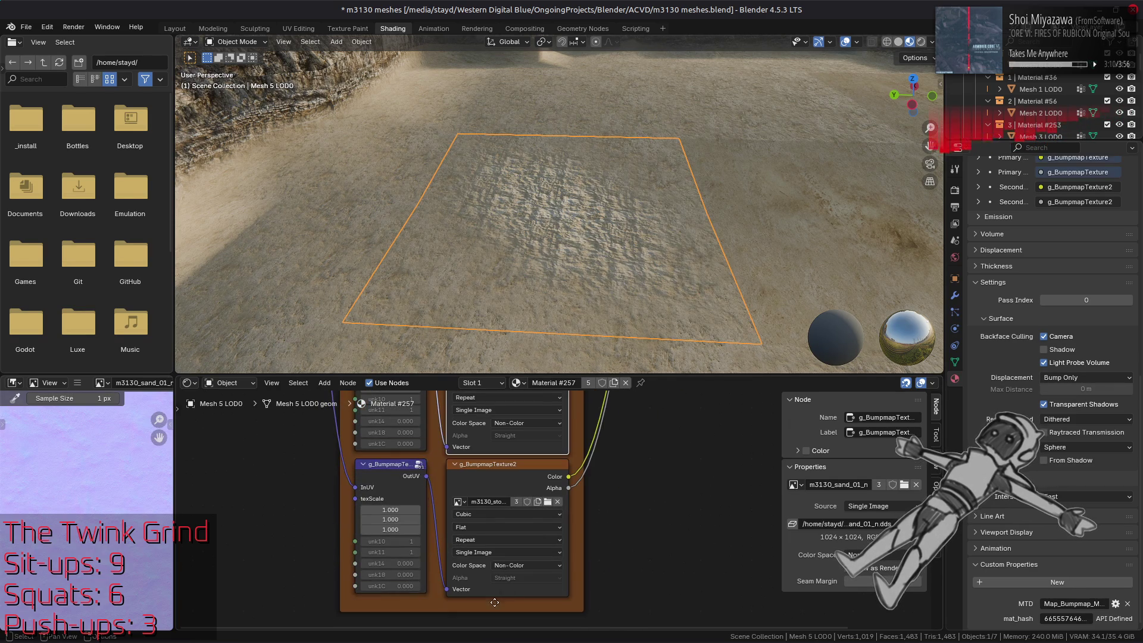
click(490, 493)
click(463, 500)
scroll(513, 547, up, 6)
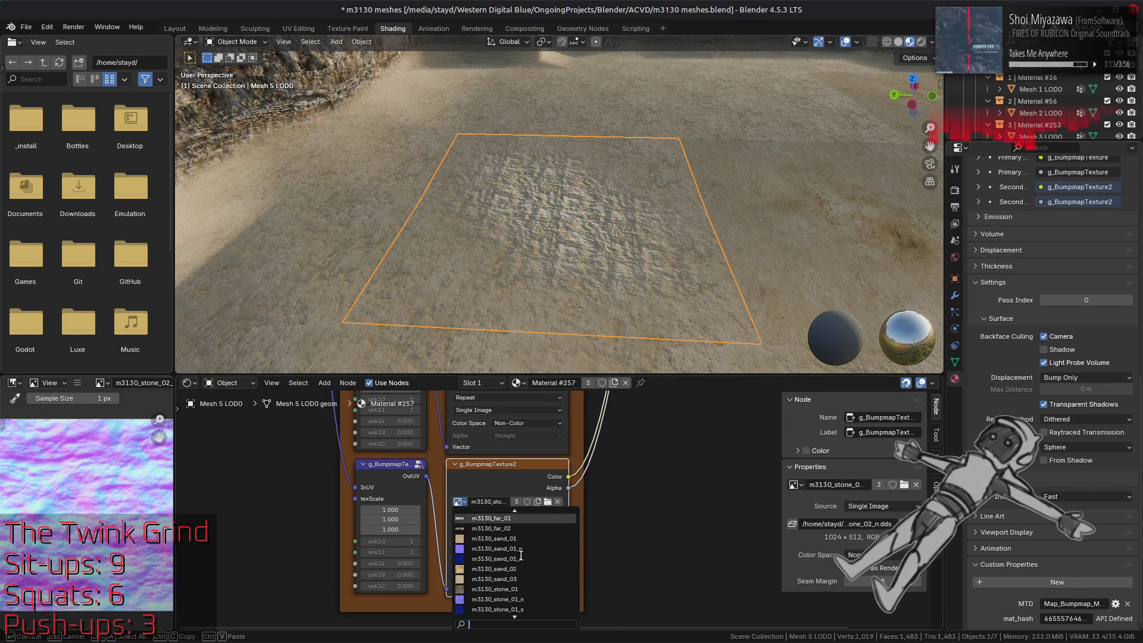
click(541, 550)
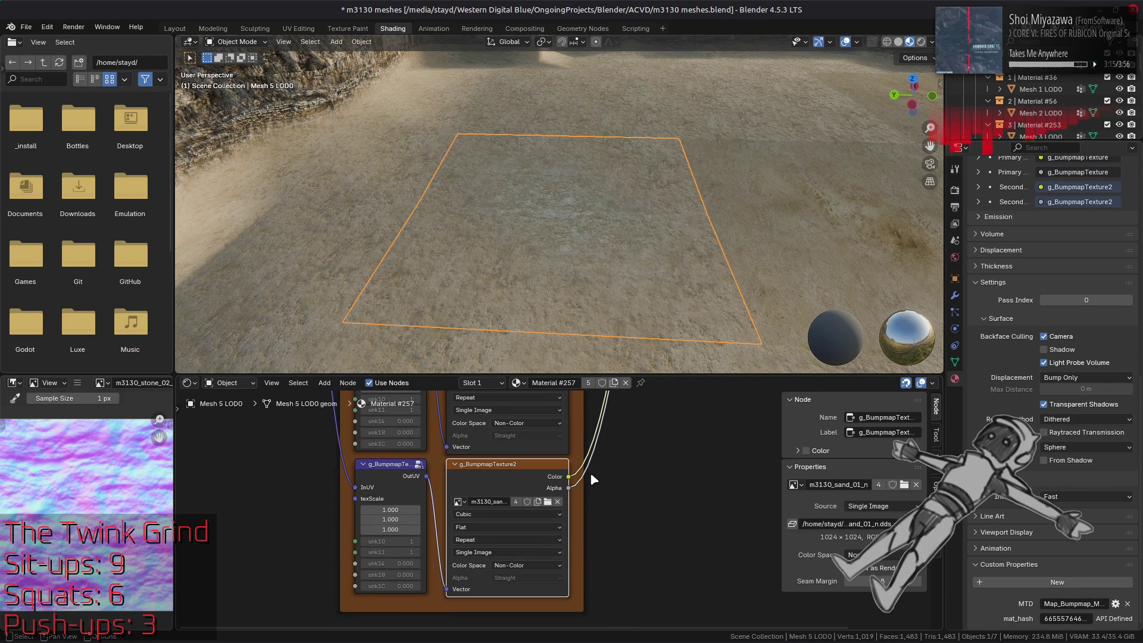
click(791, 250)
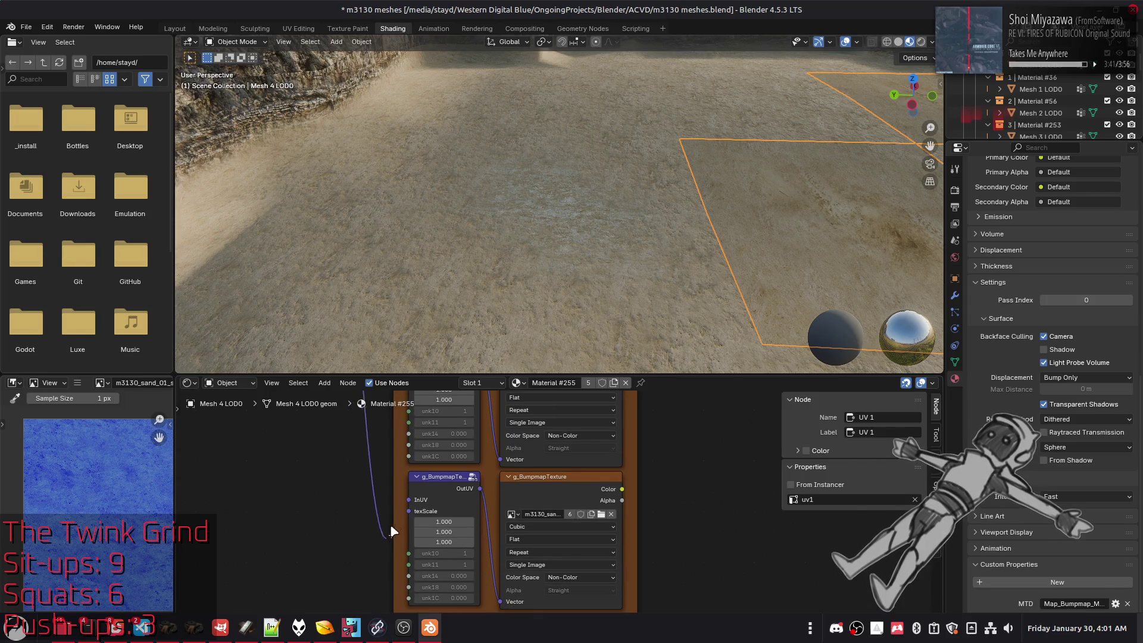
- In Material #255, wire the UV map output into the g_BumpmapTexture node's InUV socket
mouse_move(388, 527)
middle_down()
mouse_move(360, 529)
mouse_move(331, 490)
middle_up()
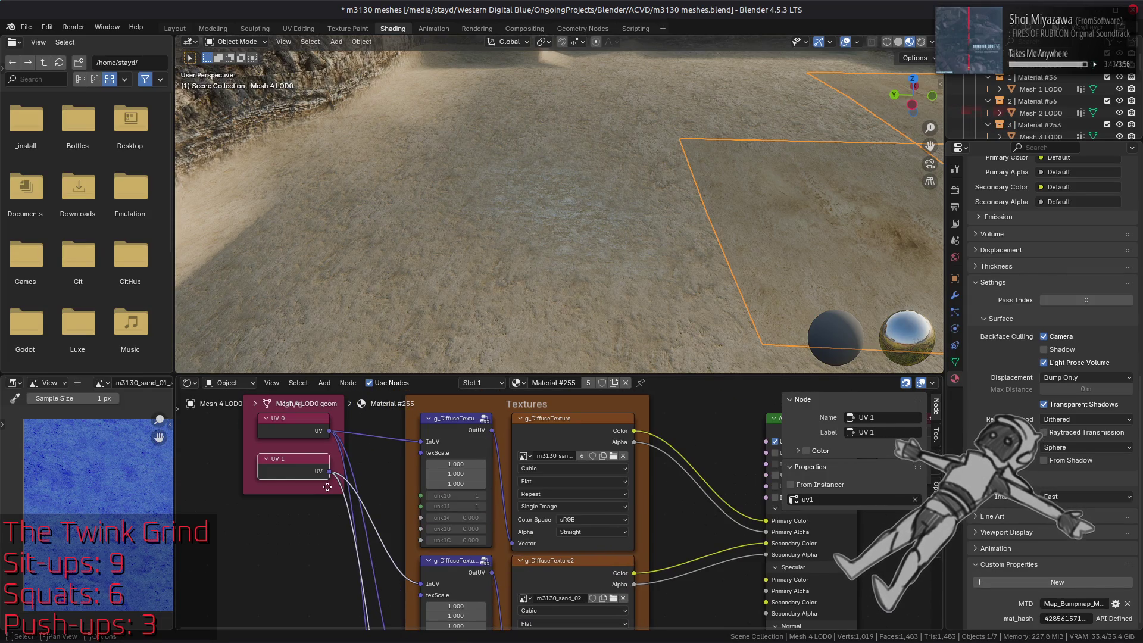
shift+scroll(332, 472, down, 10)
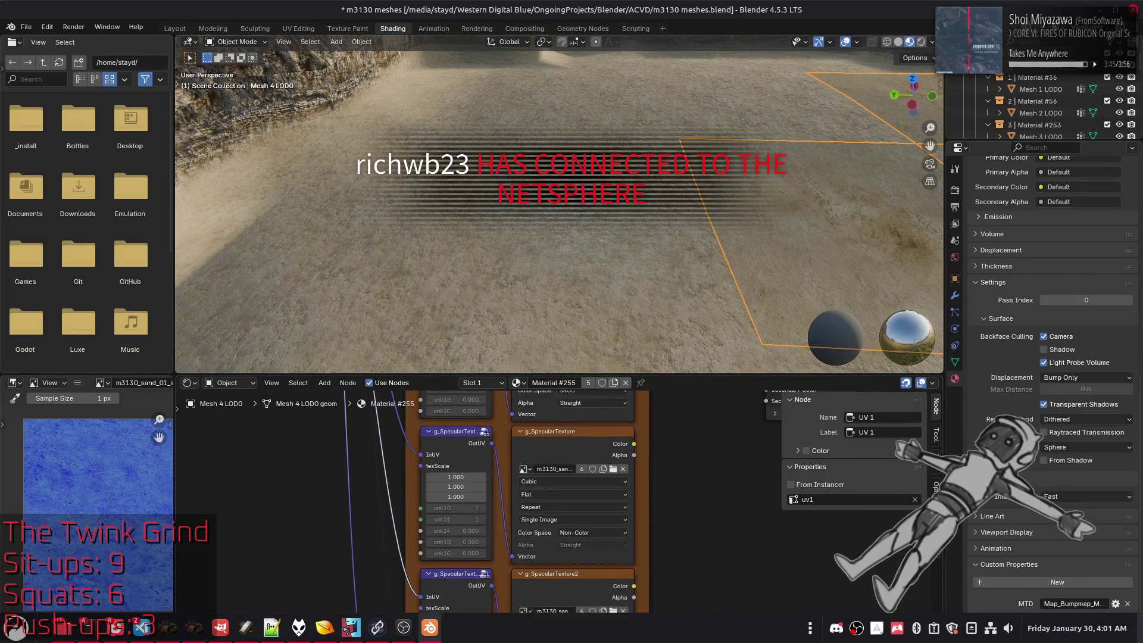
shift+scroll(360, 598, down, 6)
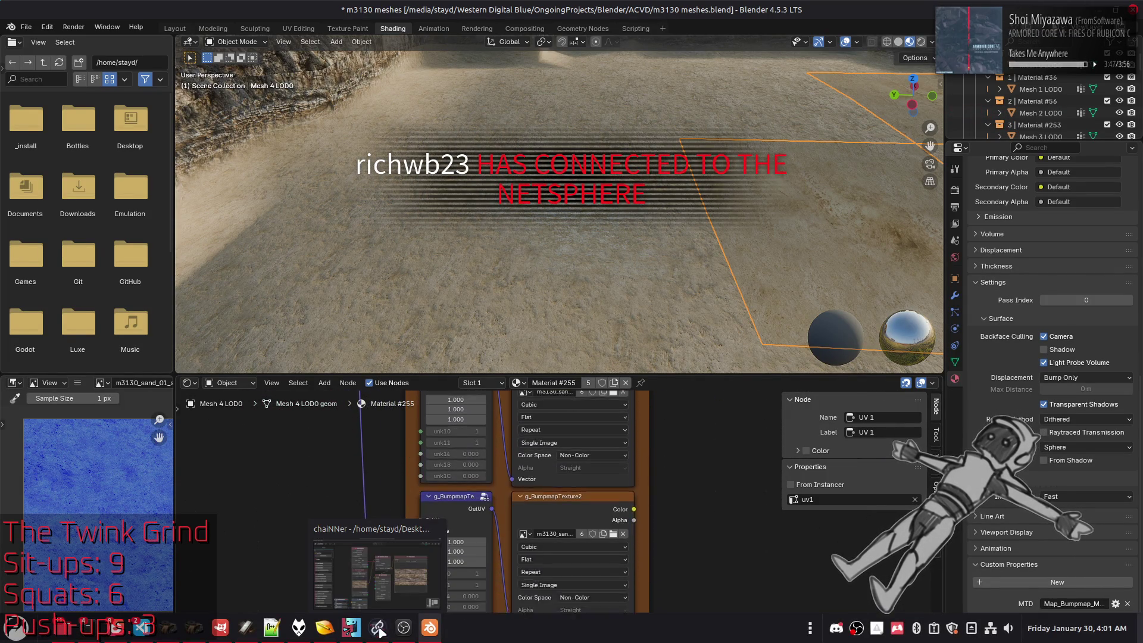
drag(367, 478, 422, 465)
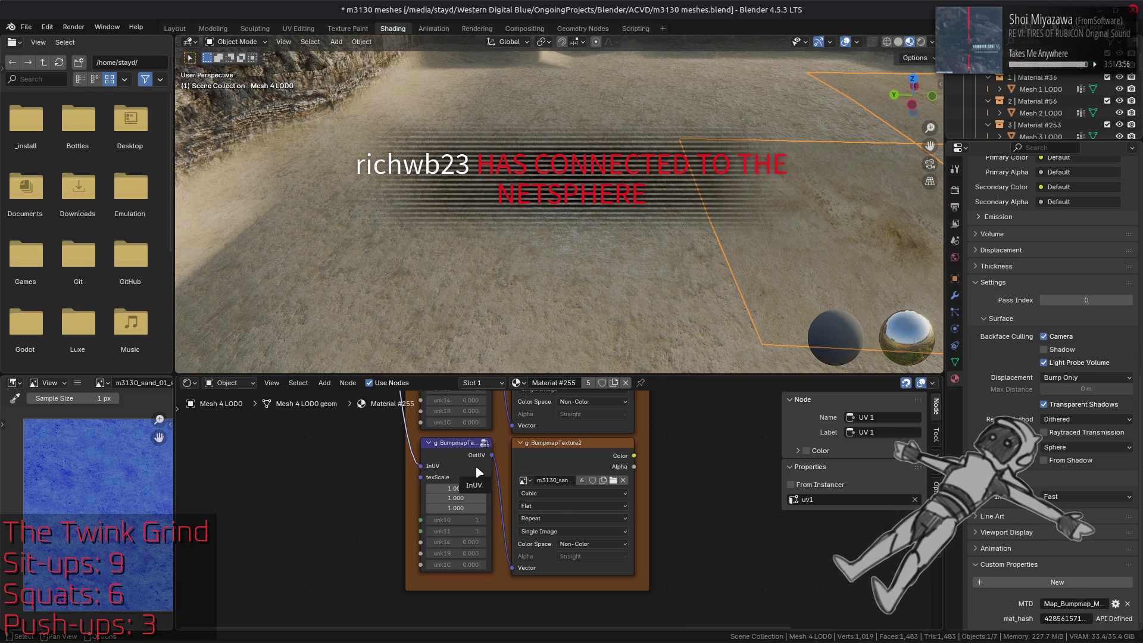
key(XF86AudioLowerVolume)
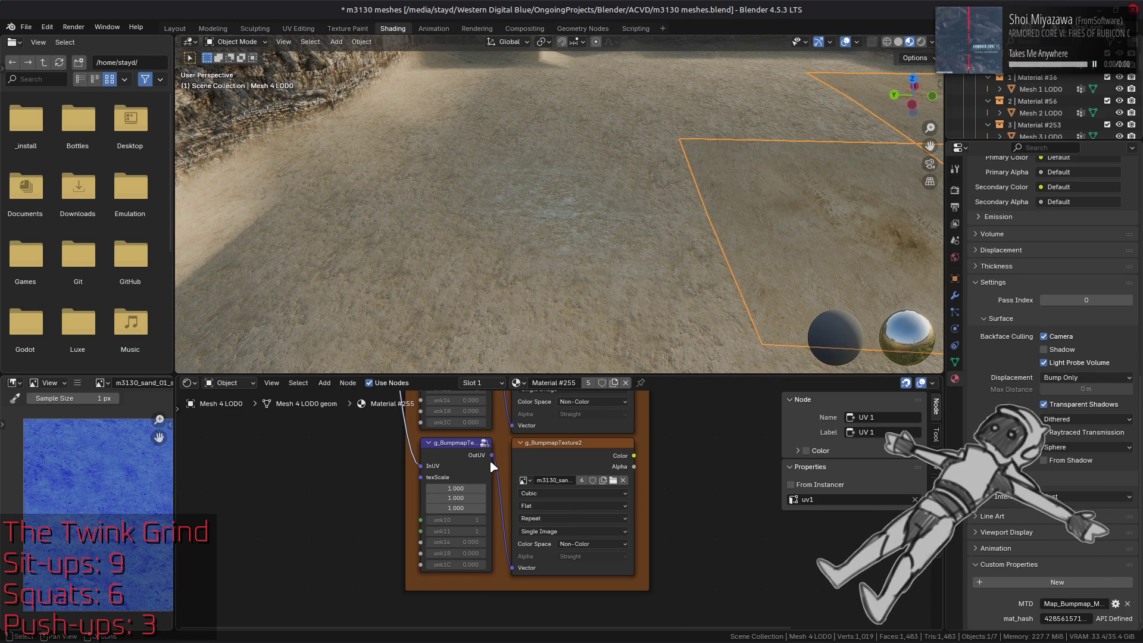
mouse_move(635, 469)
middle_down()
mouse_move(547, 521)
mouse_move(521, 458)
mouse_move(502, 477)
mouse_move(501, 464)
mouse_move(517, 516)
middle_up()
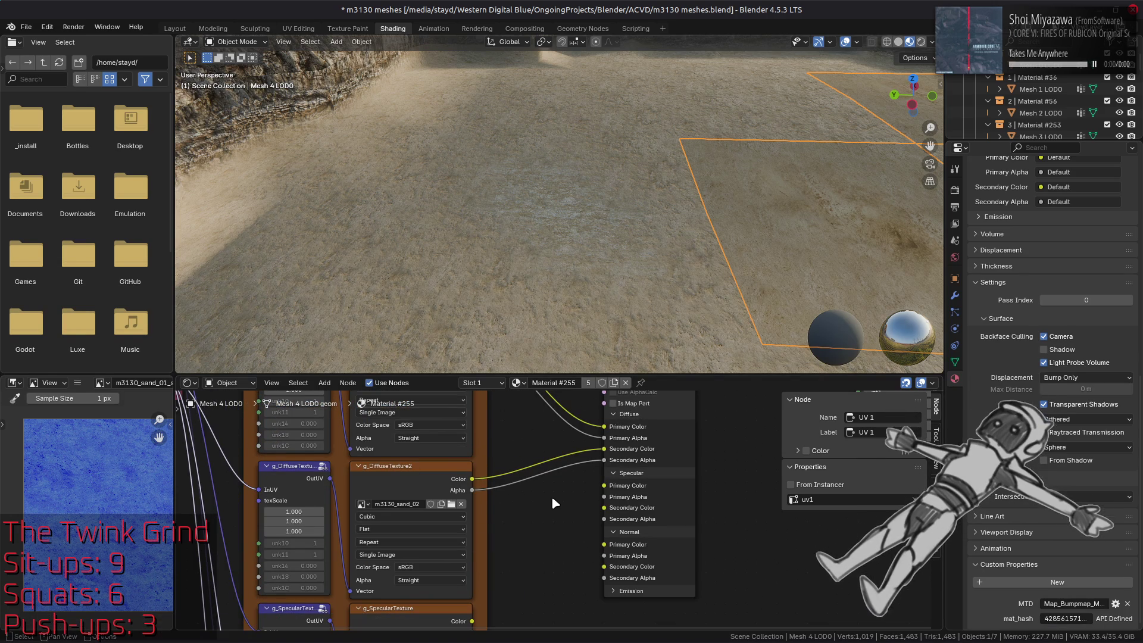
middle_drag(507, 565, 498, 506)
- Link the g_SpecularTexture and g_SpecularTexture2 Color and Alpha outputs to the shader's Specular inputs
click(459, 565)
mouse_move(460, 564)
mouse_down()
mouse_move(528, 464)
mouse_move(593, 428)
mouse_up()
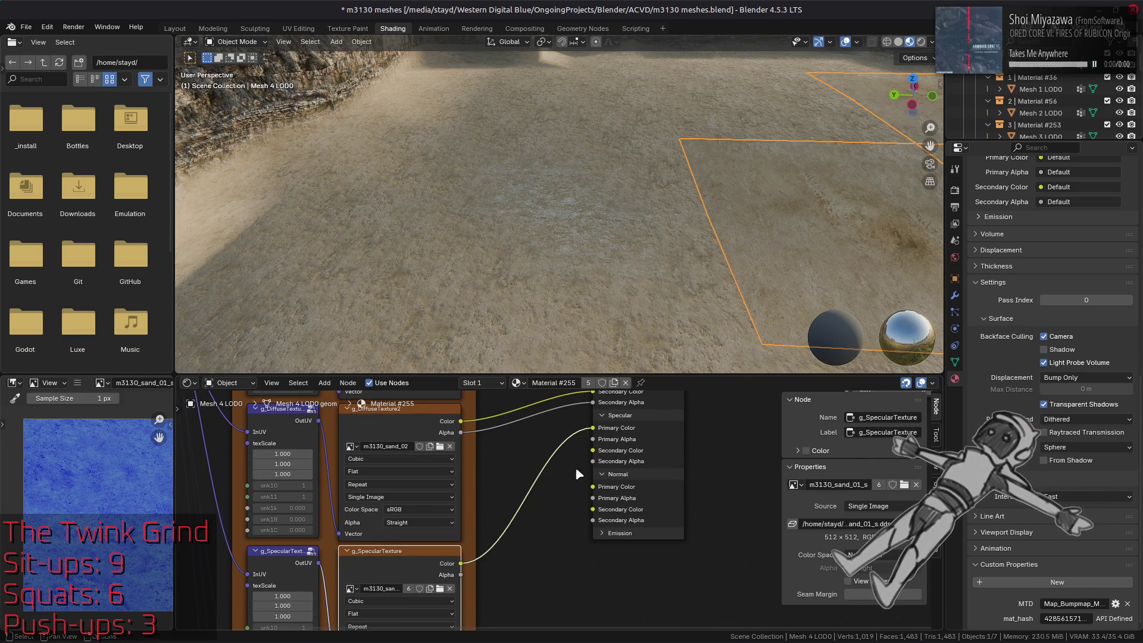
drag(461, 575, 593, 438)
middle_drag(524, 582, 512, 477)
mouse_move(449, 600)
mouse_down()
mouse_move(479, 505)
mouse_move(554, 398)
mouse_move(567, 455)
mouse_move(578, 455)
mouse_up()
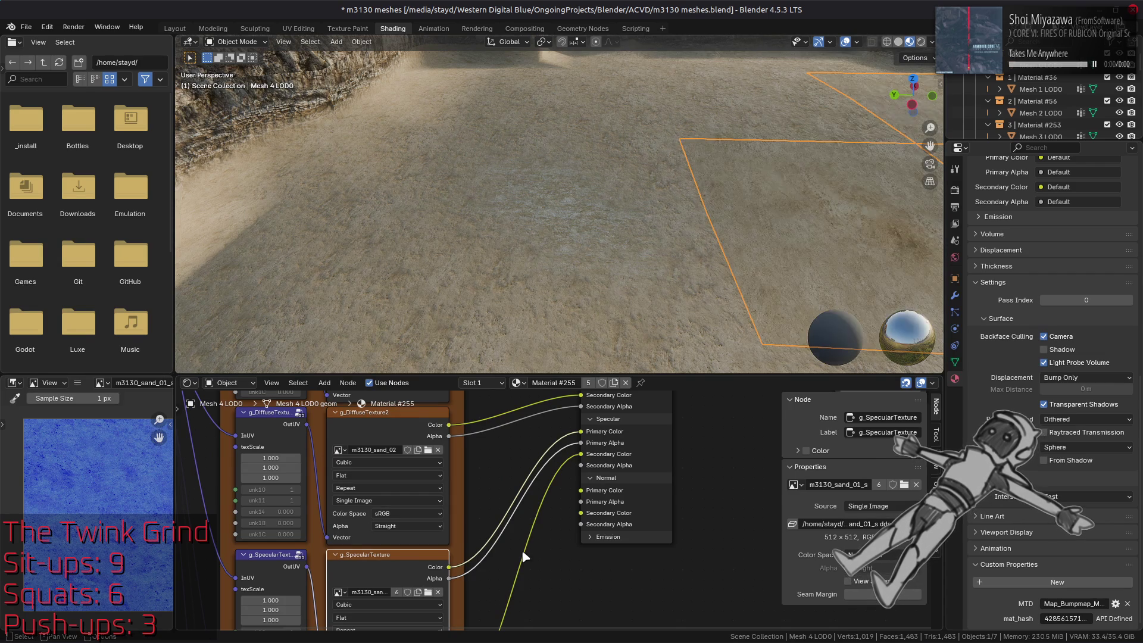
scroll(514, 408, down, 2)
middle_drag(514, 408, 501, 517)
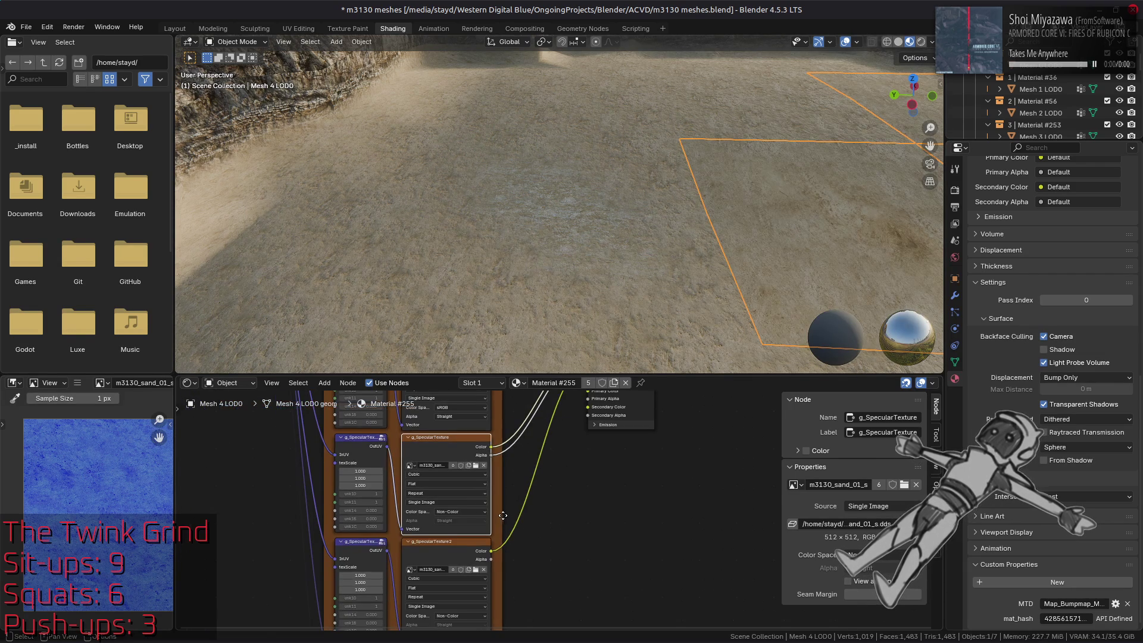
mouse_move(495, 563)
mouse_down()
mouse_move(548, 327)
mouse_move(571, 467)
mouse_move(587, 476)
mouse_up()
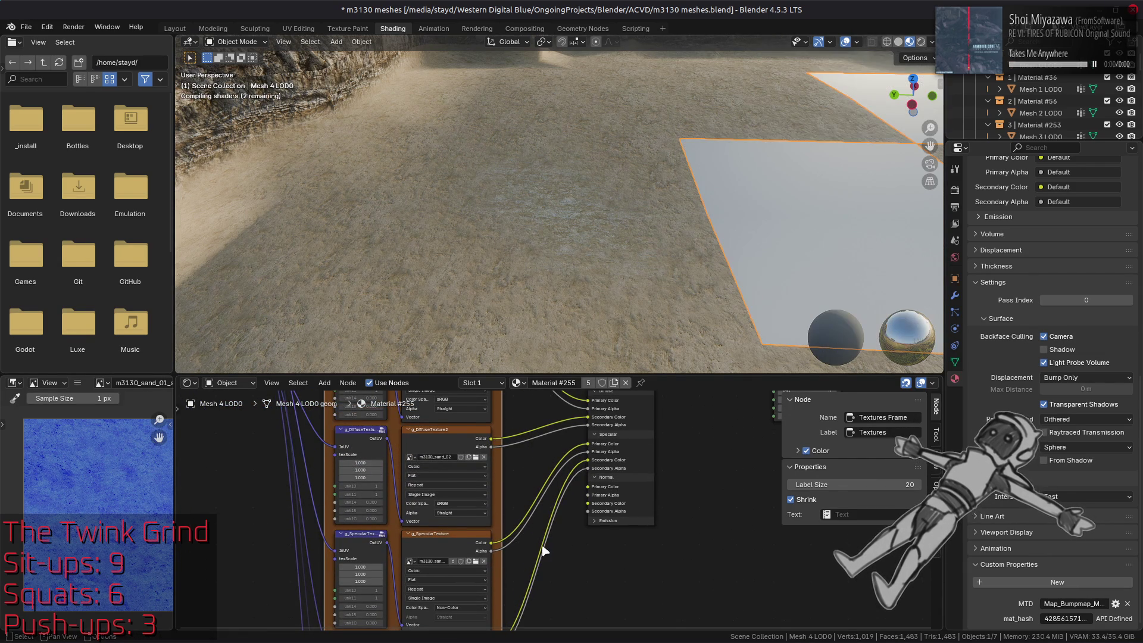
- Link the g_BumpmapTexture and g_BumpmapTexture2 outputs into the shader's Normal inputs
shift+scroll(544, 573, down, 8)
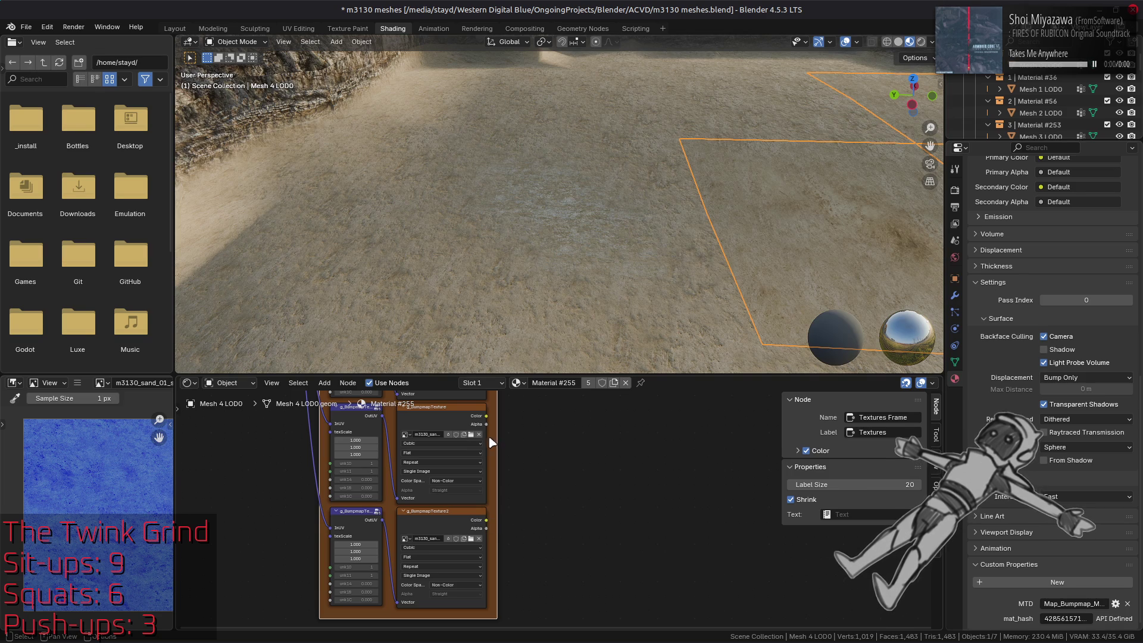
drag(489, 416, 537, 298)
mouse_move(526, 186)
mouse_down()
mouse_move(513, 217)
mouse_move(541, 499)
mouse_move(583, 476)
mouse_up()
shift+scroll(571, 523, down, 10)
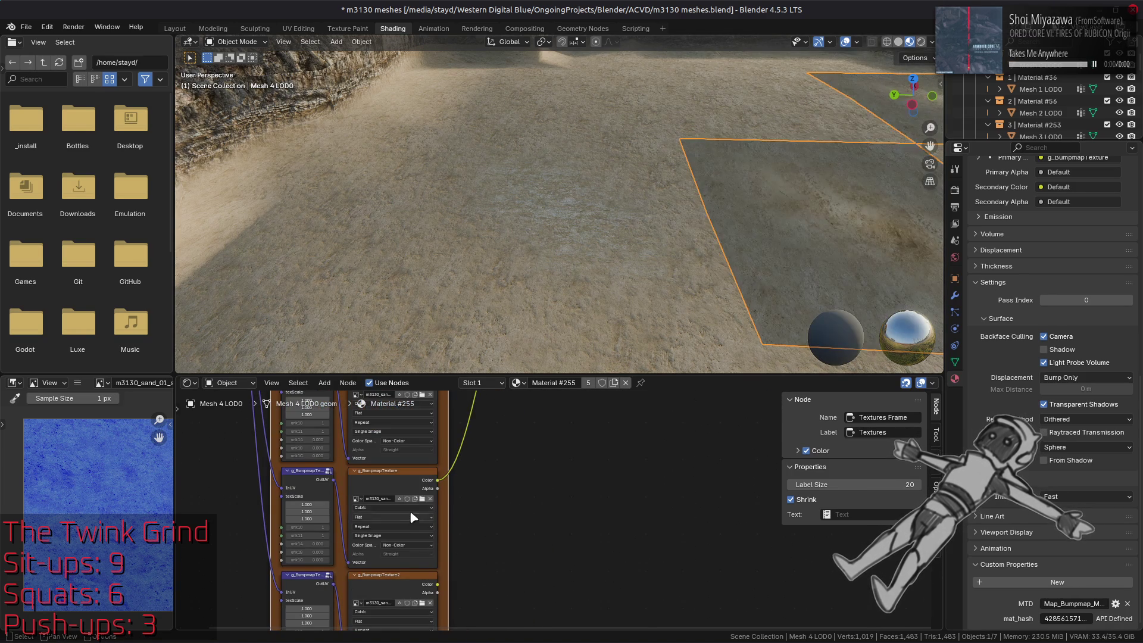
drag(438, 488, 523, 295)
mouse_move(526, 234)
mouse_down()
mouse_move(492, 230)
mouse_move(509, 521)
mouse_move(534, 516)
mouse_up()
scroll(506, 548, down, 5)
mouse_move(413, 588)
mouse_down()
mouse_move(452, 471)
mouse_move(466, 294)
mouse_move(461, 508)
mouse_move(511, 489)
mouse_up()
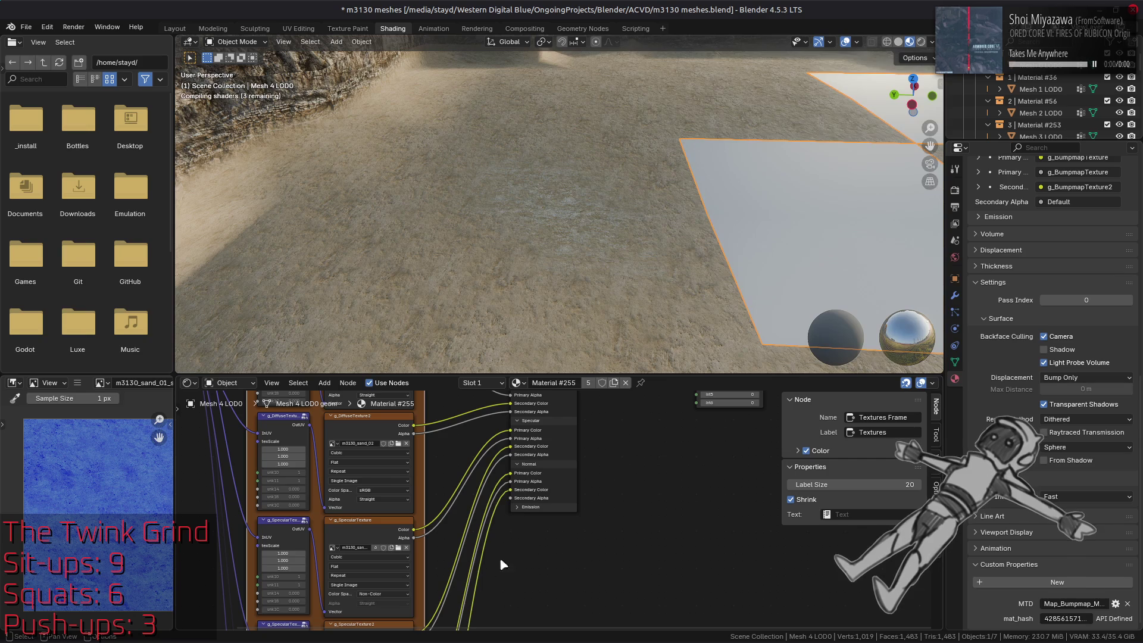
scroll(505, 598, down, 5)
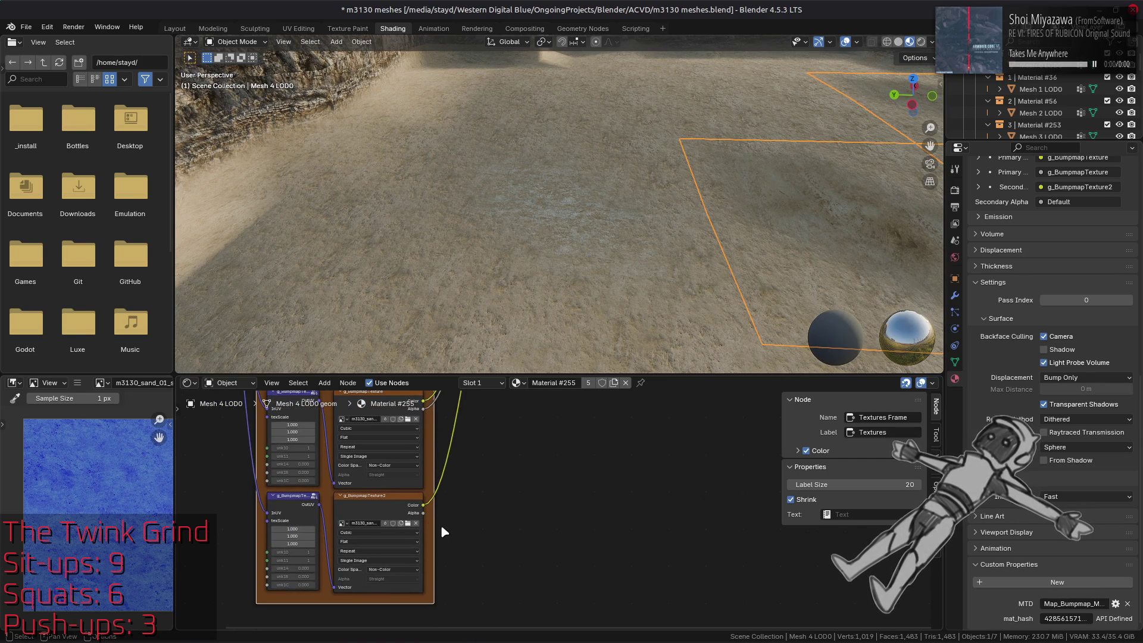
mouse_move(423, 512)
mouse_down()
mouse_move(526, 281)
mouse_move(485, 508)
mouse_move(520, 498)
mouse_up()
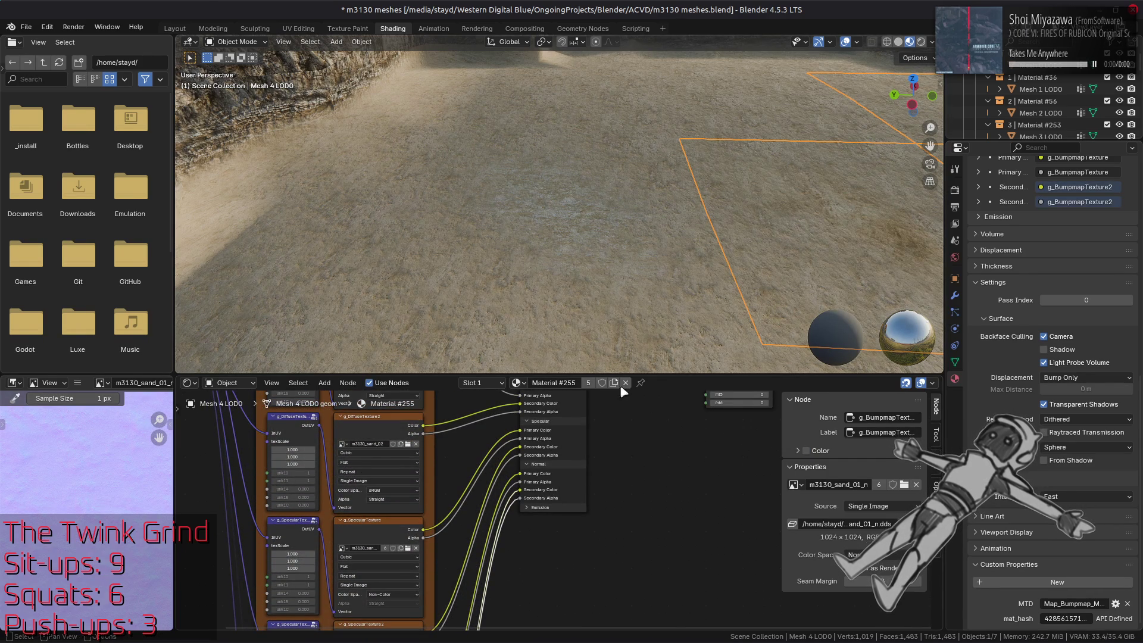
- Save m3130 meshes.blend from the Layout workspace
click(175, 28)
mouse_move(523, 288)
middle_down()
mouse_move(564, 359)
mouse_move(408, 362)
mouse_move(560, 339)
middle_up()
key(ctrl+s)
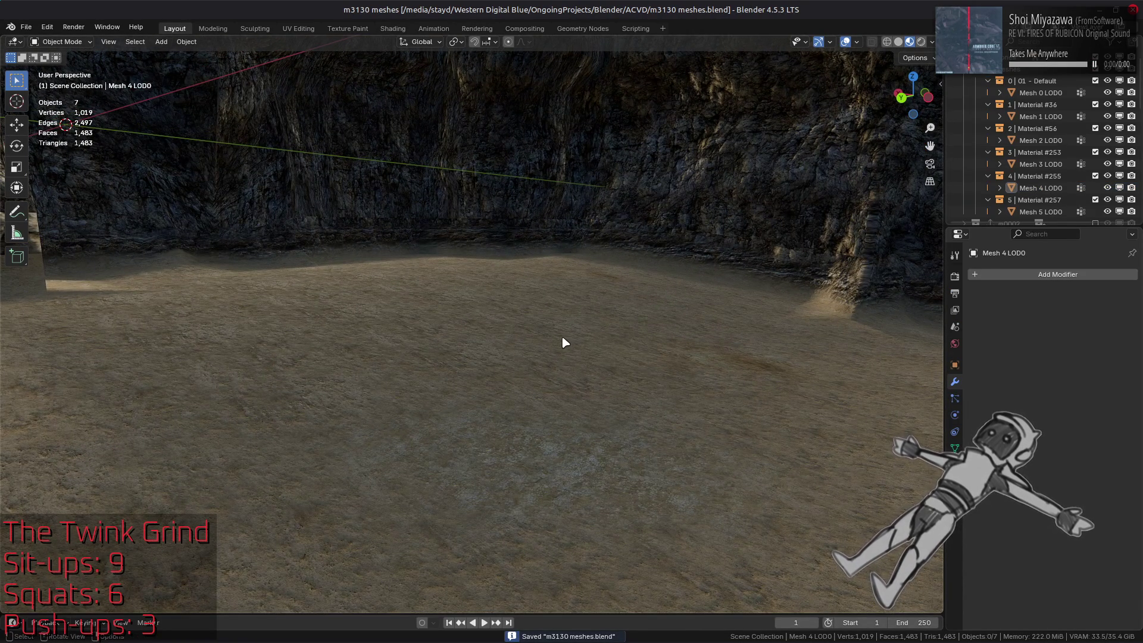
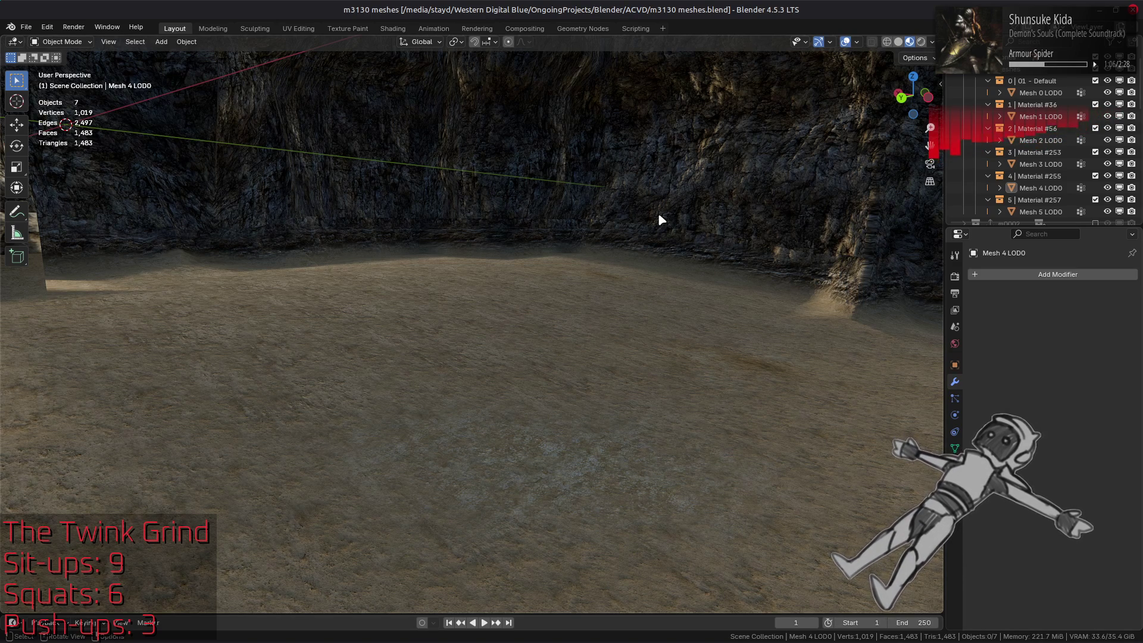
- Orbit around the cave to inspect the floor Mesh 0 LOD0 and wall strip Mesh 3 LOD0
scroll(658, 212, down, 8)
mouse_move(564, 311)
middle_down()
mouse_move(447, 316)
mouse_move(639, 382)
middle_up()
scroll(640, 383, up, 5)
click(509, 332)
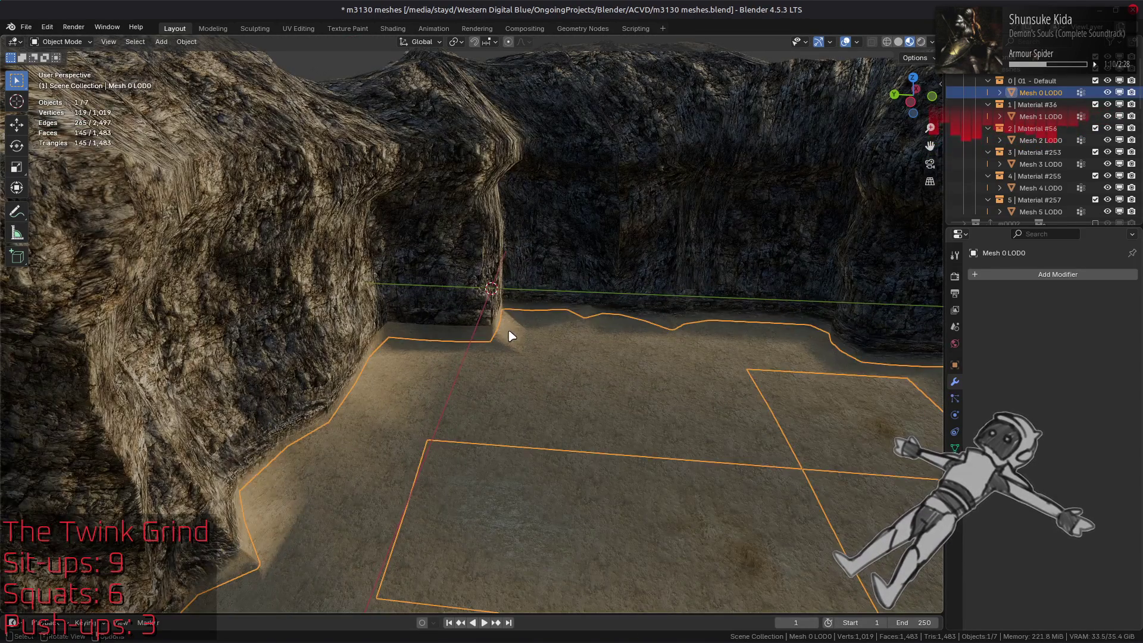
scroll(509, 333, up, 3)
mouse_move(509, 333)
middle_down()
mouse_move(456, 355)
mouse_move(623, 385)
middle_up()
click(635, 387)
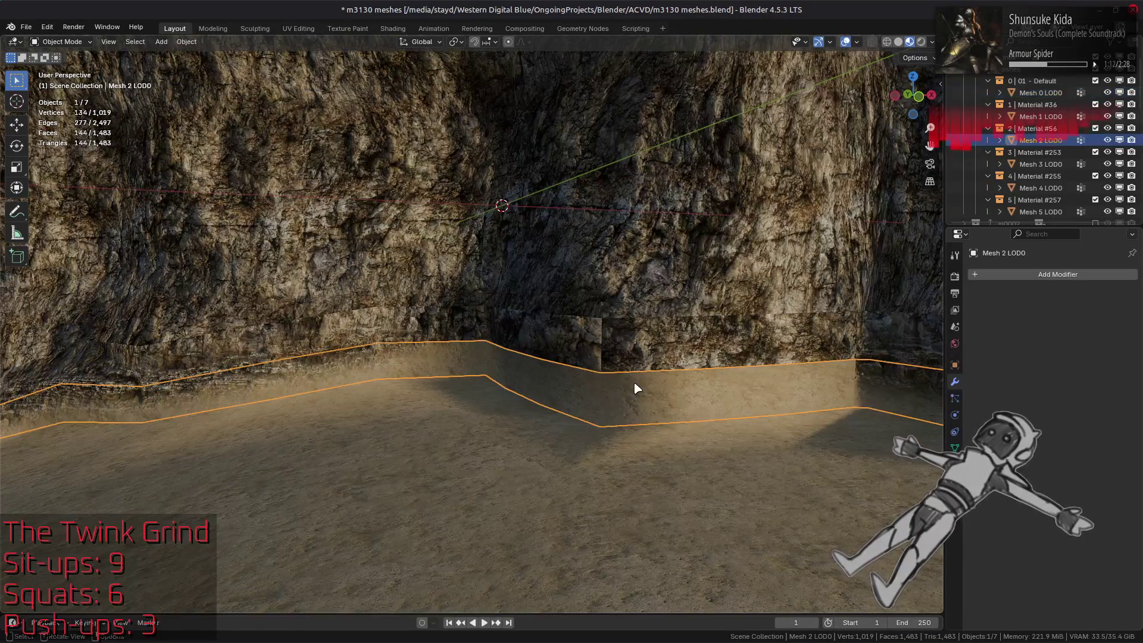
scroll(649, 338, down, 1)
key(alt+a)
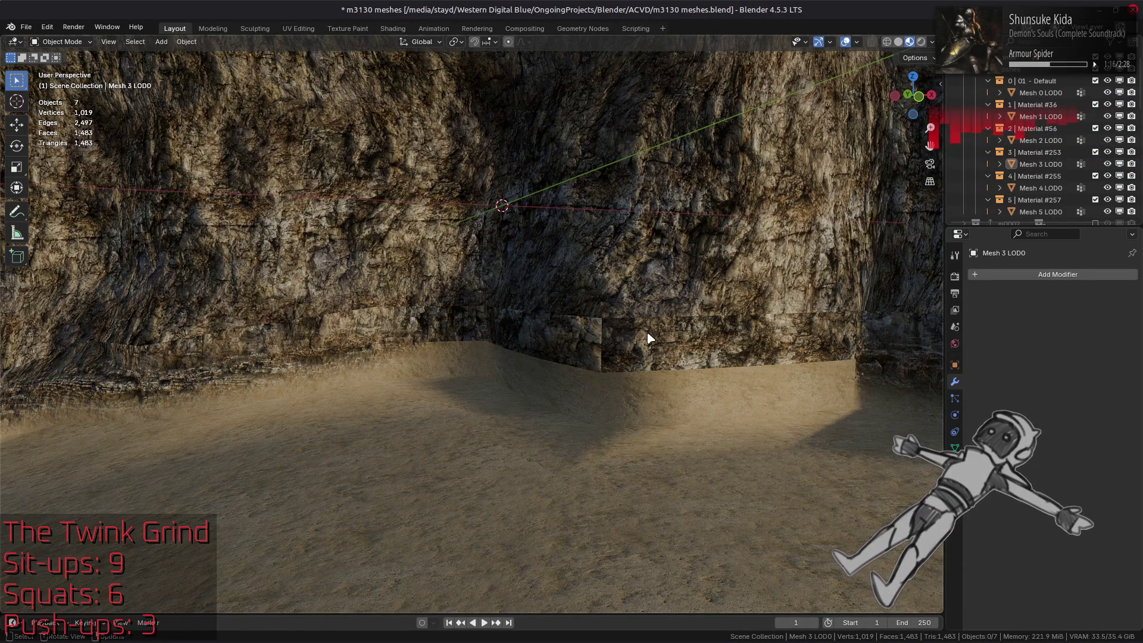
- Move in close to the wall strip, comparing the floor Mesh 0 LOD0 and wall Mesh 3 LOD0
click(315, 323)
mouse_move(284, 402)
middle_down()
mouse_move(737, 365)
mouse_move(707, 364)
mouse_move(736, 442)
mouse_move(696, 319)
mouse_move(645, 372)
mouse_move(678, 379)
middle_up()
click(645, 372)
key(alt+a)
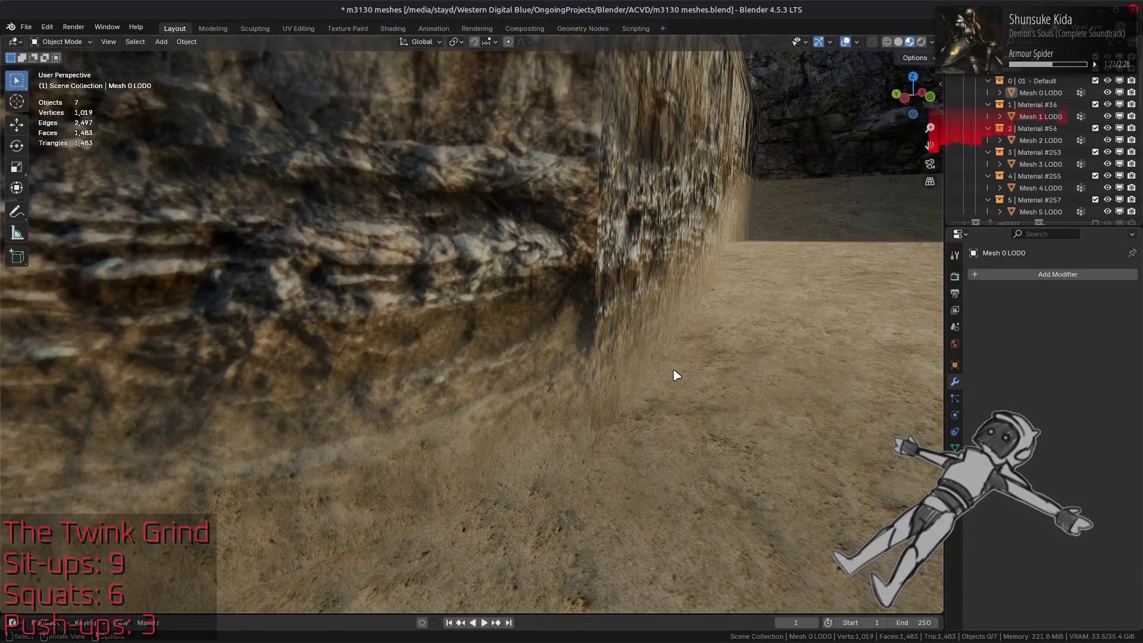
click(557, 247)
scroll(556, 246, down, 2)
mouse_move(556, 246)
middle_down()
mouse_move(498, 268)
mouse_move(553, 350)
middle_up()
- Select the upper wall Mesh 1 LOD0 and enter Edit Mode with all faces selected
key(alt+a)
click(559, 316)
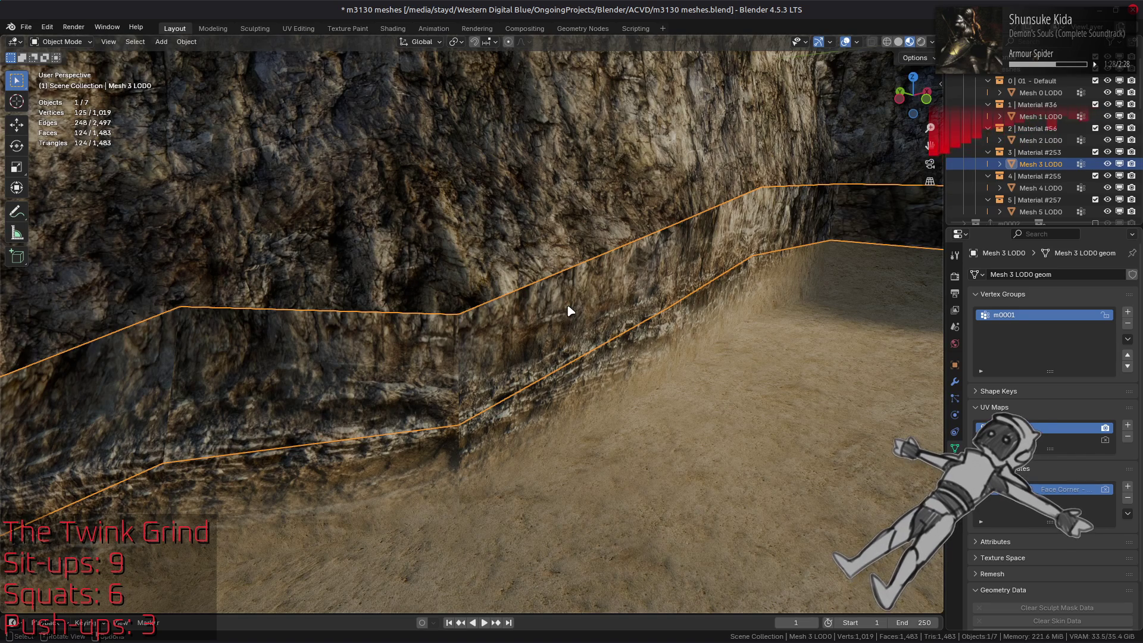
click(500, 248)
key(Tab)
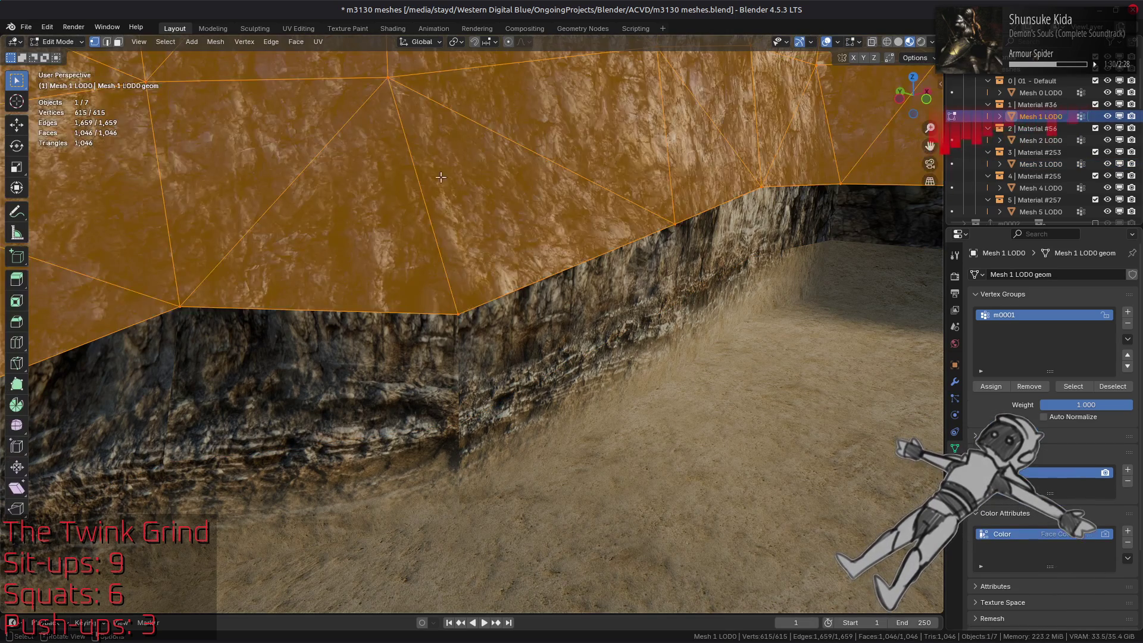
- Switch to the UV Editing workspace and show the wall in Material Preview
click(298, 28)
mouse_move(538, 180)
middle_down()
mouse_move(626, 191)
mouse_move(774, 174)
middle_up()
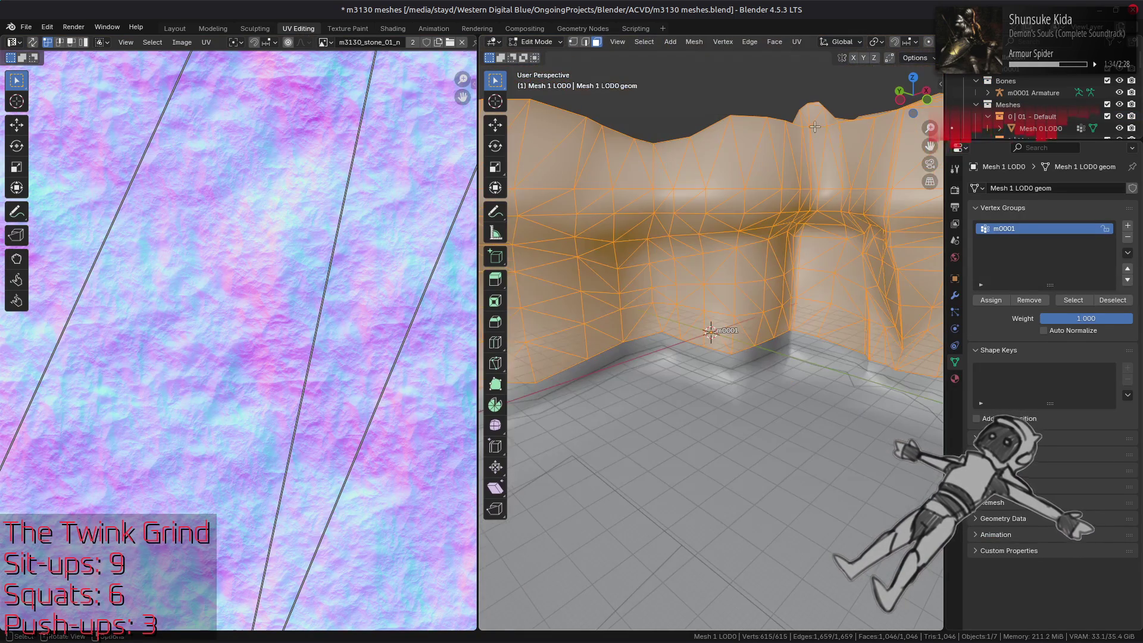
scroll(881, 43, down, 5)
click(910, 42)
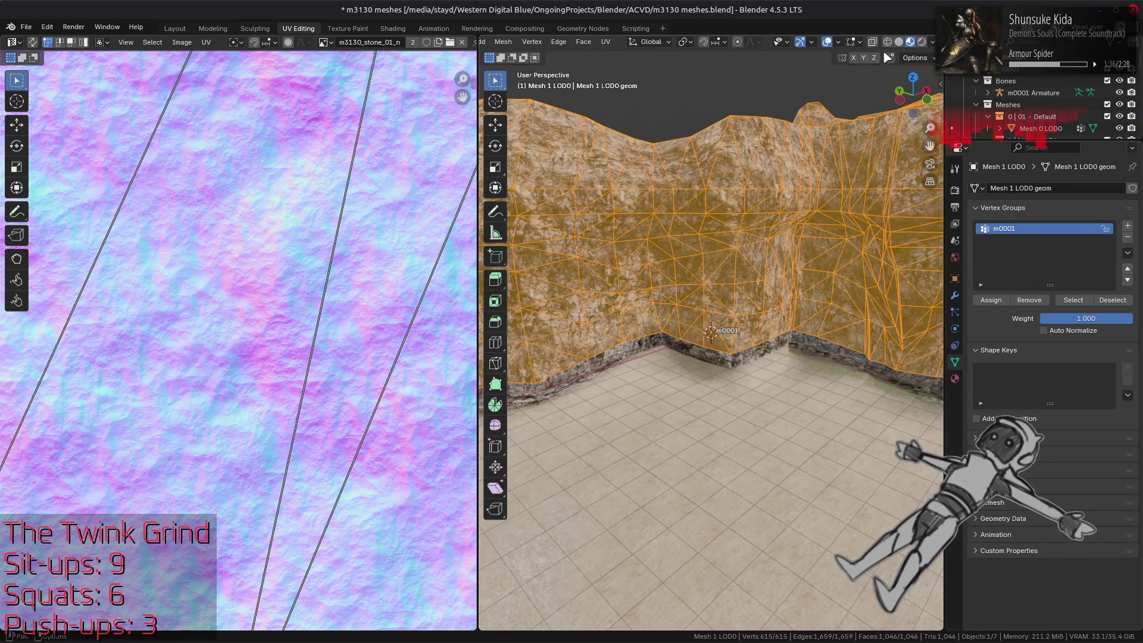
- Turn off Floor, X, Y, Bones, Motion Paths, Origins and Relationship Lines overlays
click(838, 42)
click(804, 99)
click(877, 100)
click(890, 99)
click(860, 186)
click(866, 199)
click(862, 208)
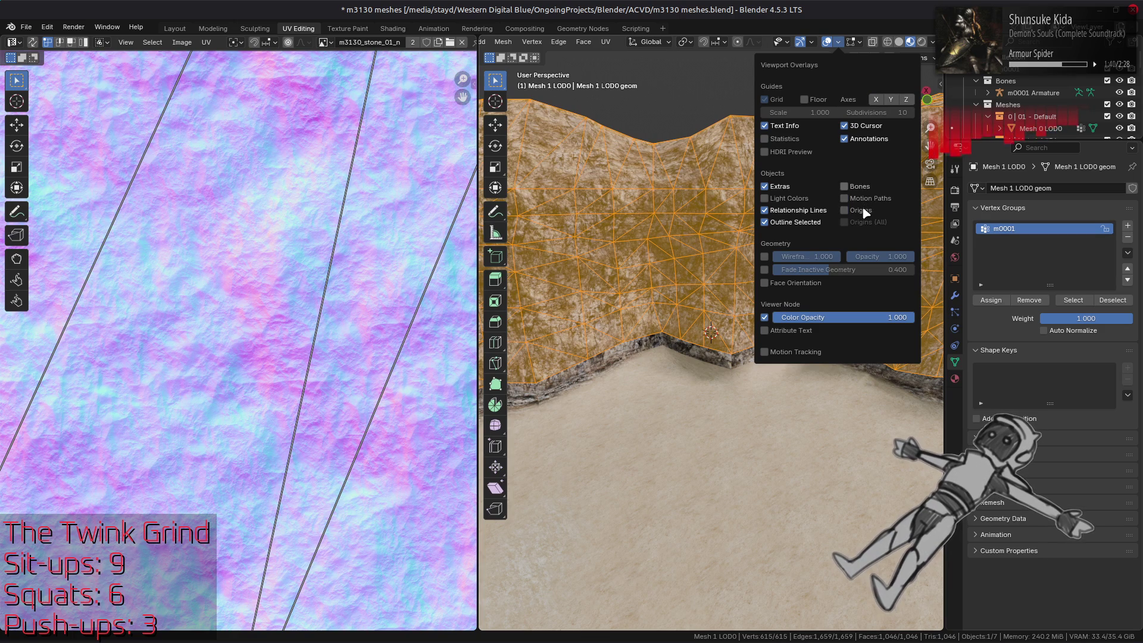
click(793, 210)
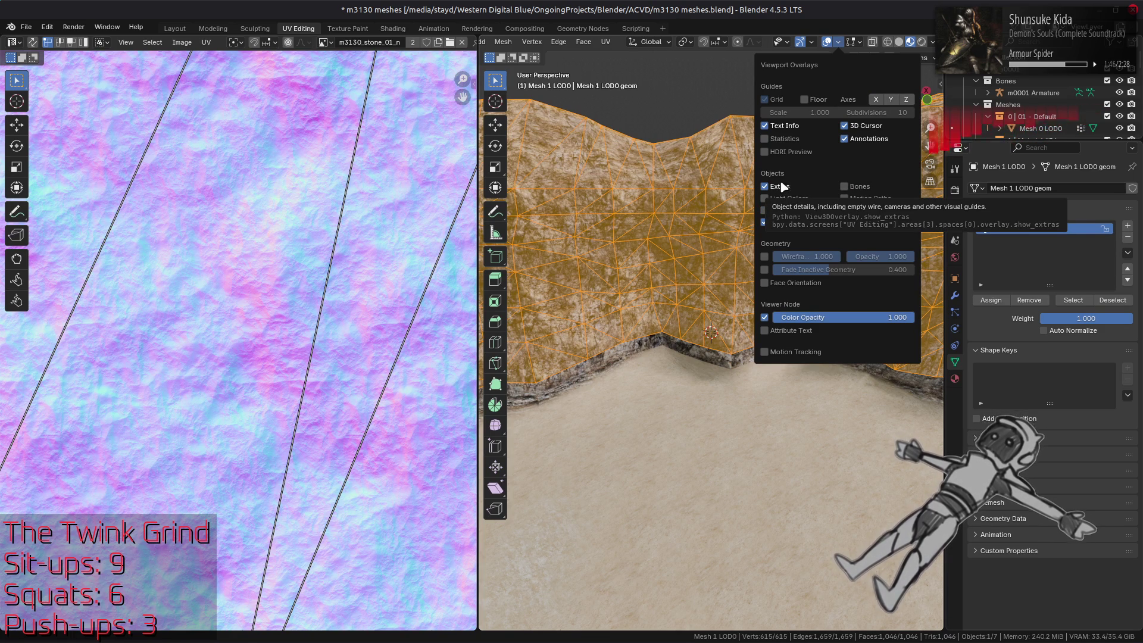
mouse_move(714, 310)
middle_down()
mouse_move(742, 341)
mouse_move(524, 408)
middle_up()
scroll(743, 341, up, 3)
scroll(863, 405, up, 3)
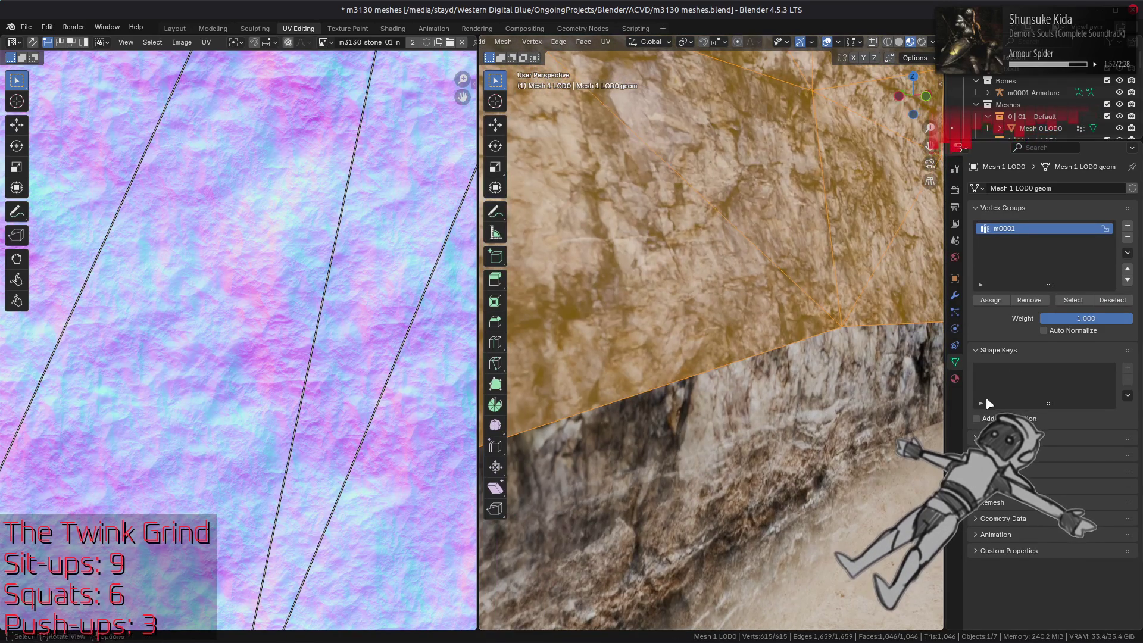
- Collapse Shape Keys and expand UV Maps, Color Attributes and Geometry Data panels
click(1005, 351)
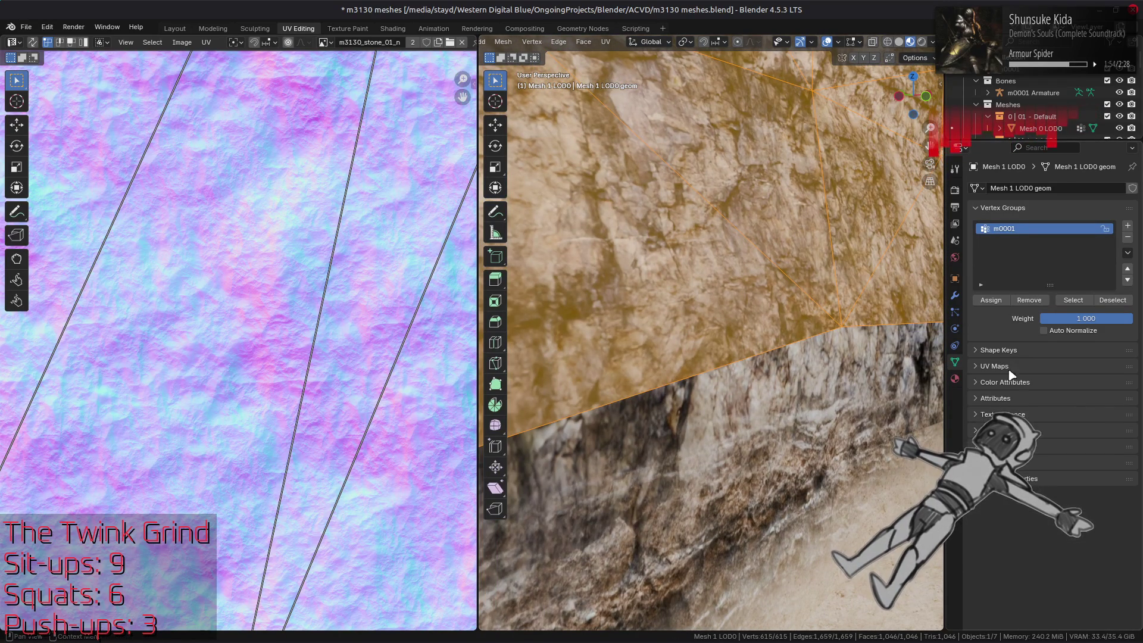
click(1011, 382)
click(1005, 366)
click(998, 549)
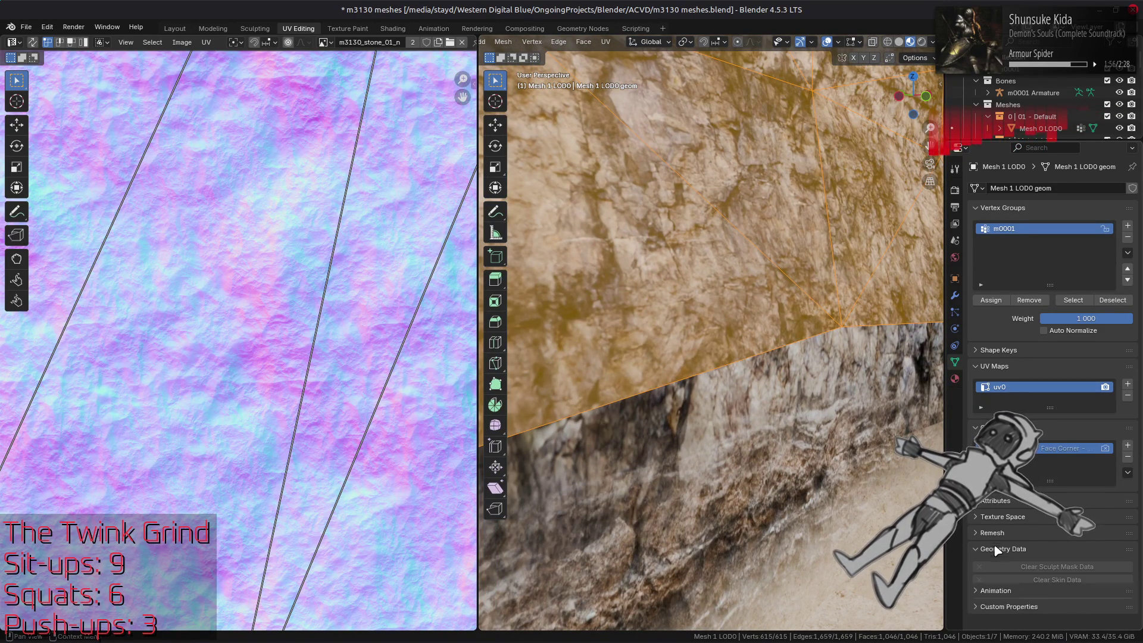
middle_drag(685, 381, 596, 369)
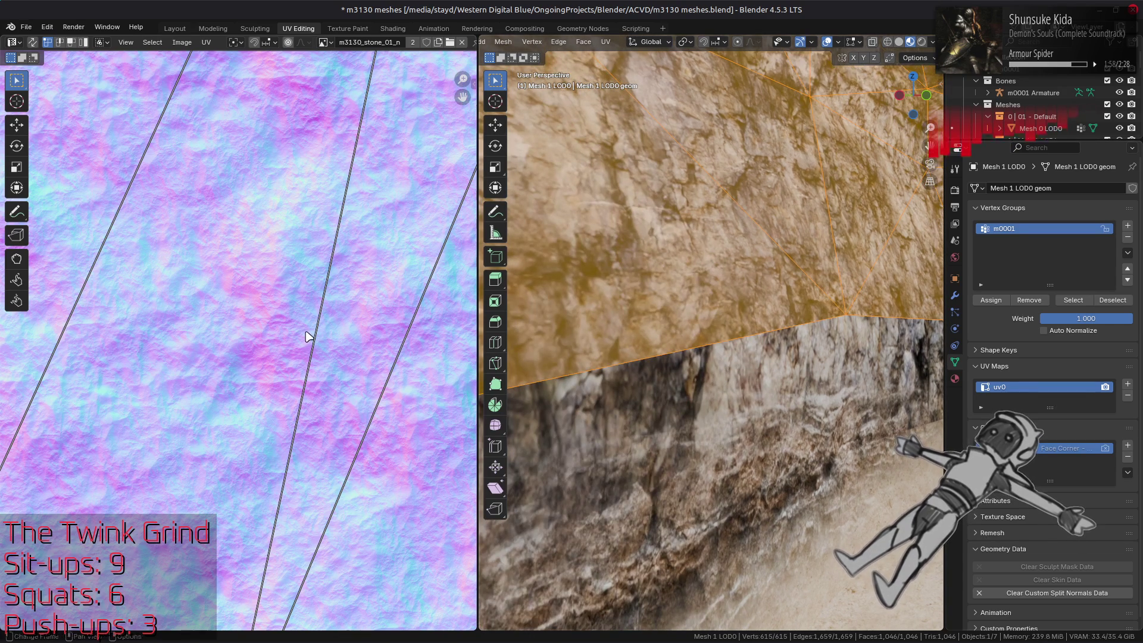
scroll(306, 336, down, 15)
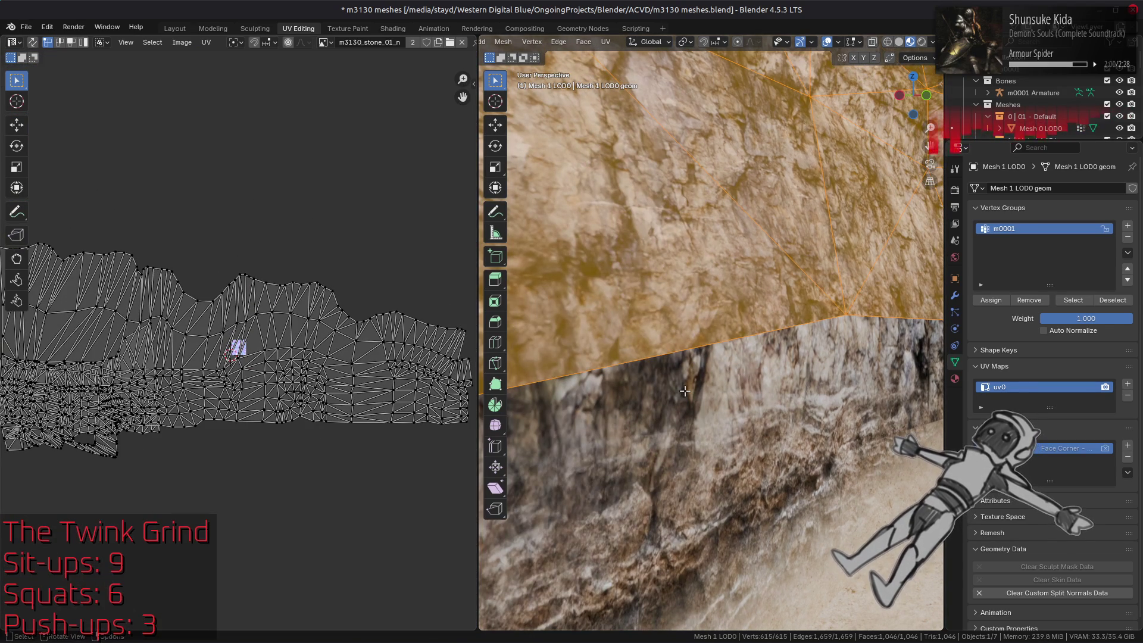
- Select Mesh 3 LOD0, select all its geometry and make uv1 the active UV map
key(Tab)
click(751, 406)
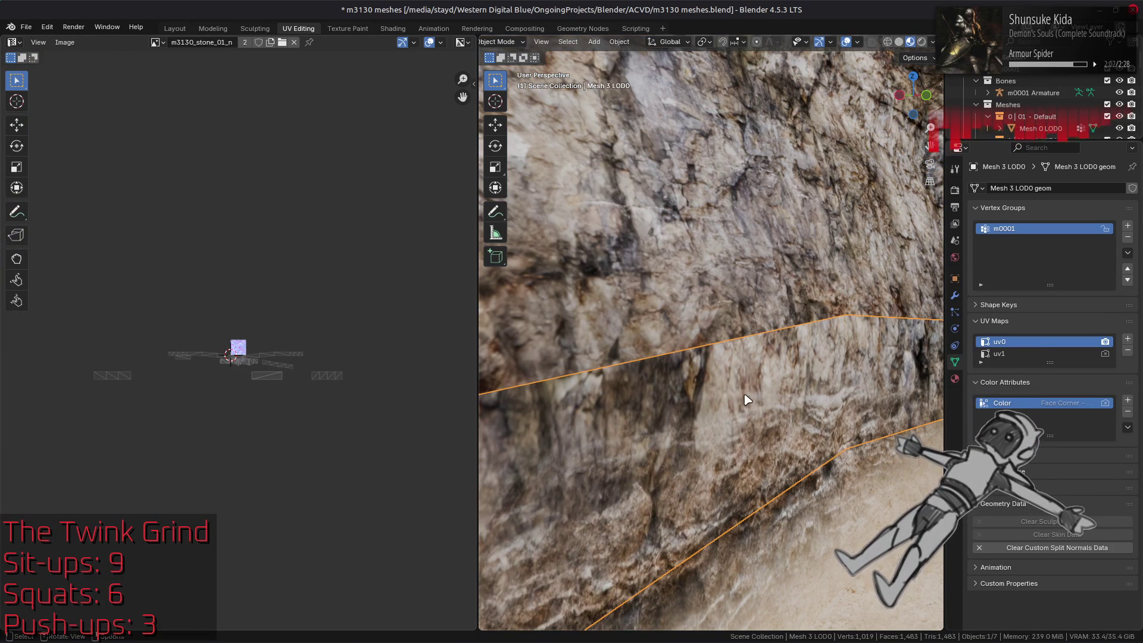
key(Tab)
key(Tab)
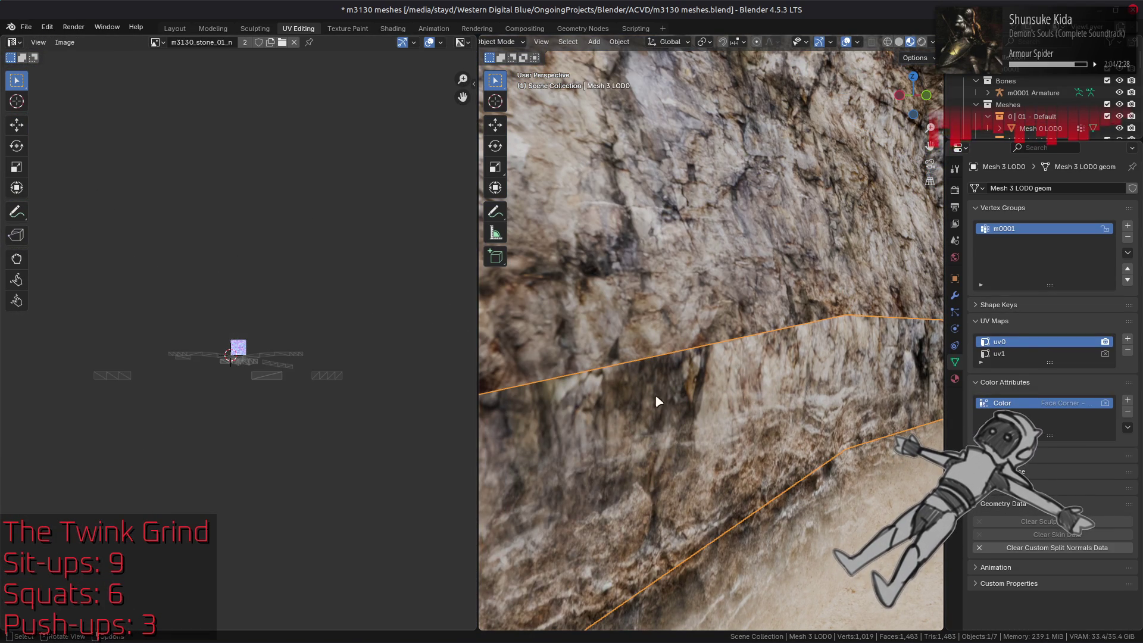
scroll(258, 421, up, 10)
key(Tab)
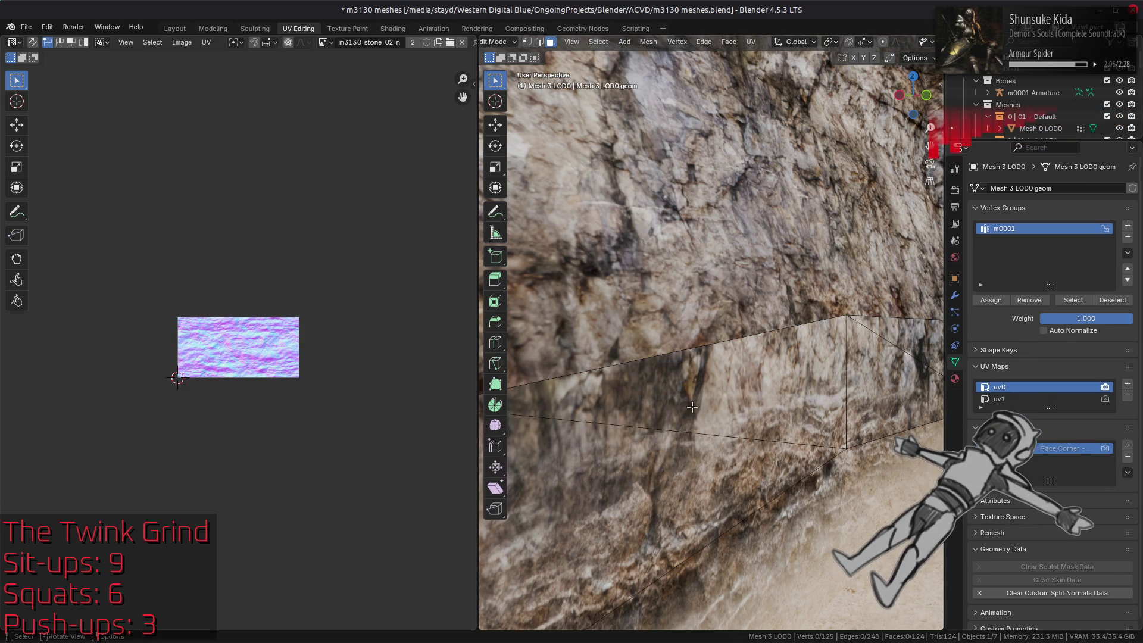
key(a)
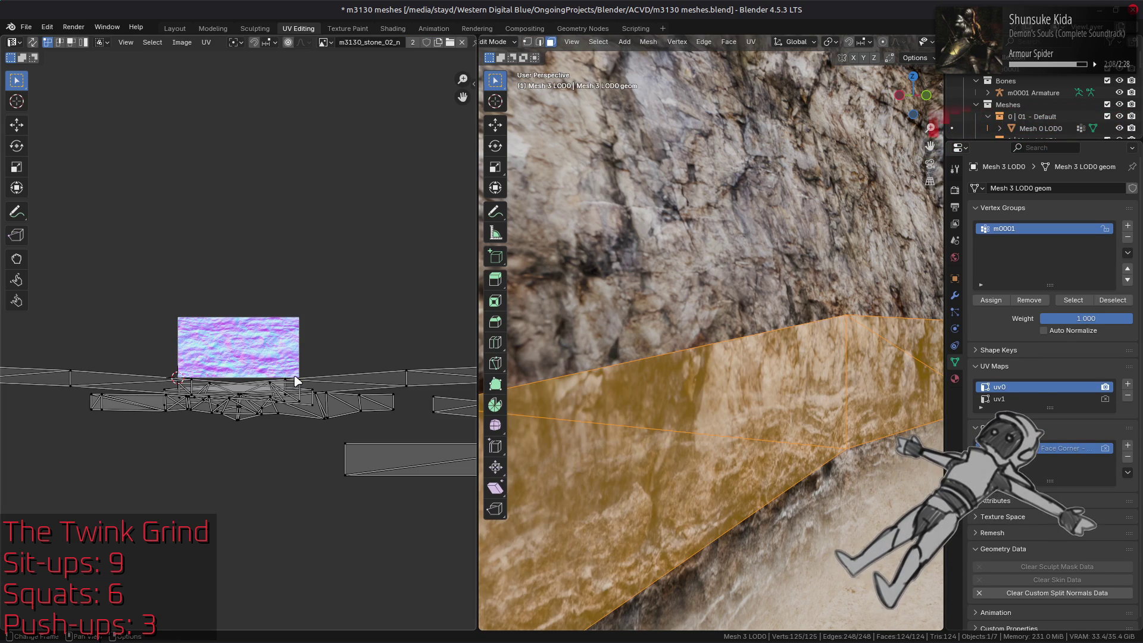
scroll(297, 381, down, 5)
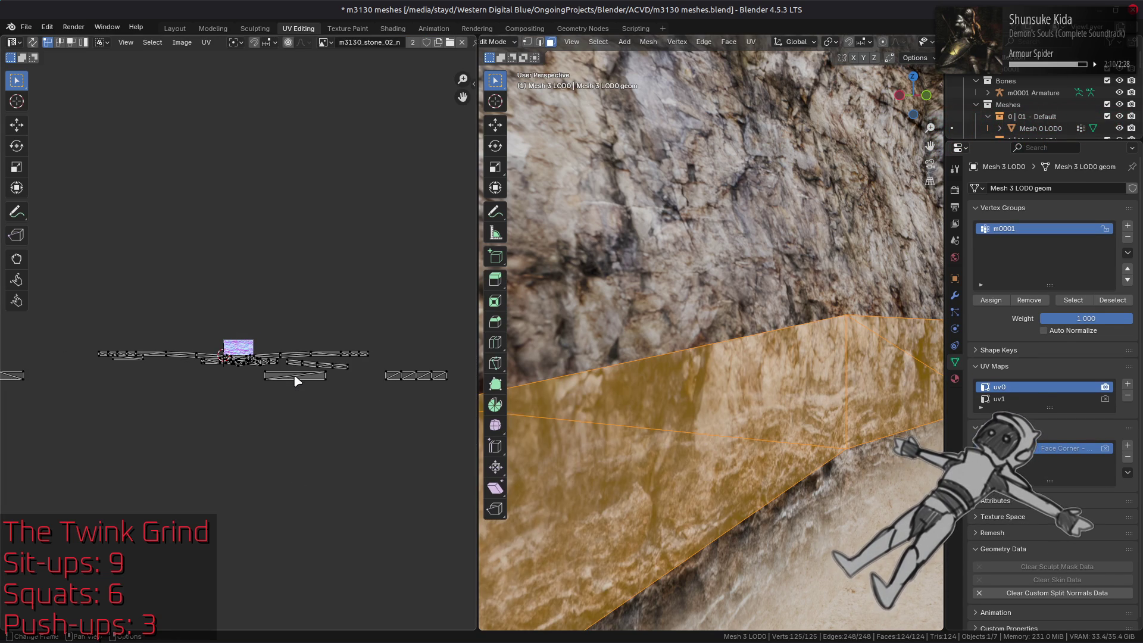
click(1089, 399)
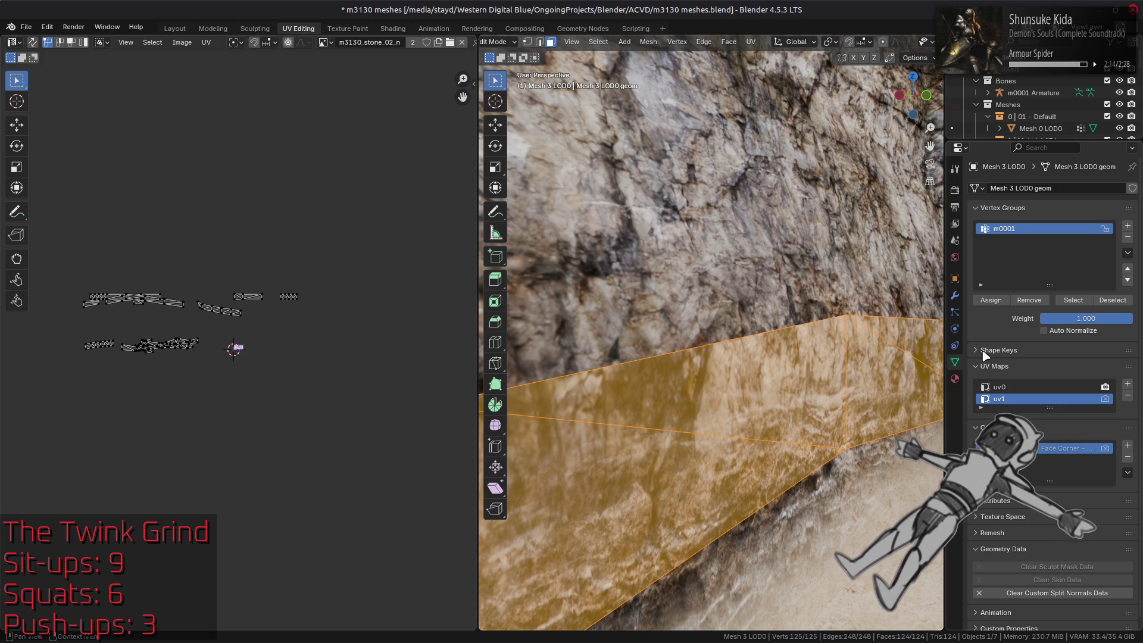
key(Tab)
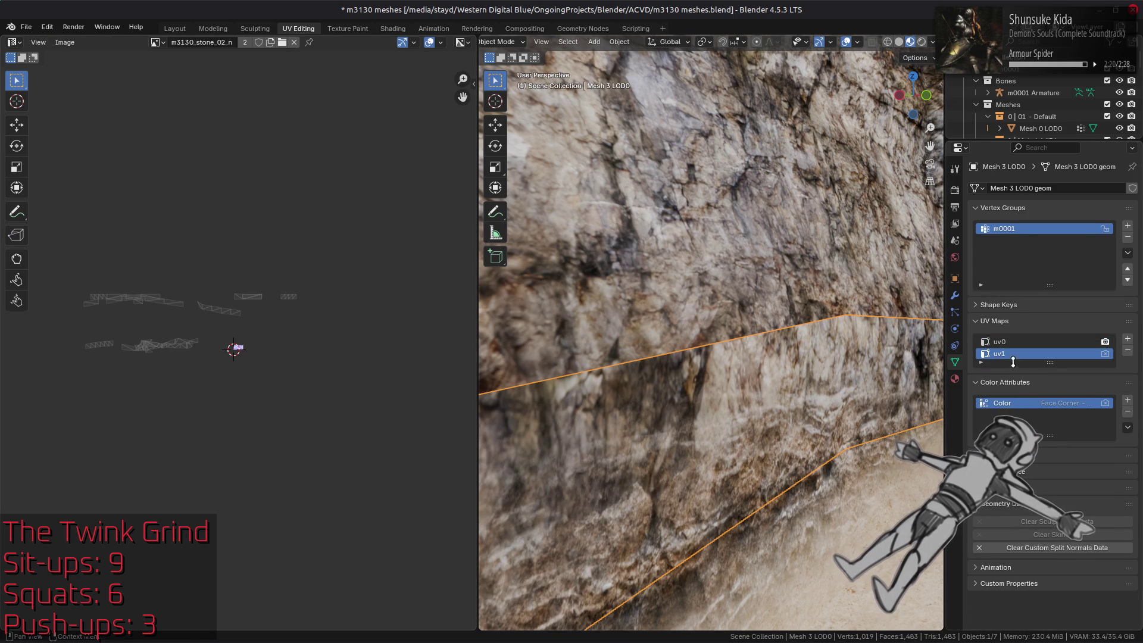
- Rename Mesh 3 LOD0's UV maps, changing uv0 to uv2
double_click(1013, 342)
key(Return)
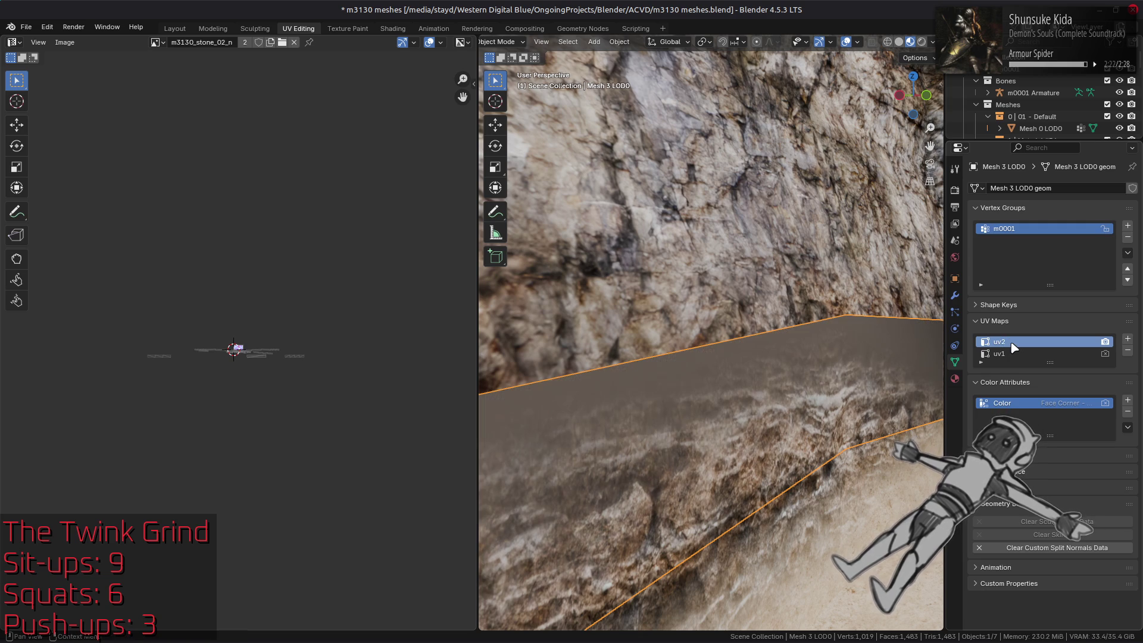
double_click(1015, 353)
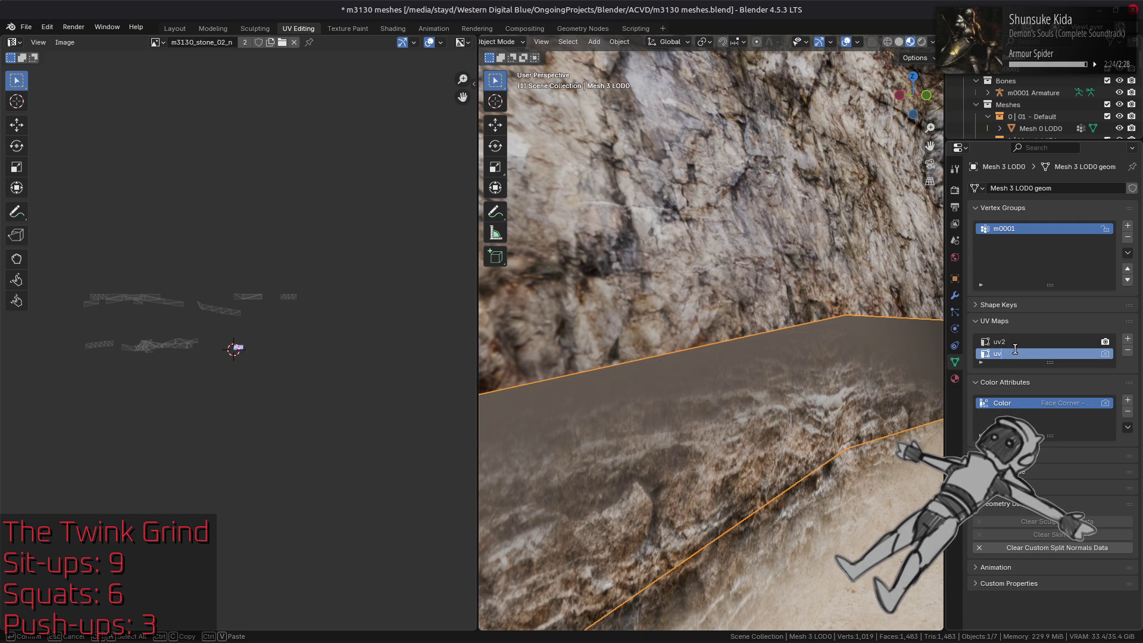
text(0)
key(Return)
double_click(1018, 341)
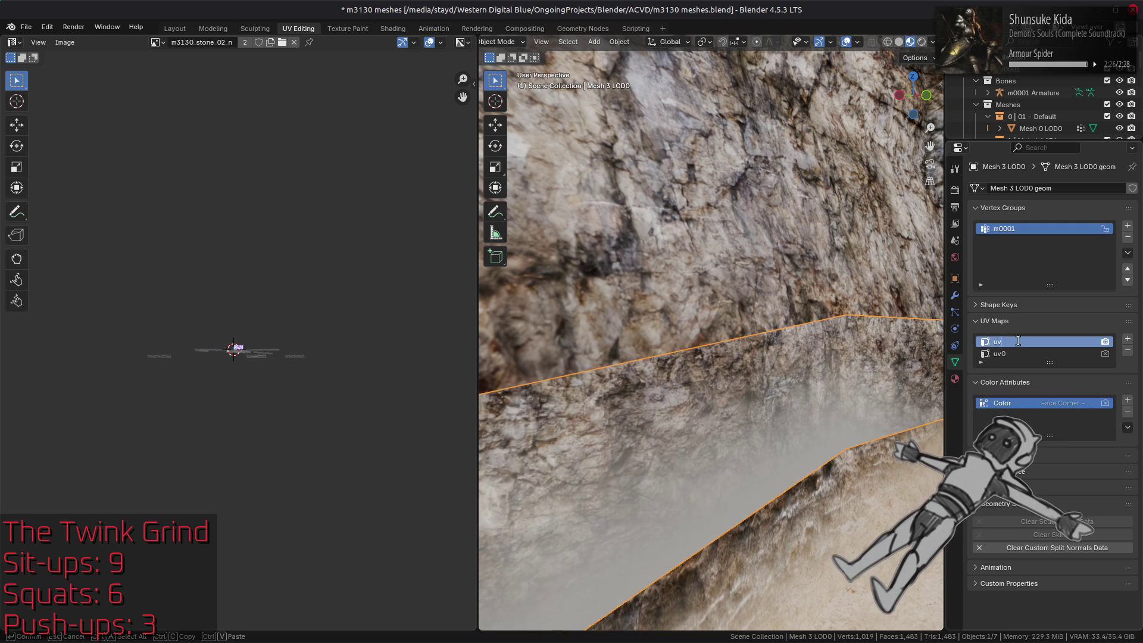
text(1)
key(BackSpace)
text(2)
key(Return)
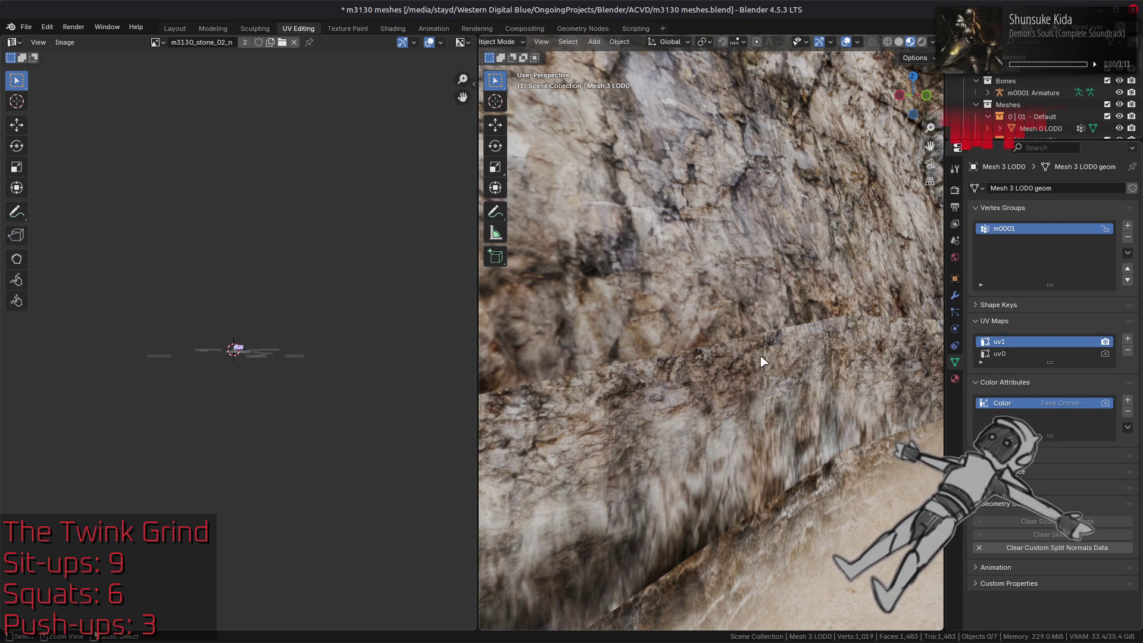
- Undo the UV map renames, returning to Mesh 1 LOD0 with its single uv0
key(ctrl+z)
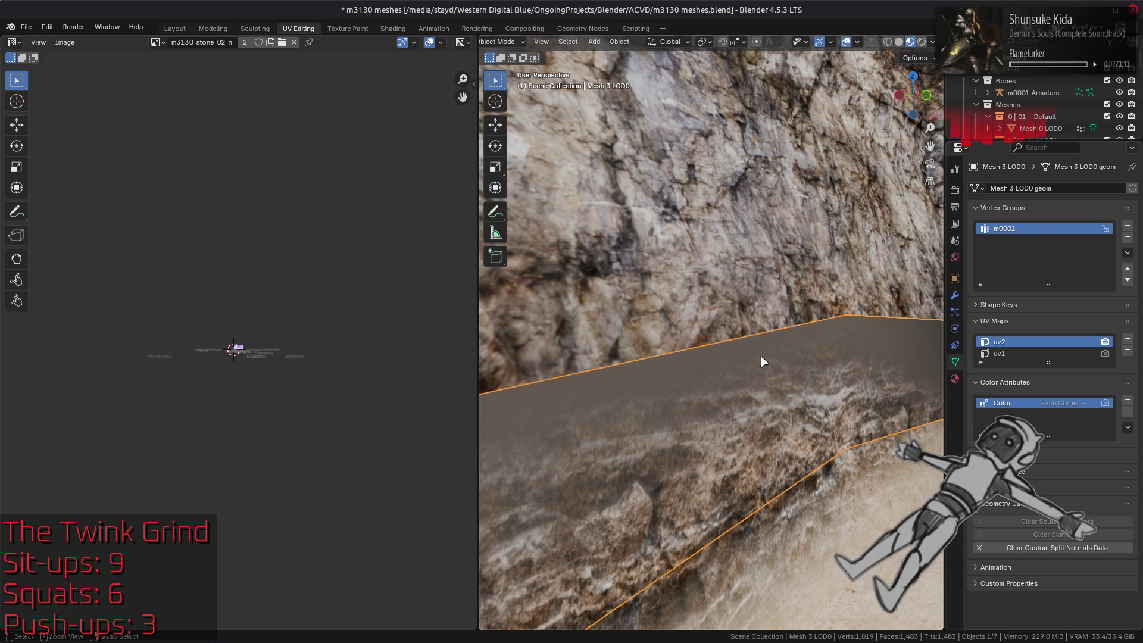
key(ctrl+z)
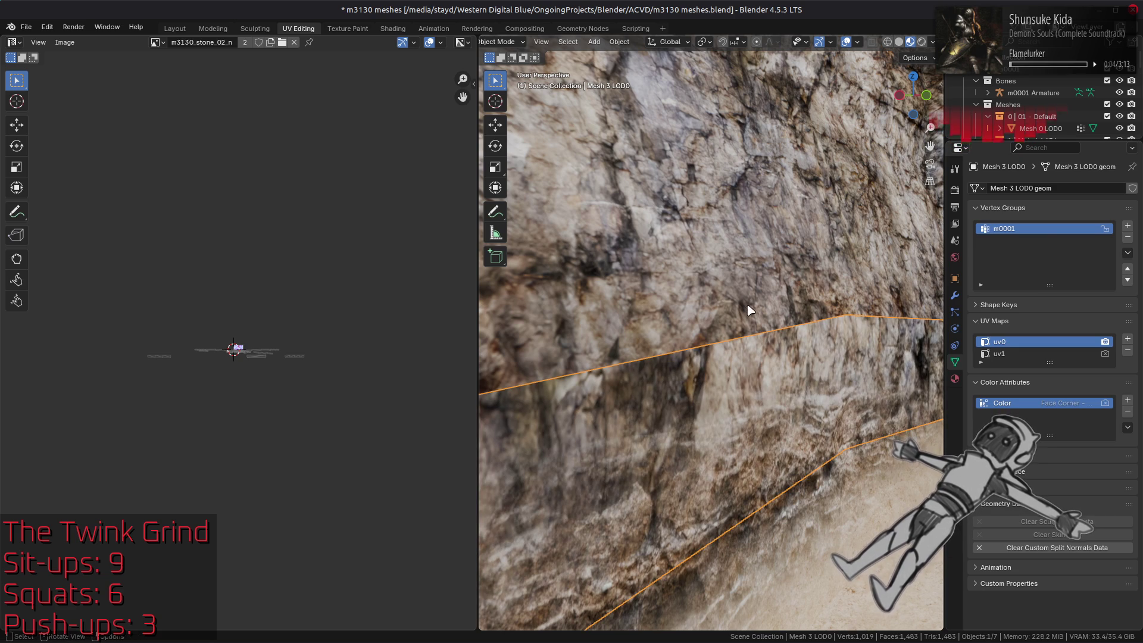
key(ctrl+z)
scroll(305, 362, up, 6)
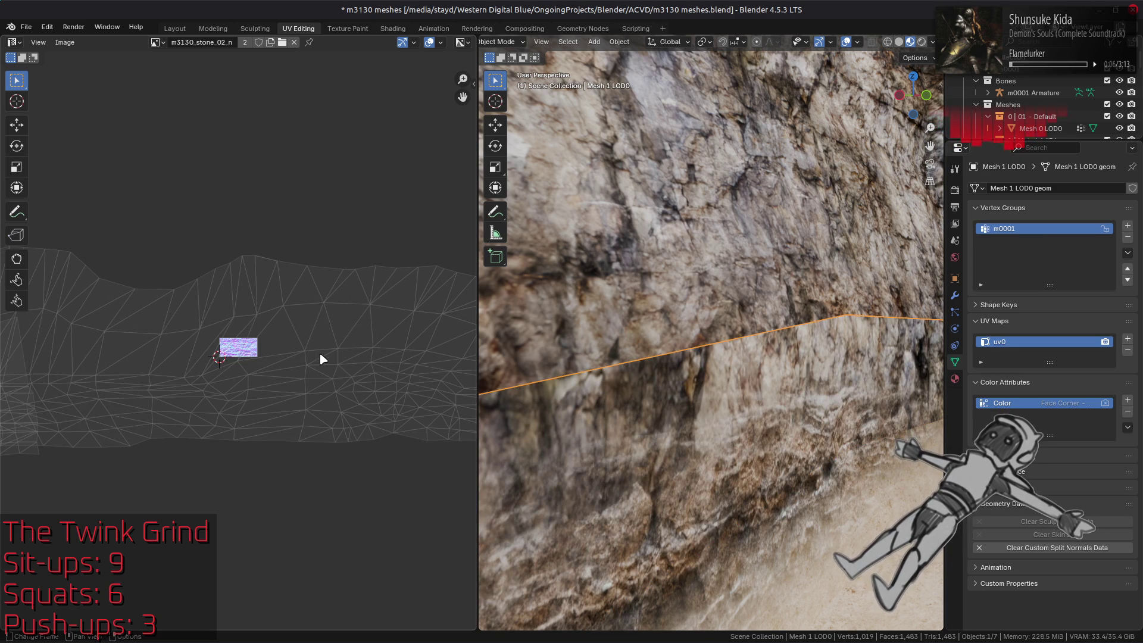
- Switch the active object between Mesh 3 LOD0 and Mesh 1 LOD0, briefly checking its UVs
click(694, 404)
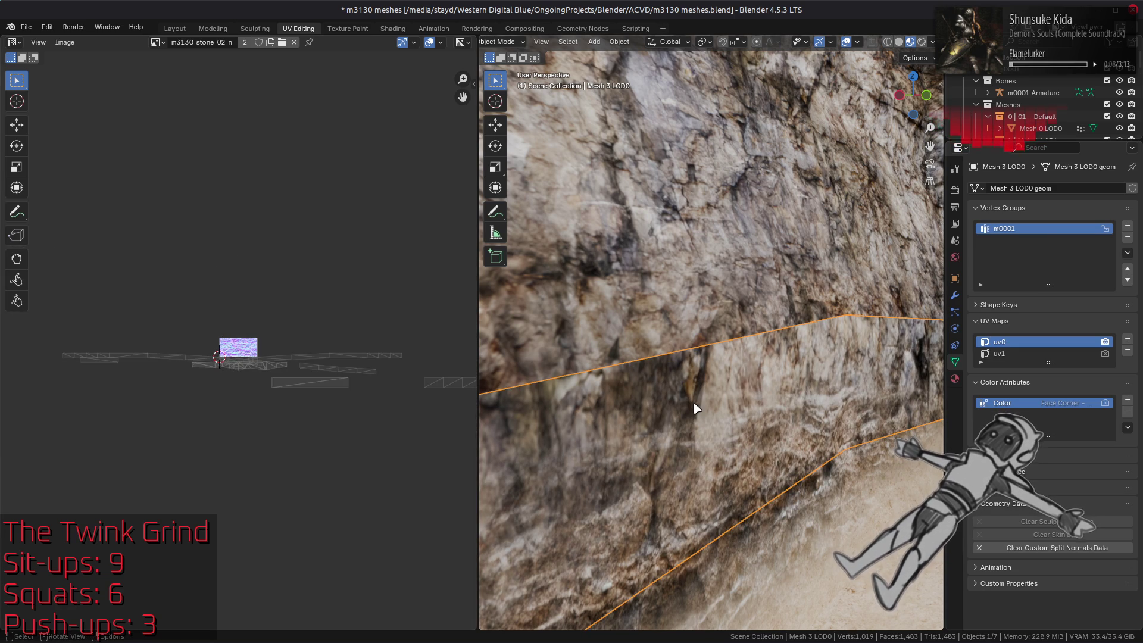
click(679, 324)
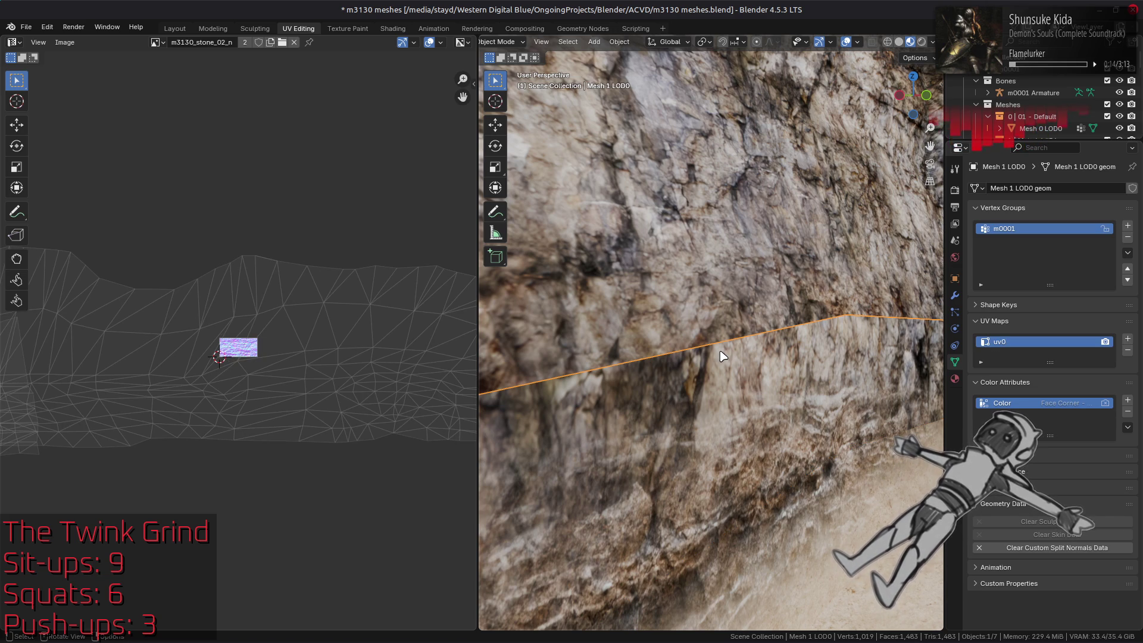
click(708, 324)
key(Tab)
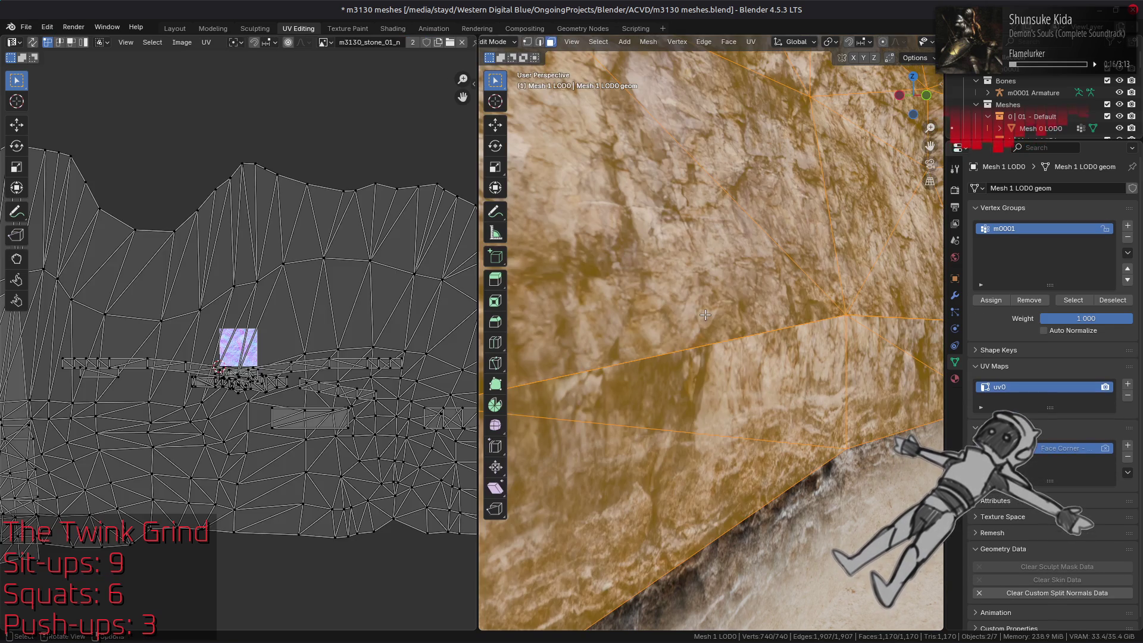
key(Tab)
- Edit Mesh 1 LOD0 and Mesh 3 LOD0 together, selecting only a few faces along the wall seam
click(720, 381)
key(Tab)
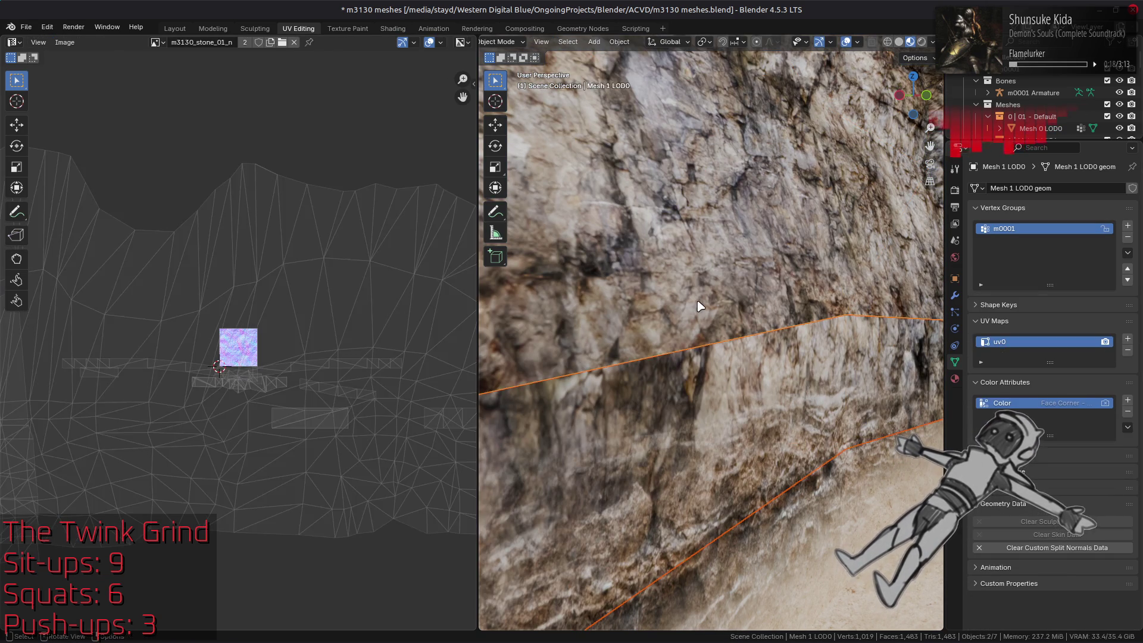
key(alt+a)
click(708, 372)
shift+click(593, 459)
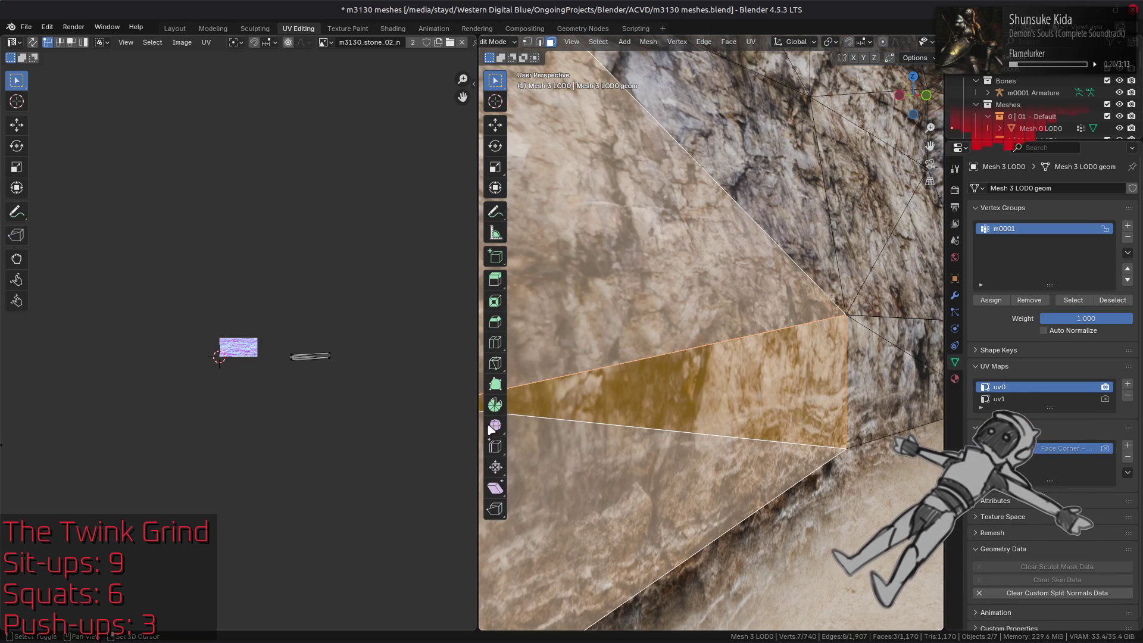
shift+click(774, 185)
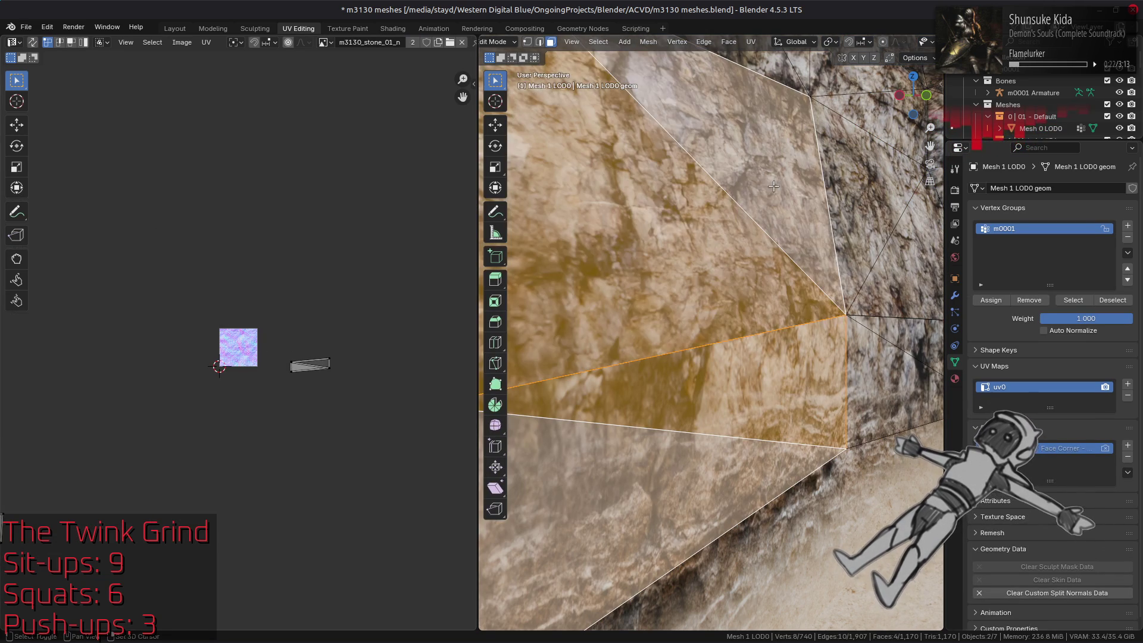
- Centralize the selected UV islands on the texture using TexTools in the UV Editor sidebar
key(n)
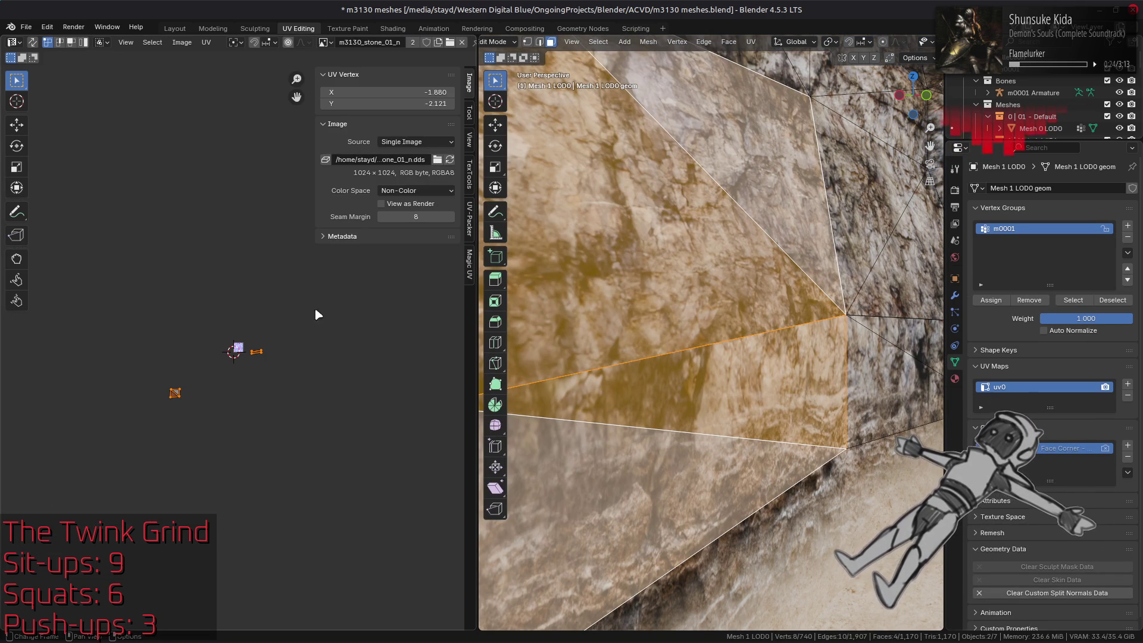
click(469, 182)
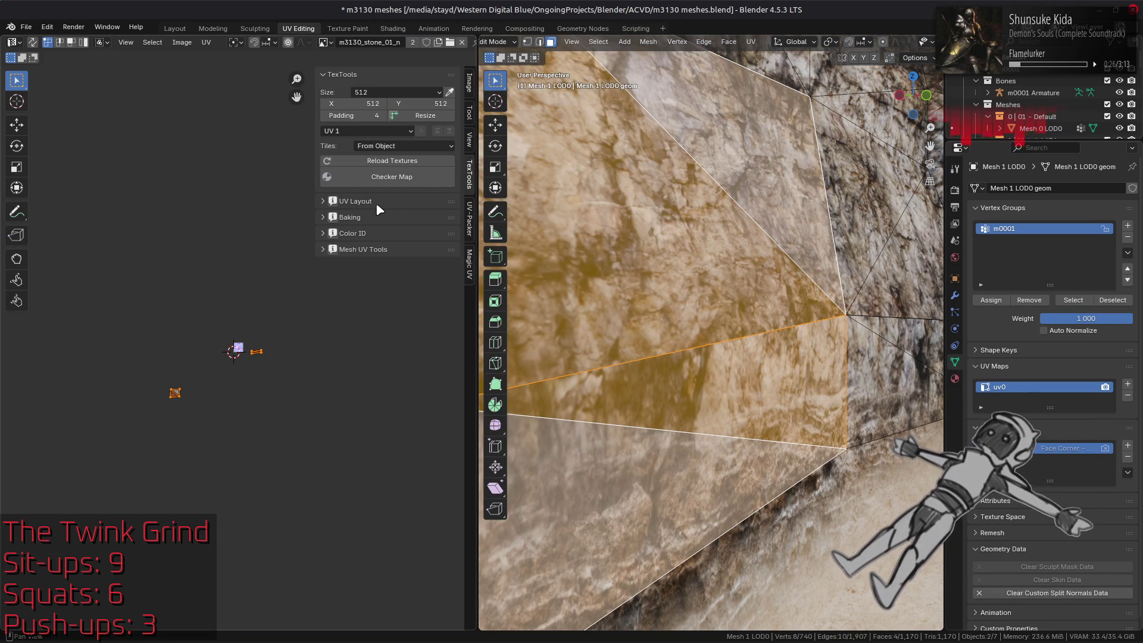
click(381, 362)
scroll(151, 357, up, 10)
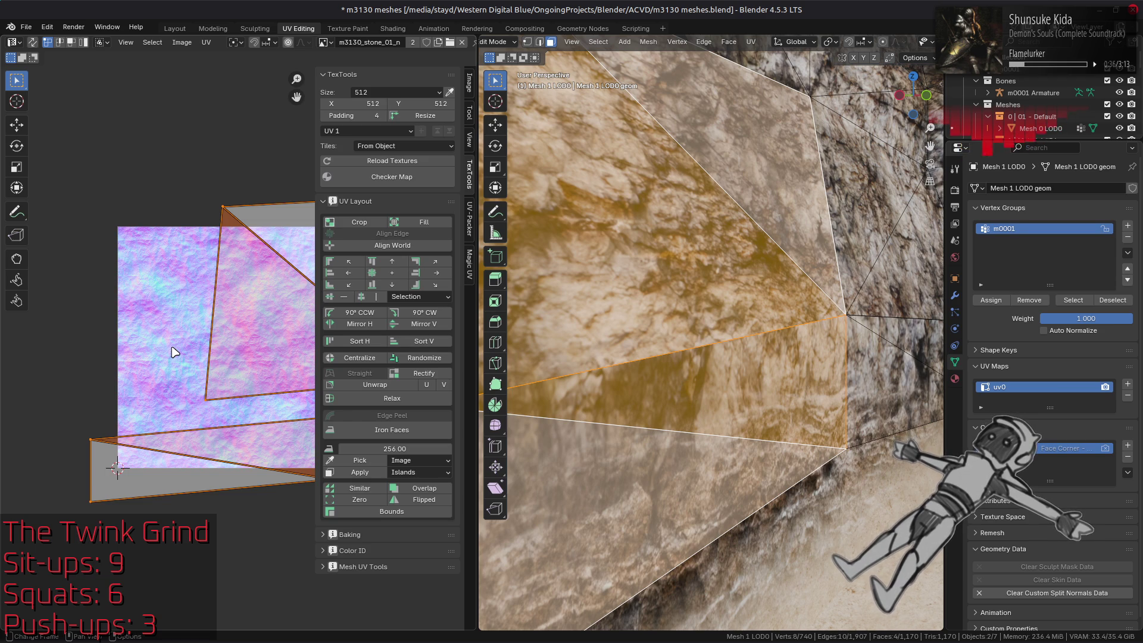
middle_drag(169, 334, 156, 318)
- In UV face mode, try moving the upper and lower UV faces, undoing the moves
key(3)
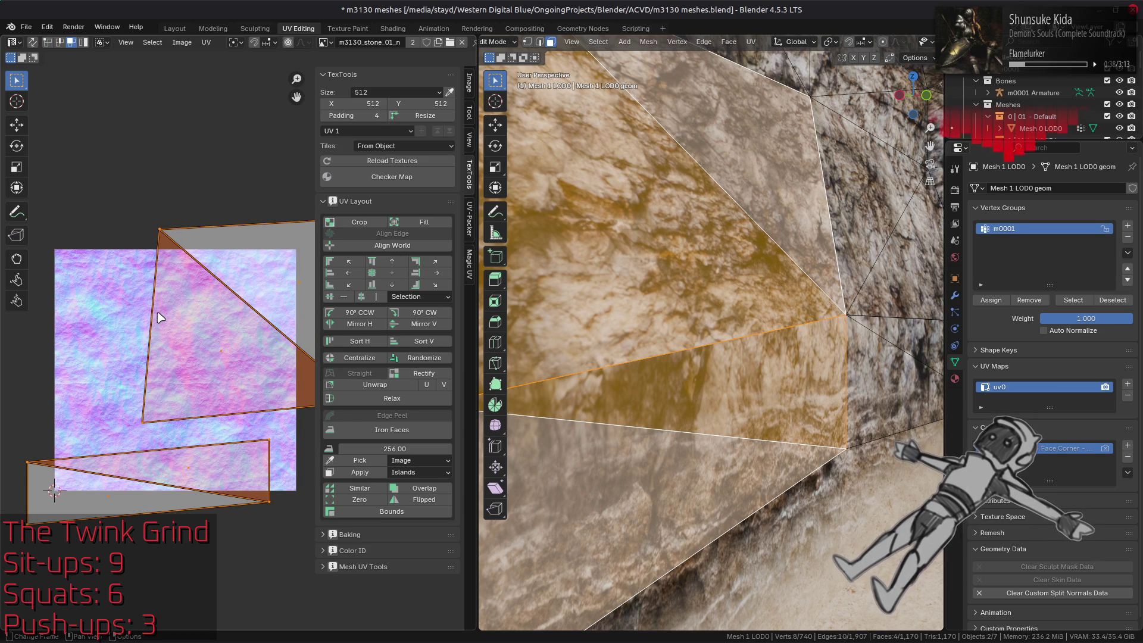
click(206, 259)
click(17, 127)
key(n)
mouse_move(307, 324)
mouse_down()
mouse_move(271, 323)
mouse_move(297, 323)
mouse_up()
mouse_move(279, 545)
mouse_down()
mouse_move(68, 465)
mouse_move(50, 442)
mouse_up()
drag(192, 473, 275, 488)
key(ctrl+z)
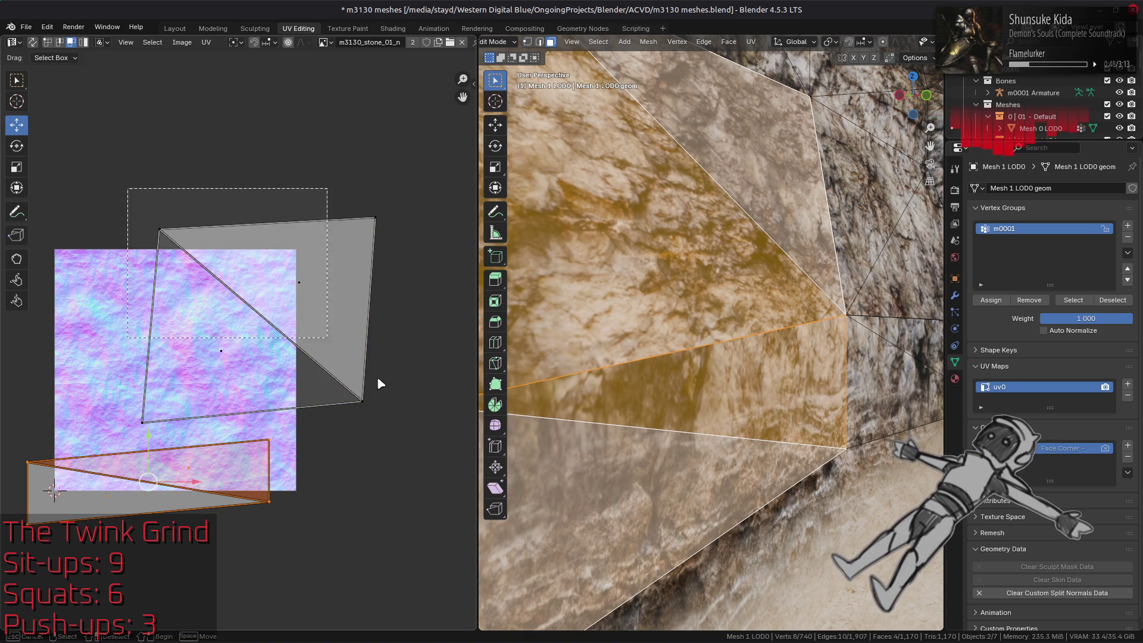
click(320, 287)
drag(310, 327, 365, 339)
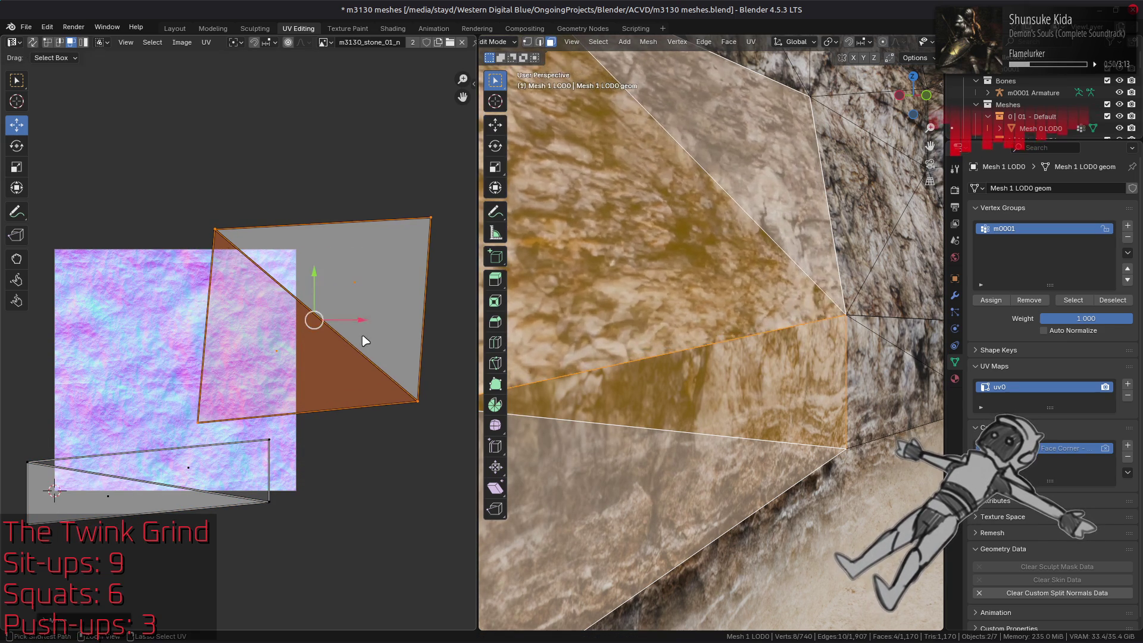
key(ctrl+z)
- Snap the lower UV face onto the upper one with Vertex snapping, undo it, and exit Edit Mode
drag(40, 459, 185, 491)
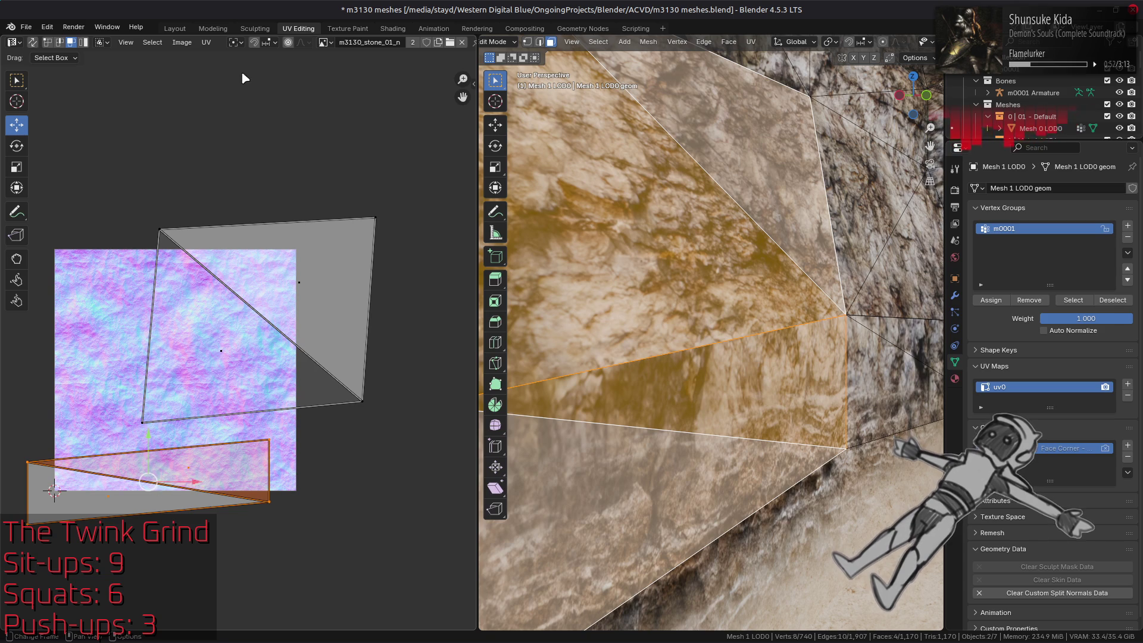
click(268, 43)
click(262, 104)
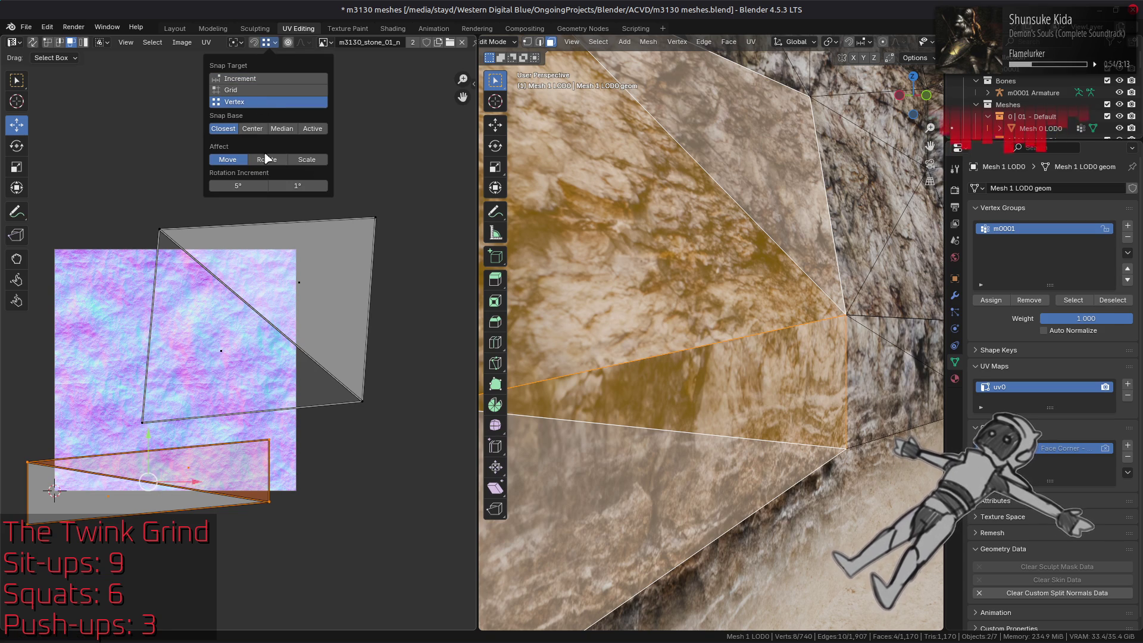
mouse_move(149, 481)
mouse_down()
mouse_move(333, 397)
mouse_move(380, 403)
mouse_up()
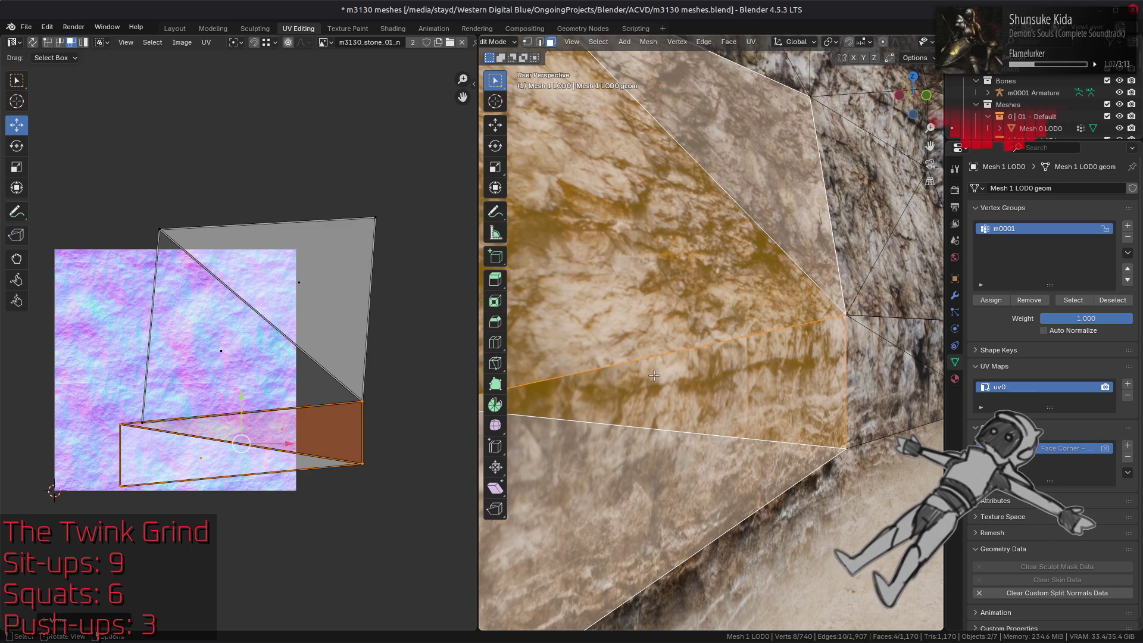
key(ctrl+z)
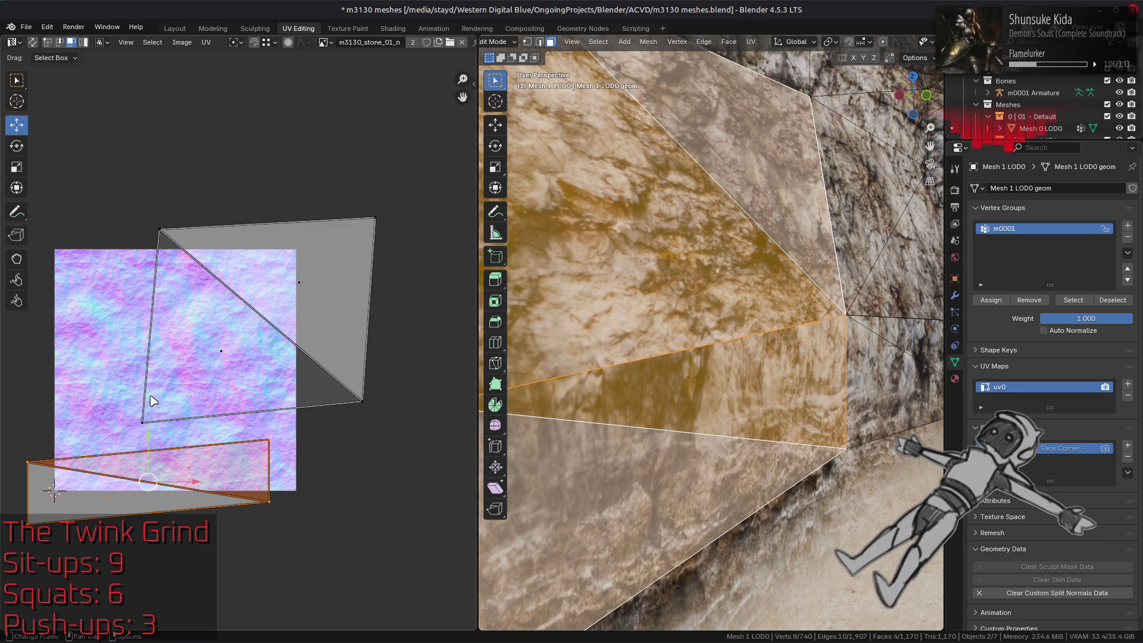
key(ctrl+z)
key(ctrl+z)
key(ctrl+z)
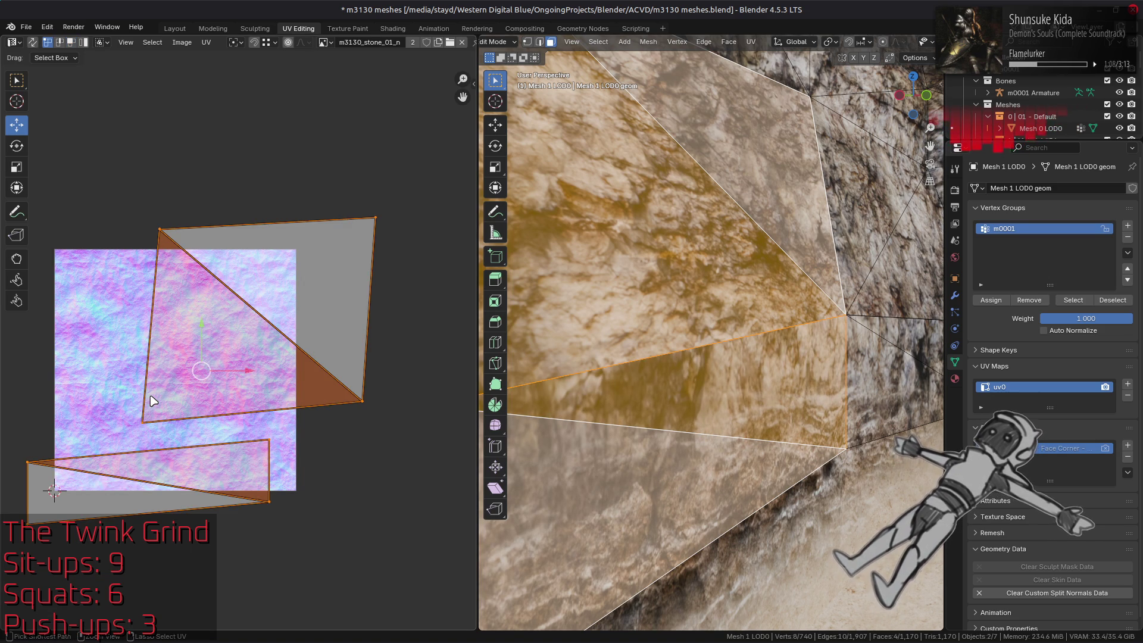
scroll(153, 401, down, 10)
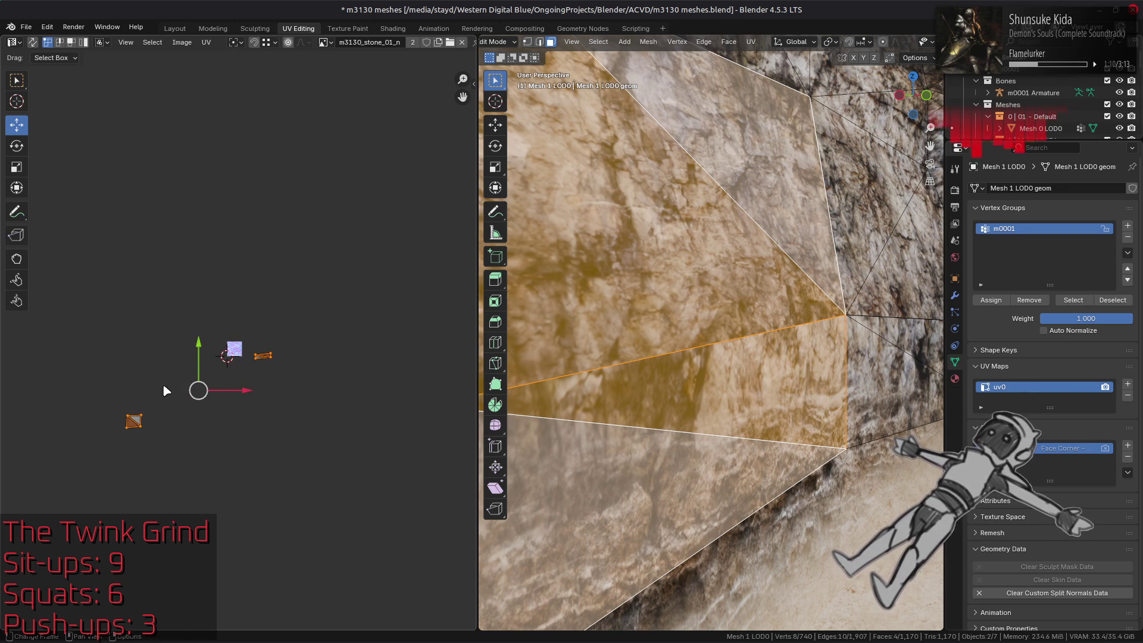
scroll(167, 391, up, 2)
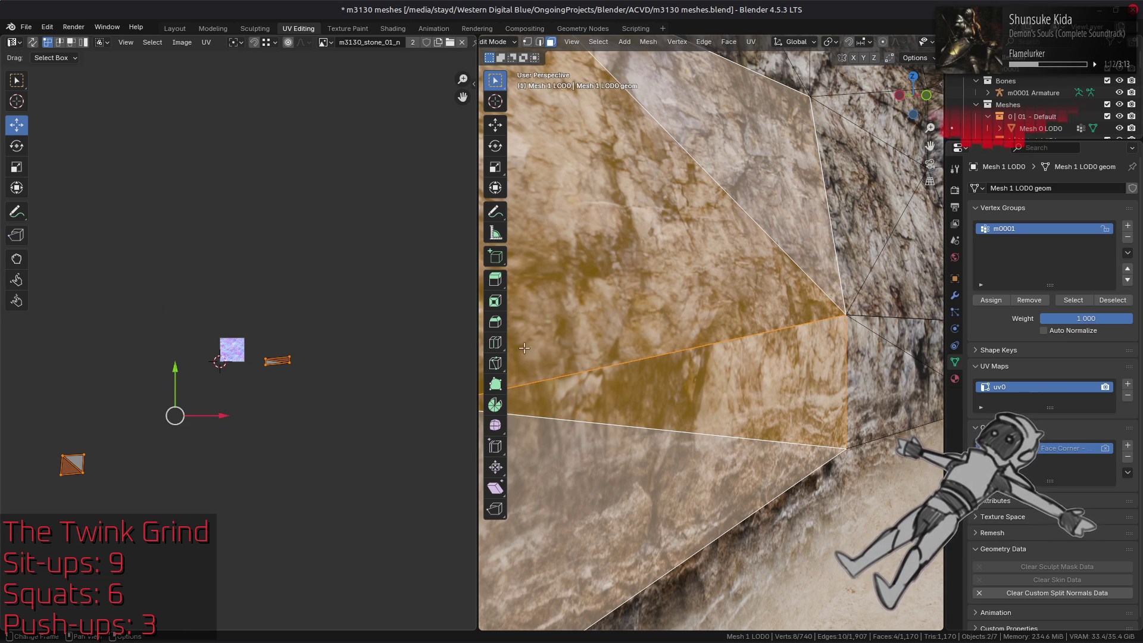
key(Tab)
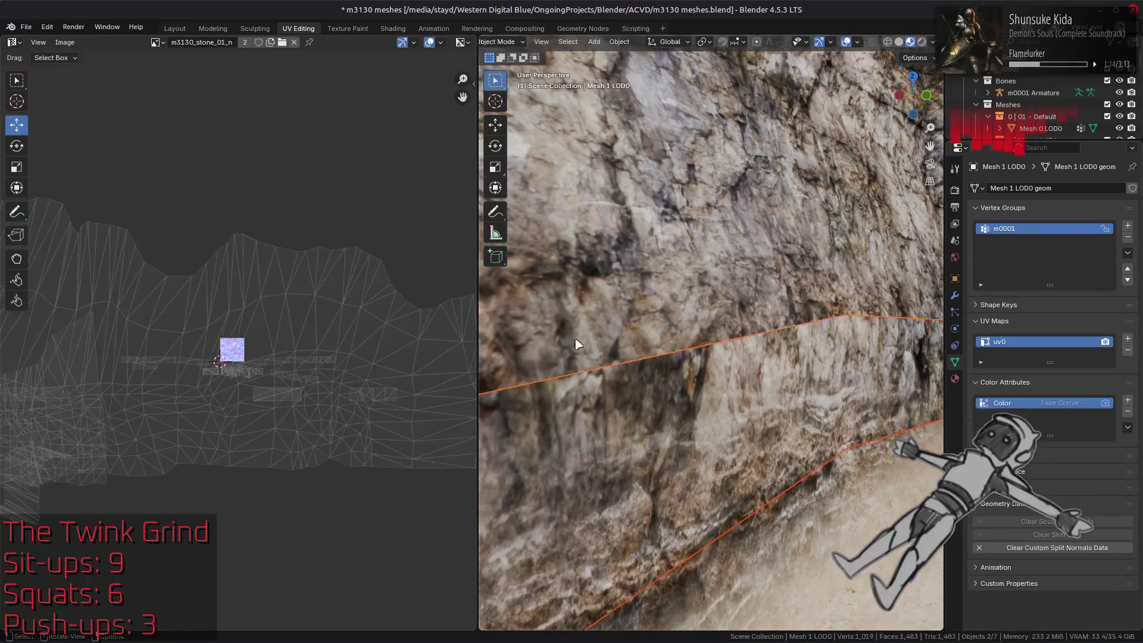
- Return to the Layout workspace and save the blend file
click(179, 28)
mouse_move(449, 183)
middle_down()
mouse_move(604, 279)
mouse_move(587, 288)
middle_up()
scroll(619, 291, up, 3)
key(ctrl+s)
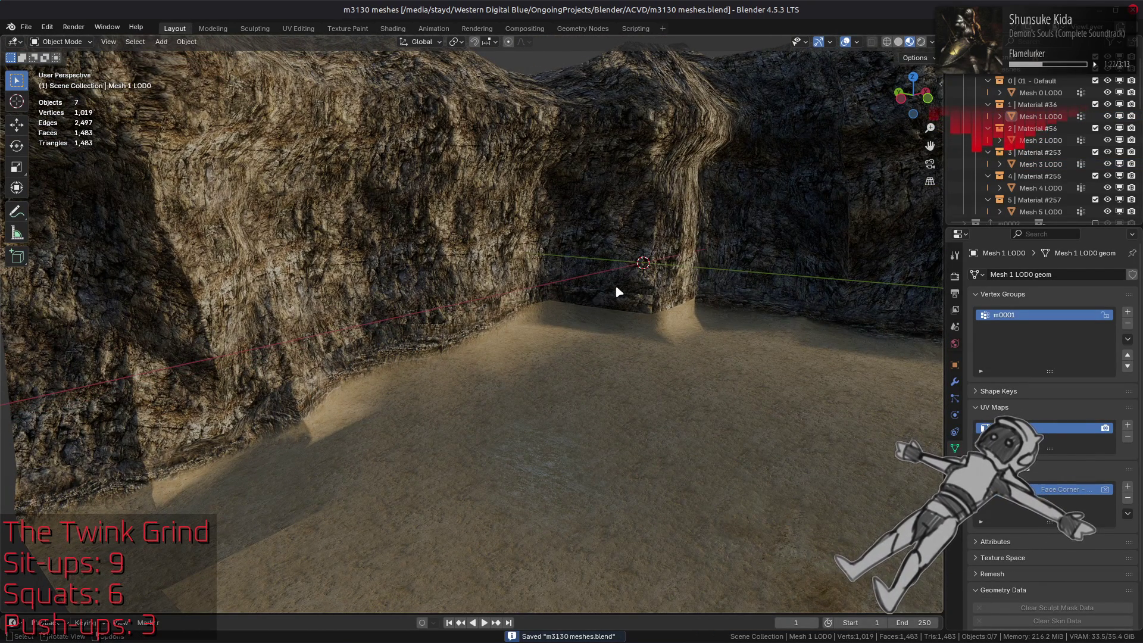
- Duplicate Mesh 0–5 LOD0 in place and join the copies into one object
click(1041, 211)
ctrl+click(1039, 188)
ctrl+click(1041, 164)
ctrl+click(1041, 140)
ctrl+click(1040, 116)
ctrl+click(1040, 92)
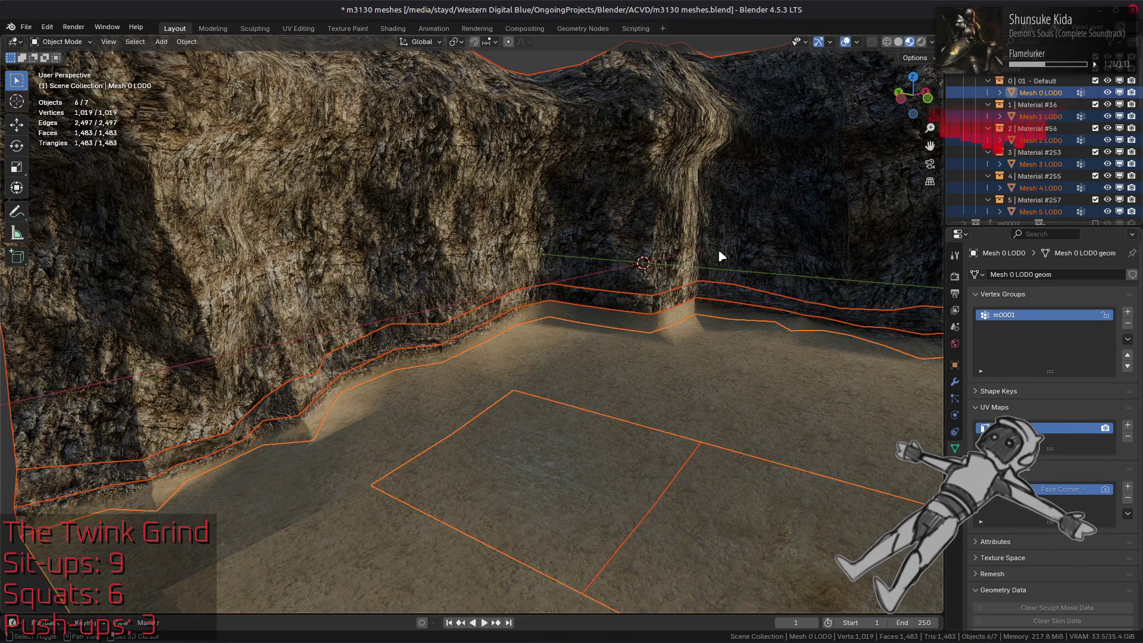
key(shift+d)
right_click(714, 257)
right_click(698, 231)
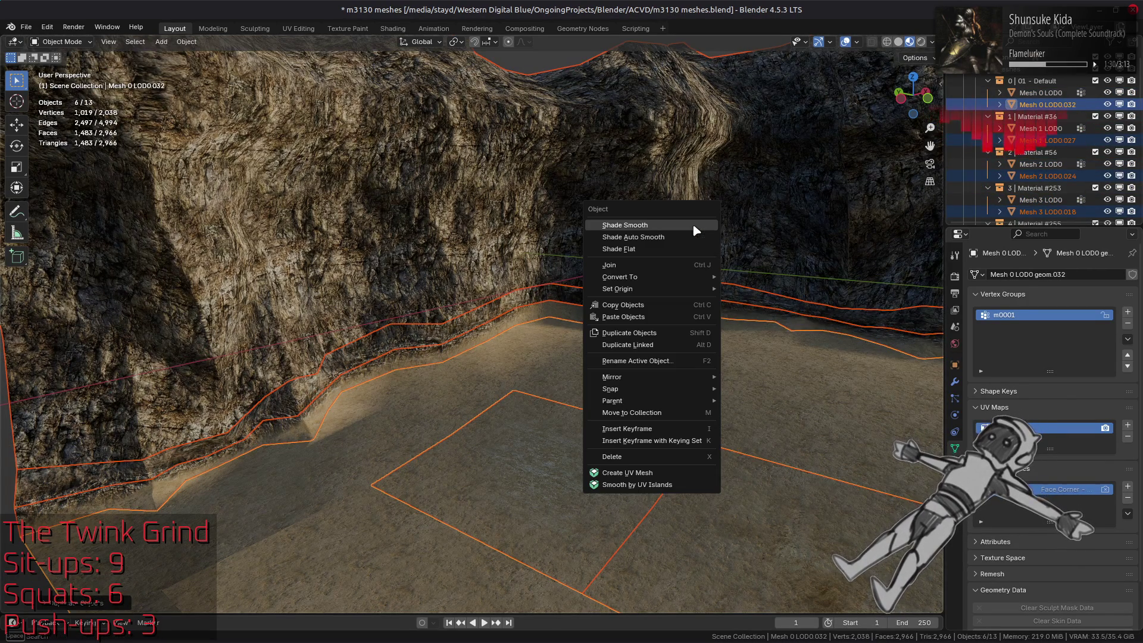
click(679, 266)
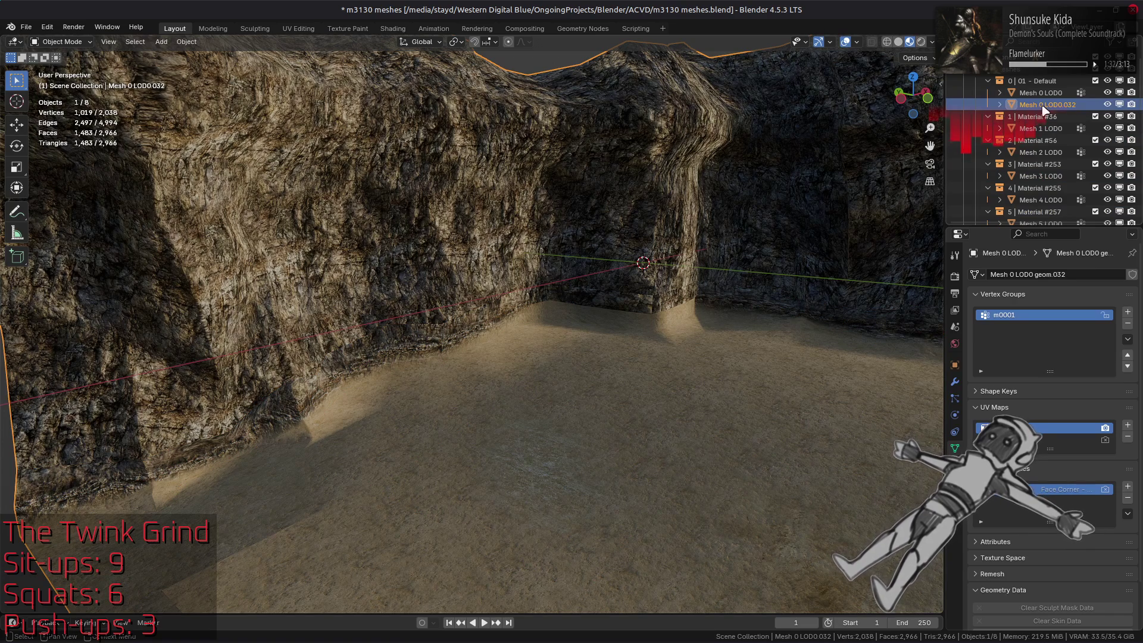
- Move the joined mesh out of 01 - Default, hide the original collections, and edit it
drag(1045, 110, 1034, 74)
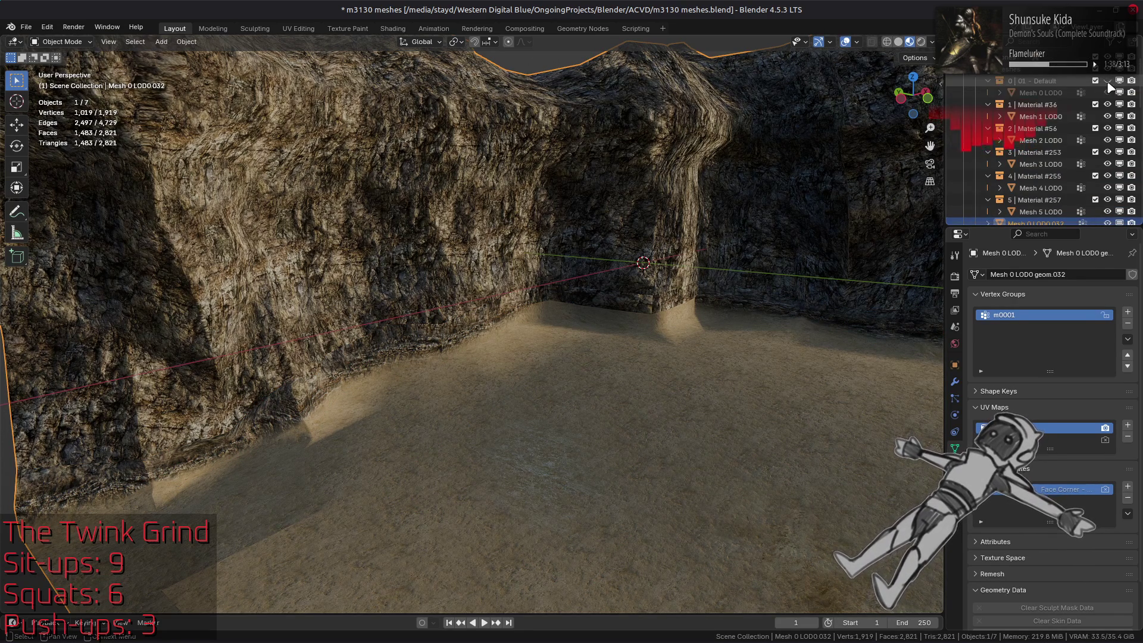
drag(1107, 81, 1111, 106)
drag(1110, 156, 1108, 206)
scroll(714, 286, down, 5)
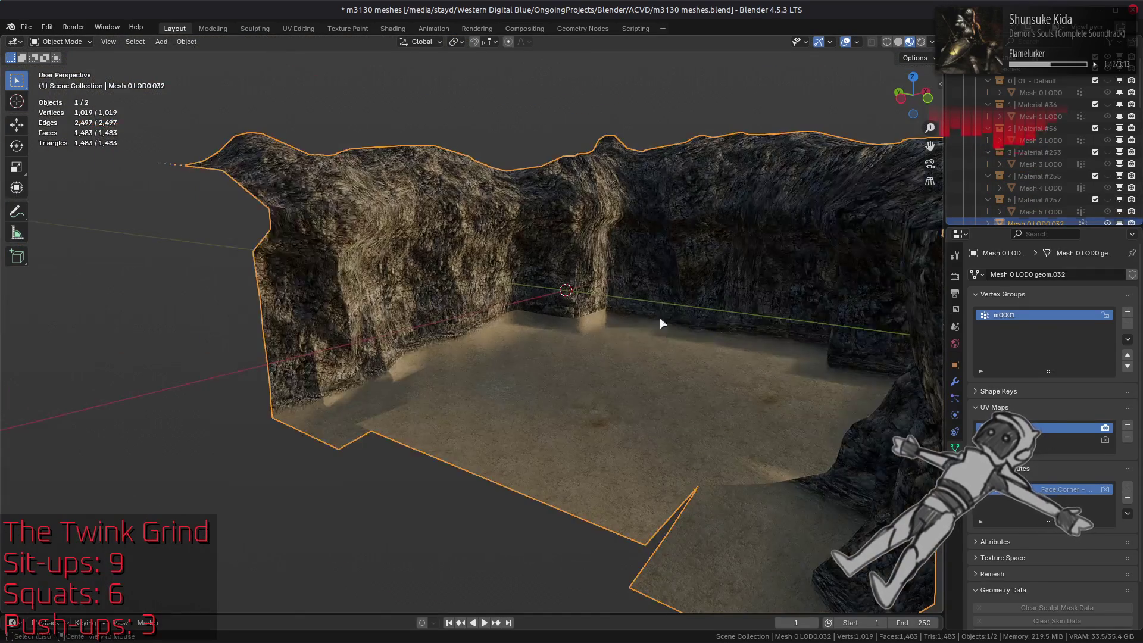
key(Tab)
- Select the mesh's boundary loops and run Merge by Distance on them
scroll(580, 335, up, 2)
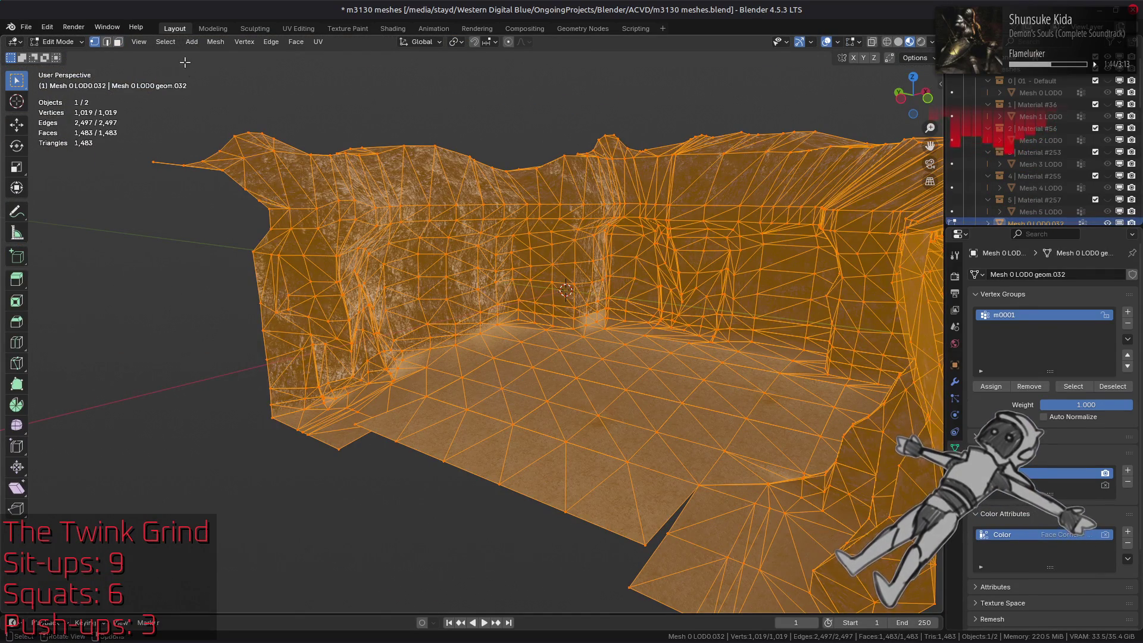
click(173, 45)
mouse_move(230, 225)
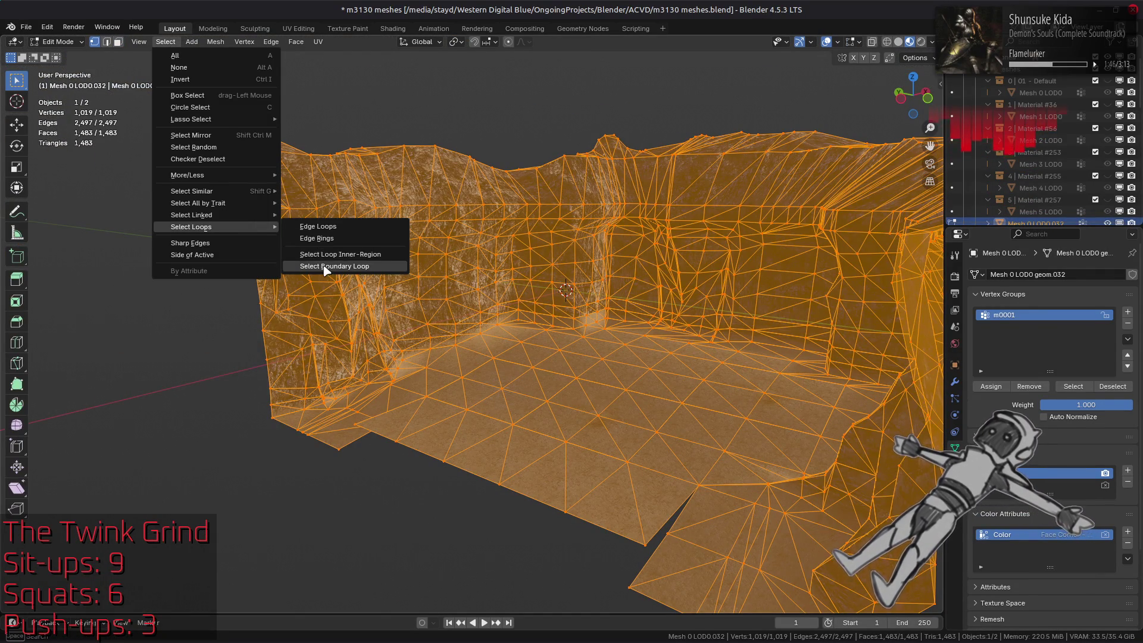
click(313, 263)
right_click(323, 274)
mouse_move(343, 487)
right_click(211, 215)
mouse_move(226, 463)
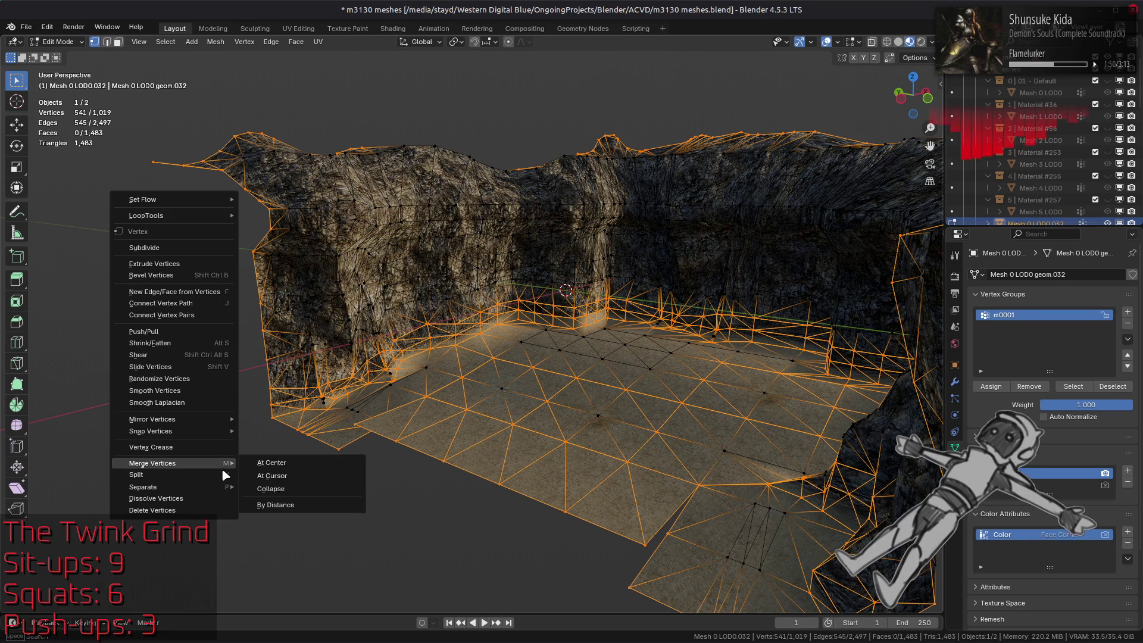
click(279, 505)
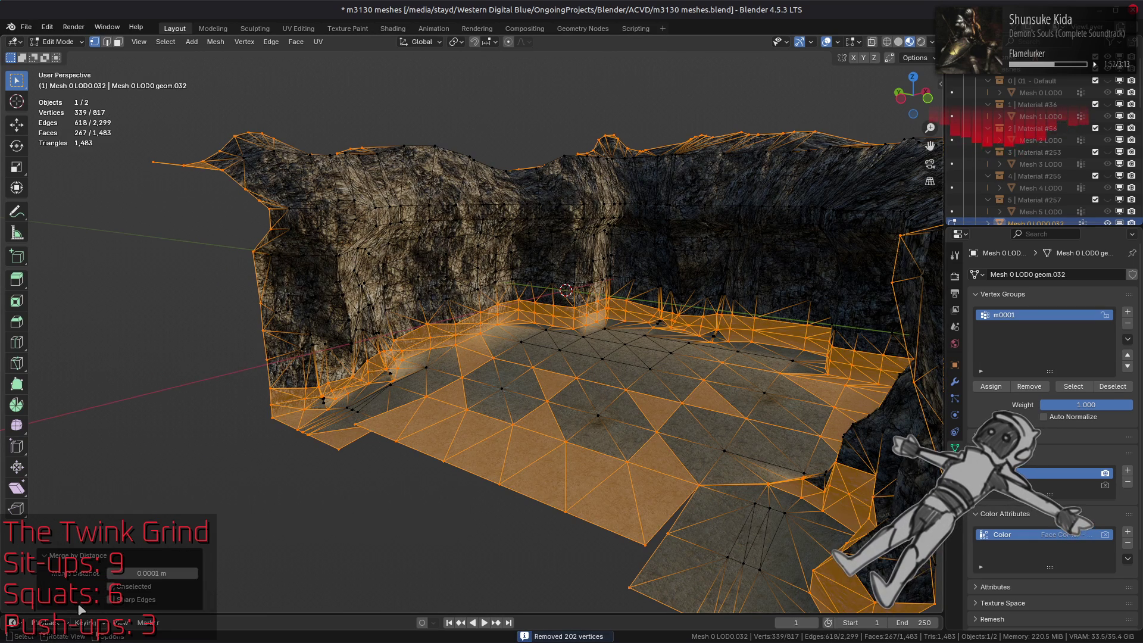
- Set the merge distance to 0.001 m, deselect all, and return to Object Mode
click(143, 571)
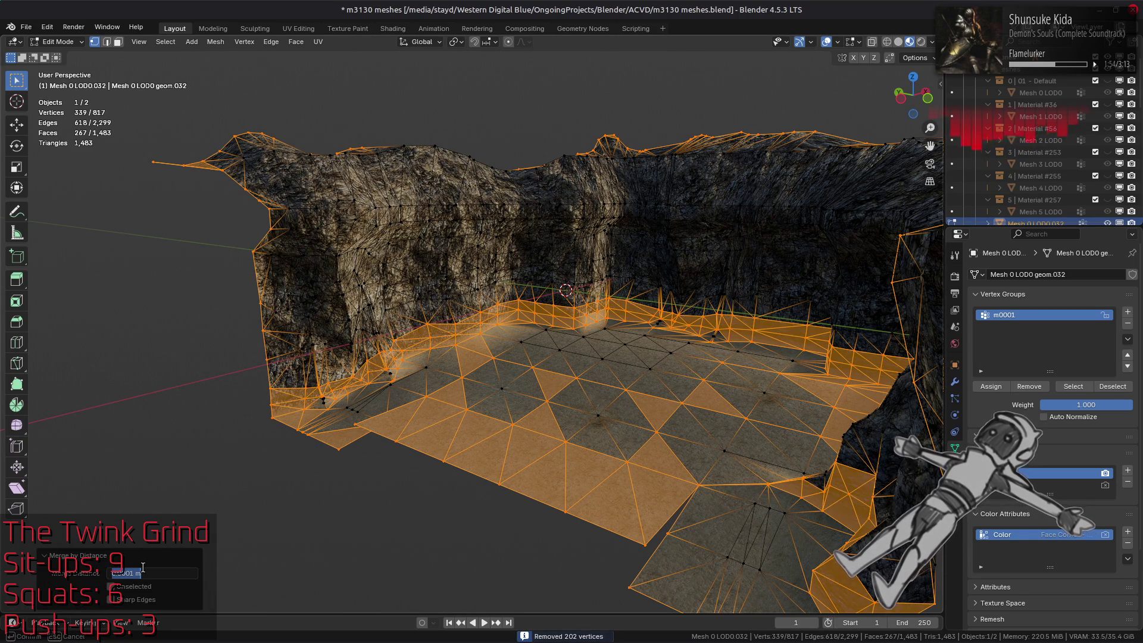
text(0.001)
key(Return)
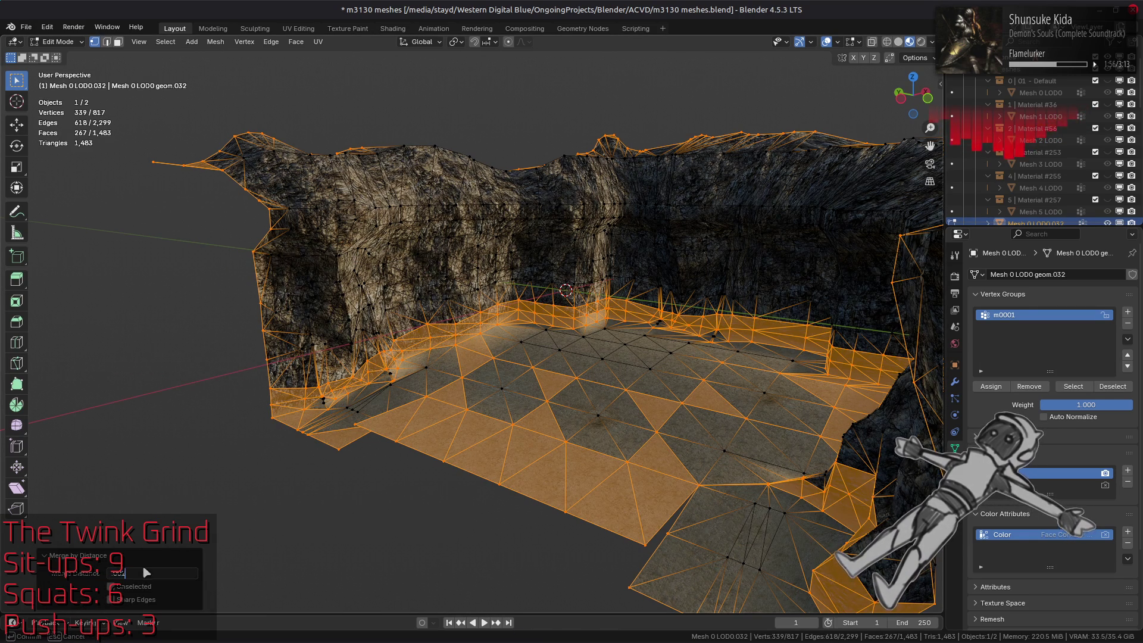
key(alt+a)
key(Tab)
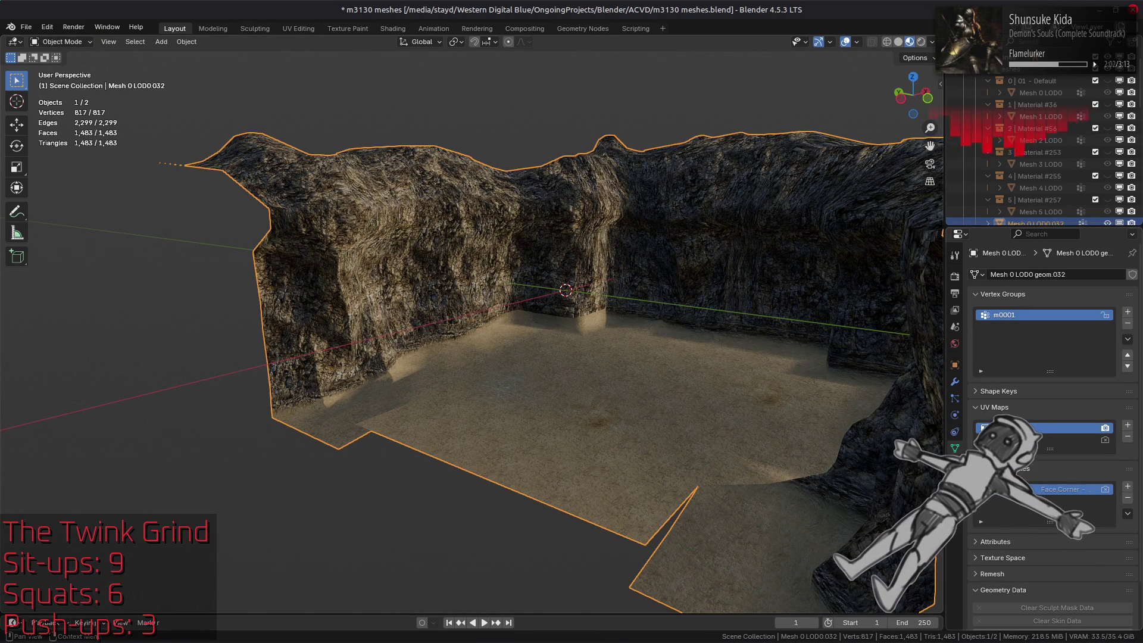
- Add a Weighted Normal modifier to the cave mesh with Keep Sharp on and Corner Angle weighting
click(955, 415)
click(954, 382)
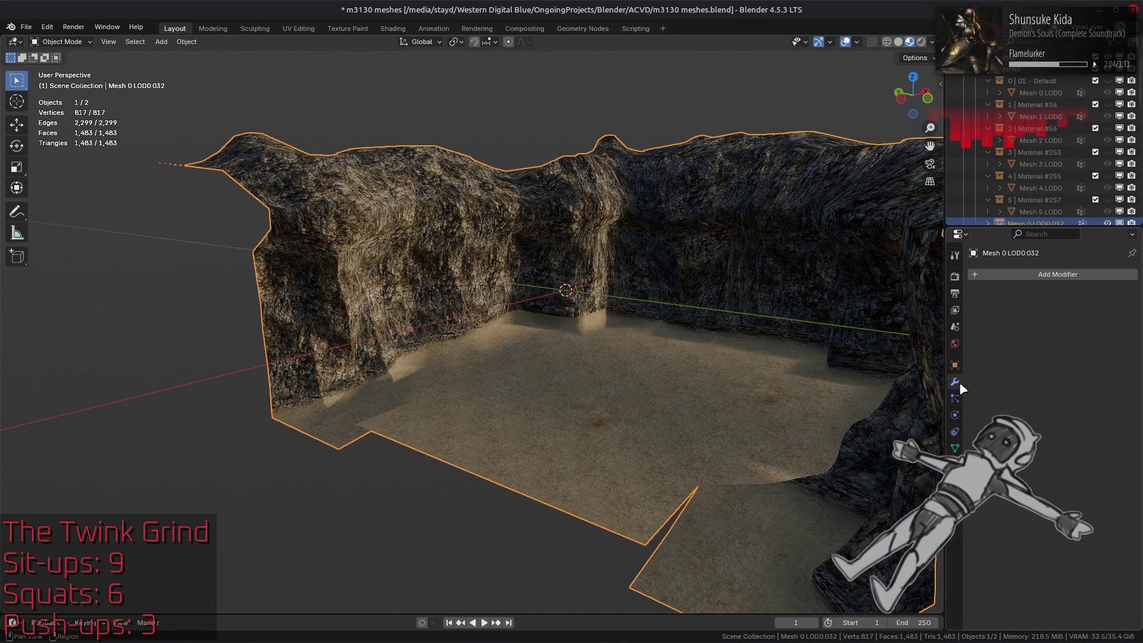
click(1046, 275)
mouse_move(982, 492)
click(892, 488)
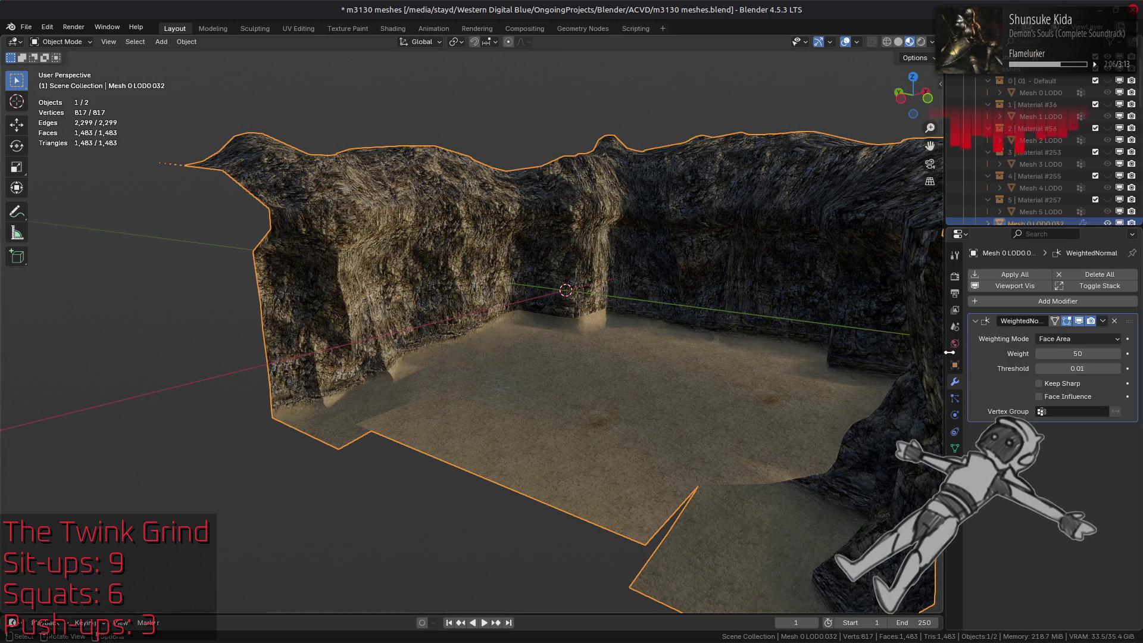
click(1044, 384)
click(1077, 339)
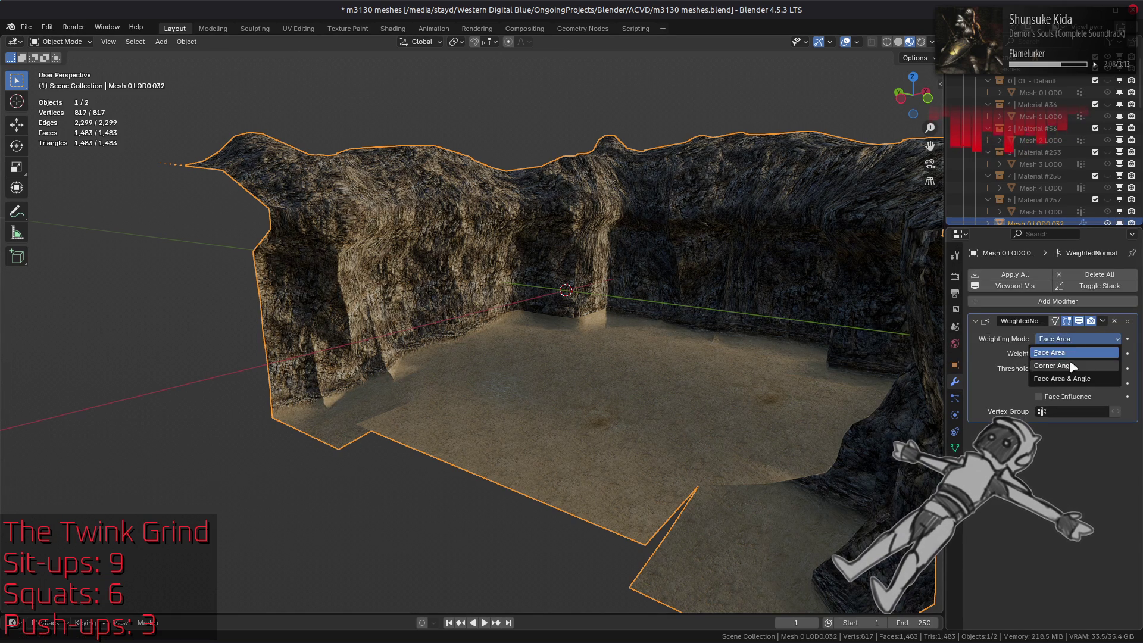
click(1070, 357)
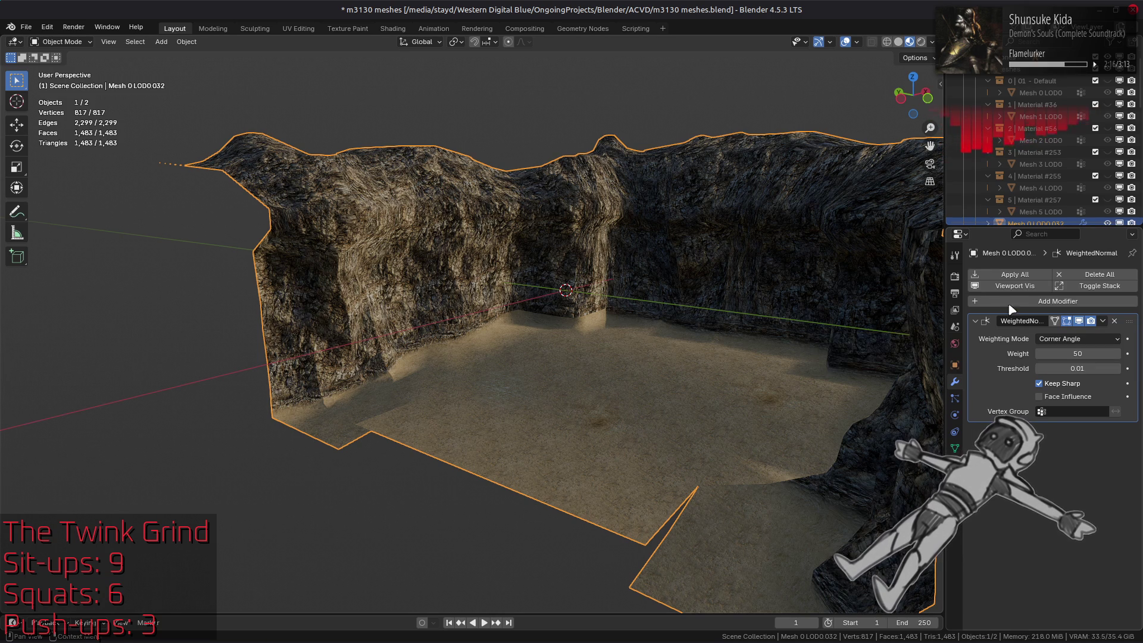
- Toggle the Weighted Normal modifier on and off to compare the wall and floor shading
scroll(843, 307, up, 2)
click(1079, 321)
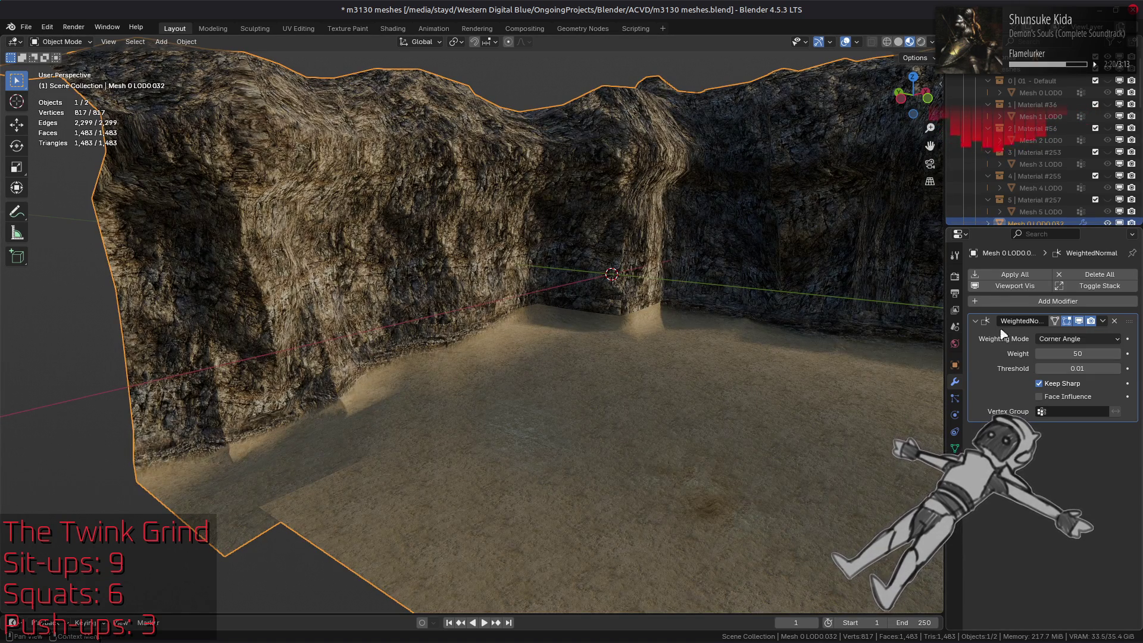
middle_drag(853, 325, 785, 375)
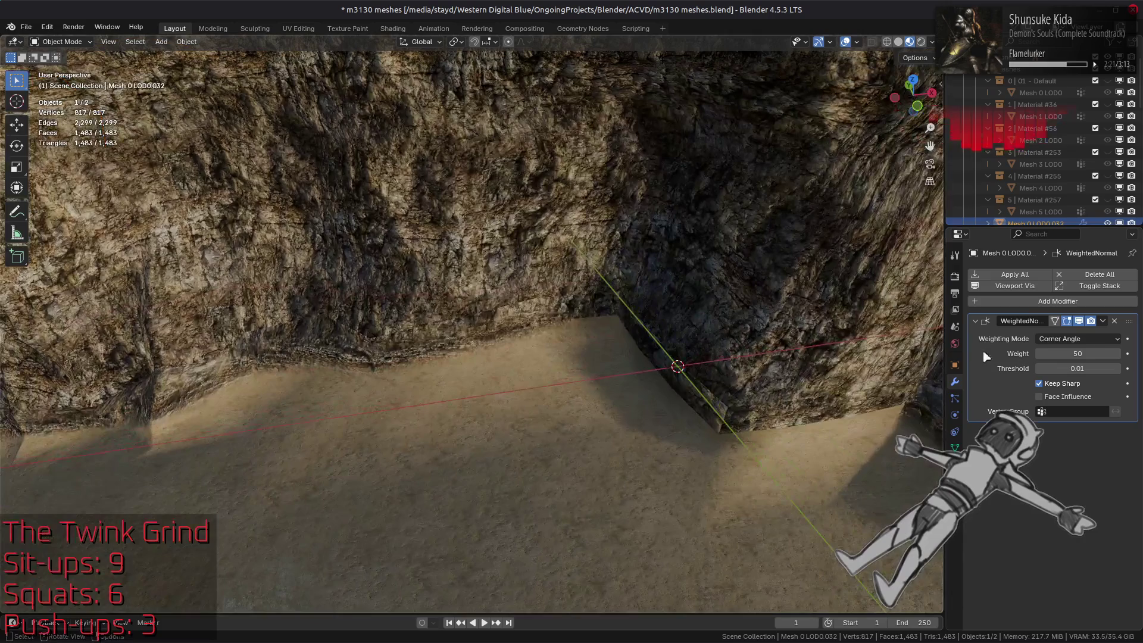
click(1079, 322)
click(1080, 322)
click(1080, 322)
click(1080, 322)
middle_drag(786, 357, 745, 347)
scroll(745, 347, down, 6)
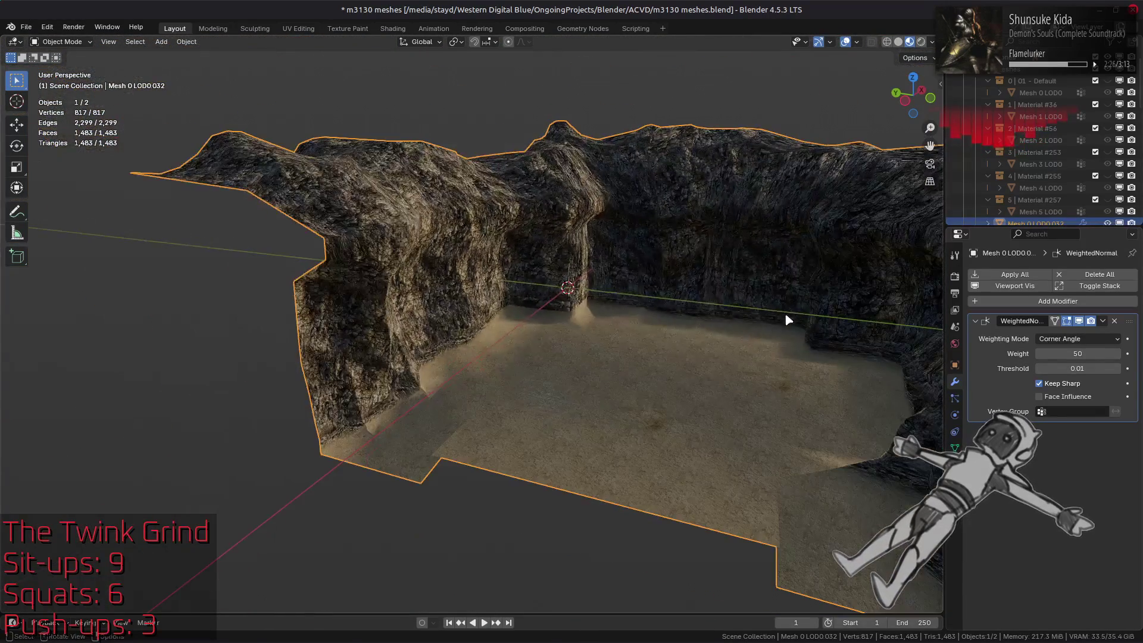
- Switch the viewport to Solid shading with Cavity off and Studio lighting
click(899, 42)
scroll(744, 238, up, 3)
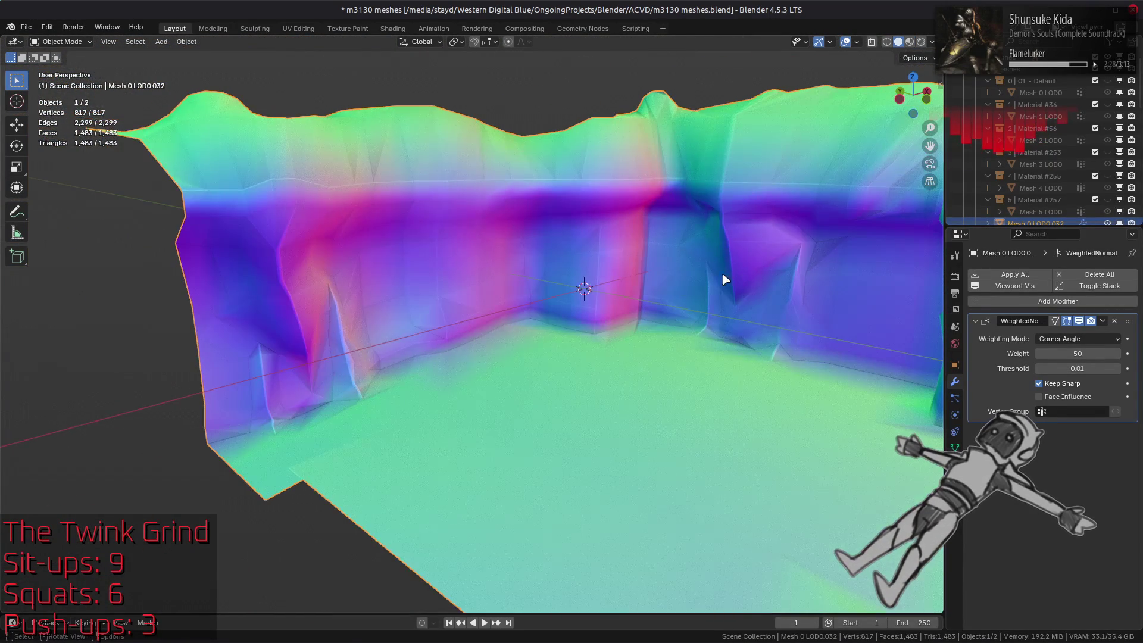
click(931, 41)
click(882, 376)
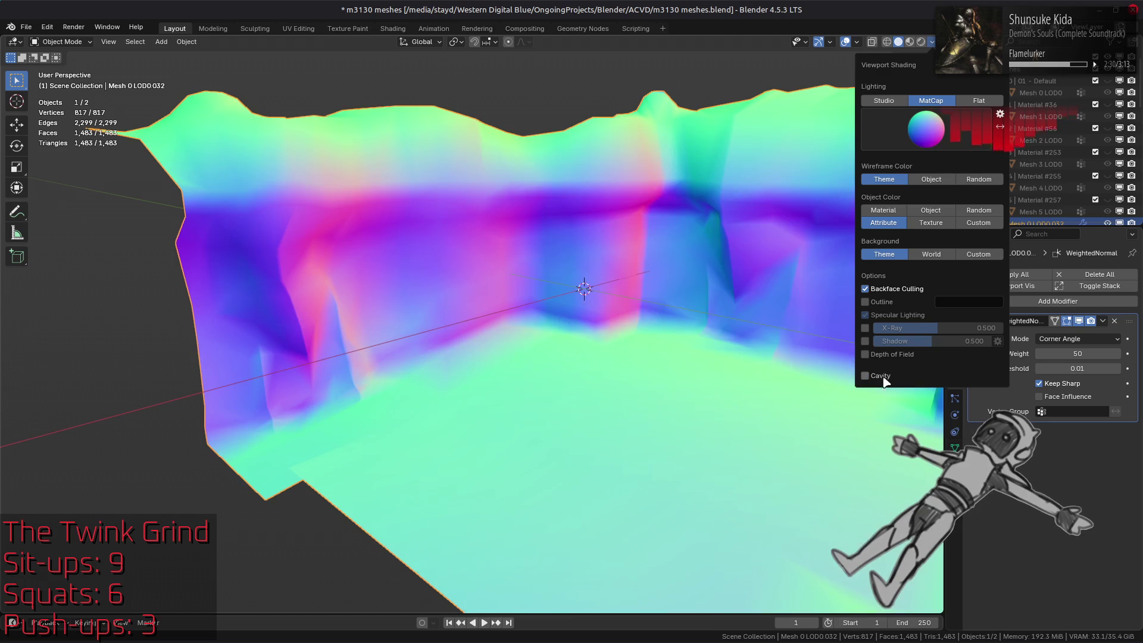
click(884, 101)
click(928, 102)
click(888, 101)
click(926, 128)
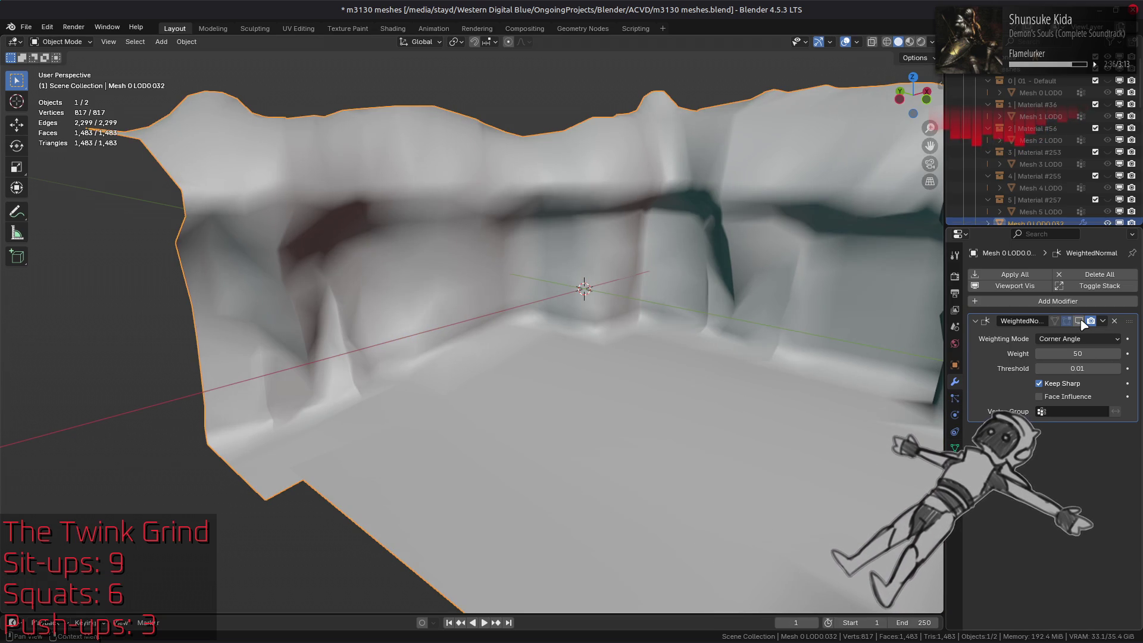
middle_drag(893, 333, 845, 318)
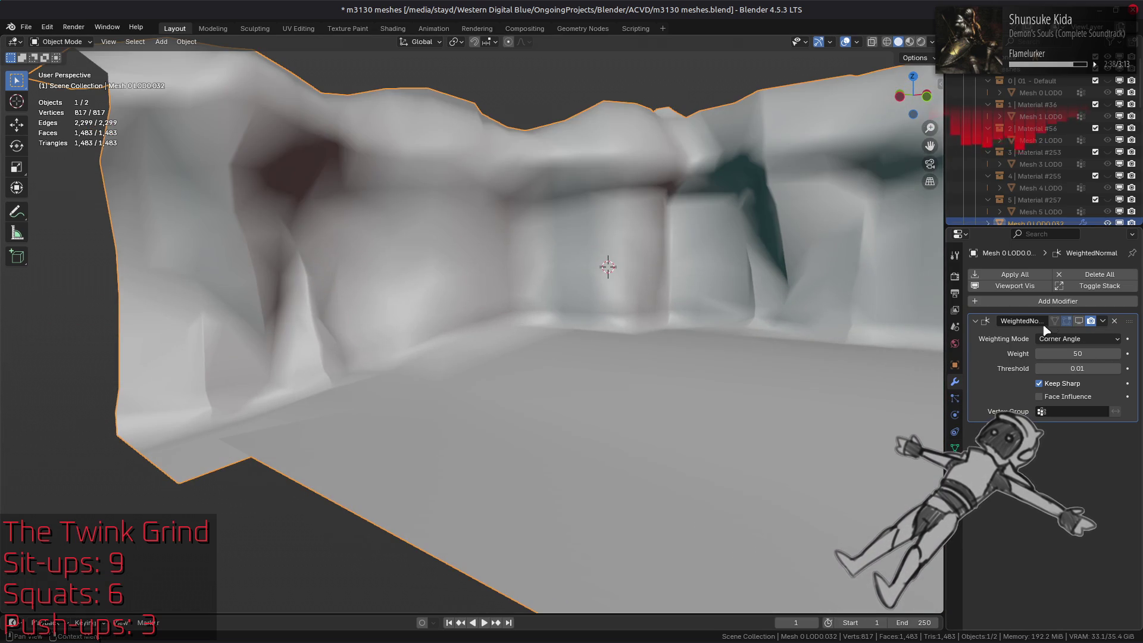
- Compare weighting modes and settle on Face Area & Angle for the Weighted Normal modifier
click(1077, 339)
click(1076, 379)
click(1076, 339)
click(1074, 352)
click(1076, 339)
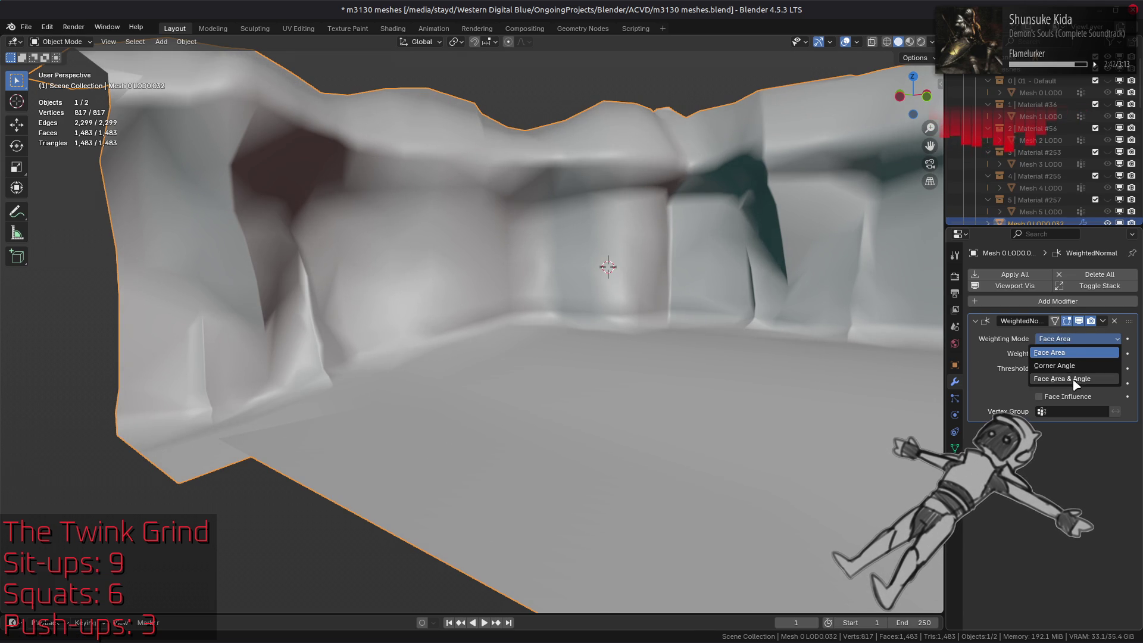
click(1076, 379)
- Return to Material Preview, inspect the rock walls, and enter Edit Mode on the cave mesh
click(910, 41)
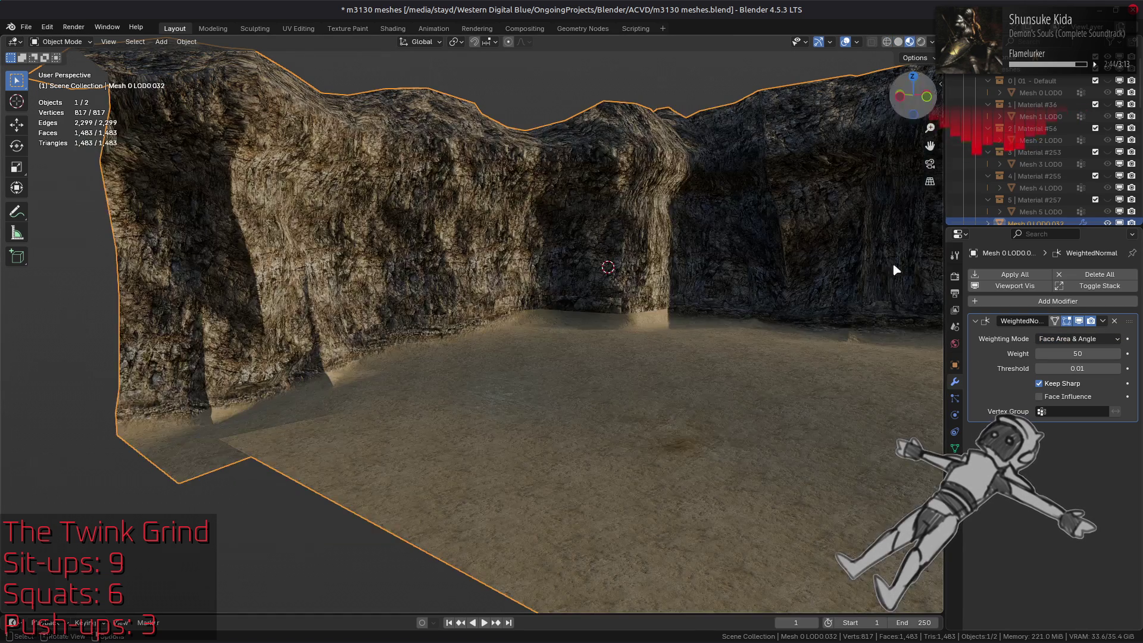
mouse_move(834, 330)
middle_down()
mouse_move(778, 331)
mouse_move(786, 344)
middle_up()
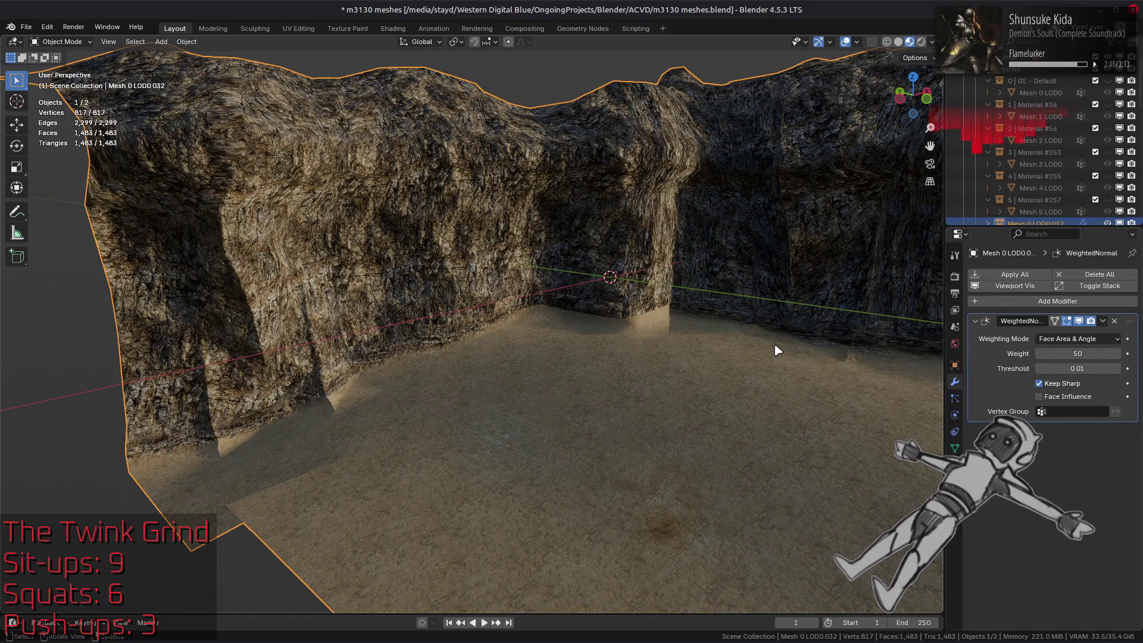
mouse_move(778, 347)
middle_down()
mouse_move(716, 362)
mouse_move(696, 395)
mouse_move(699, 371)
mouse_move(716, 386)
middle_up()
key(Tab)
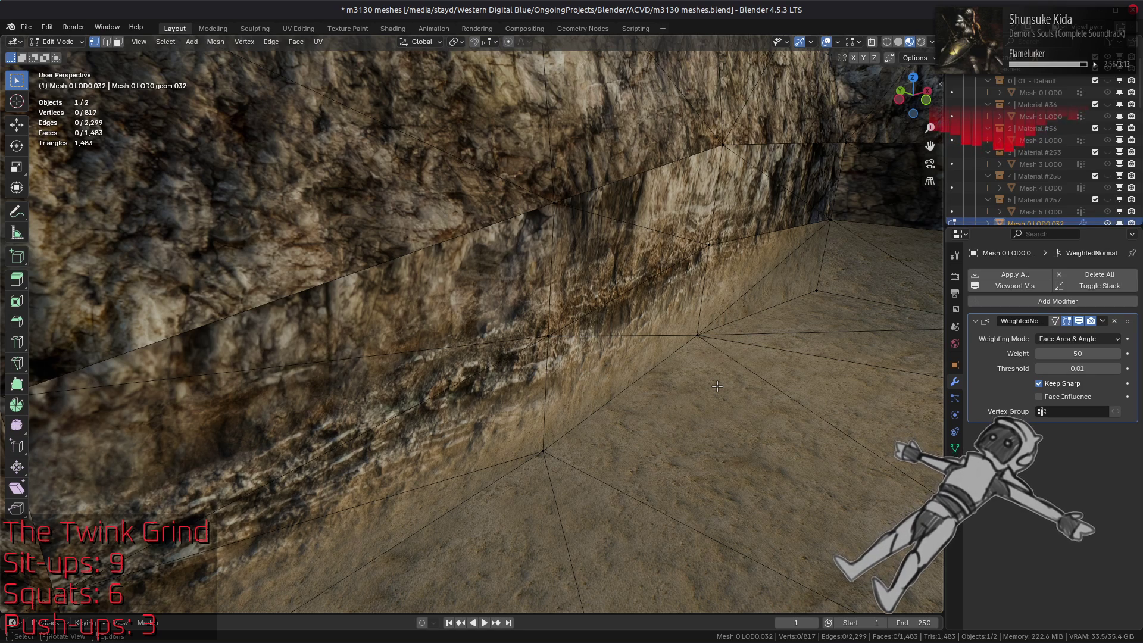
- Return to Object Mode and try Corner Angle and Face Area weighting on the modifier
scroll(716, 386, down, 6)
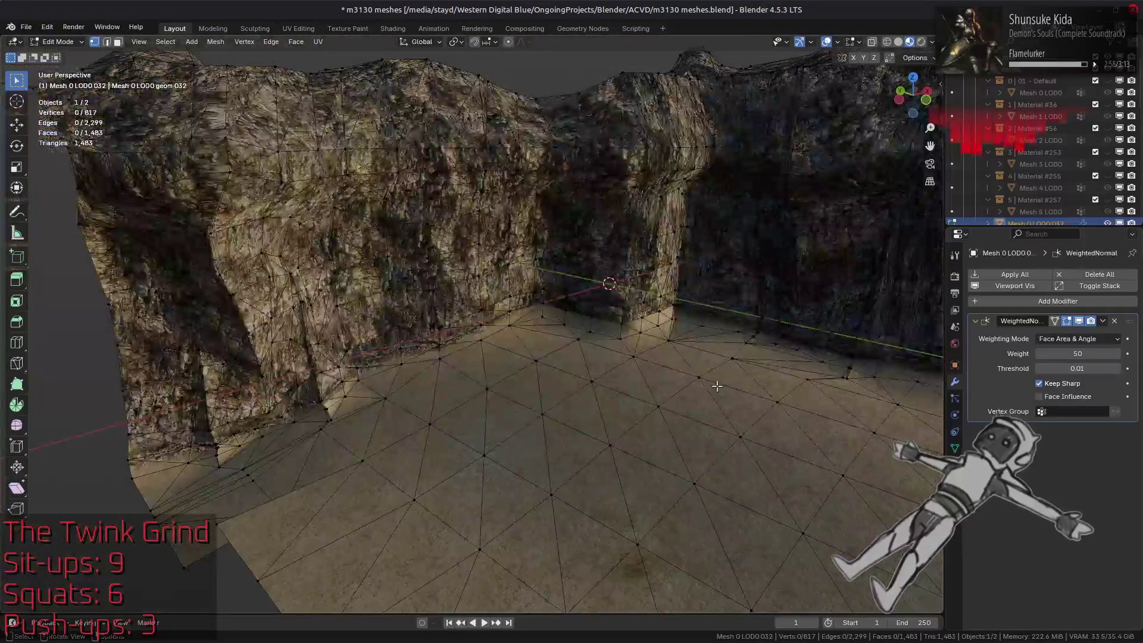
key(Tab)
click(1071, 338)
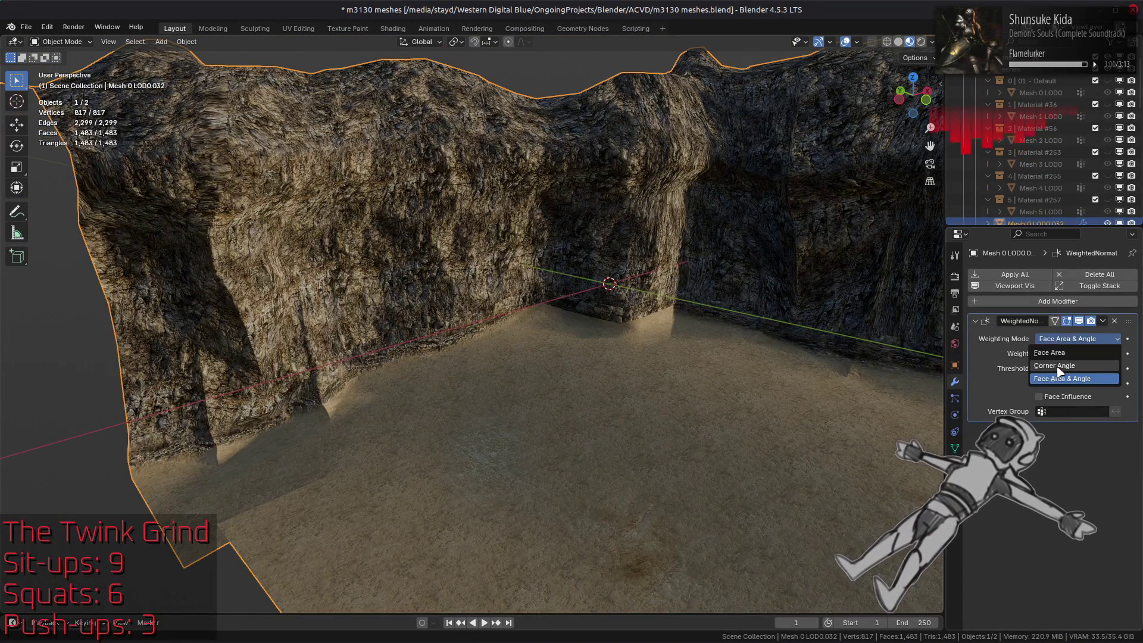
click(1058, 365)
click(1071, 339)
click(1060, 353)
click(1066, 341)
click(1065, 344)
click(1065, 344)
click(1065, 344)
- Try Face Area & Angle weighting, then set the weighting mode back to Corner Angle
click(1065, 344)
click(1066, 379)
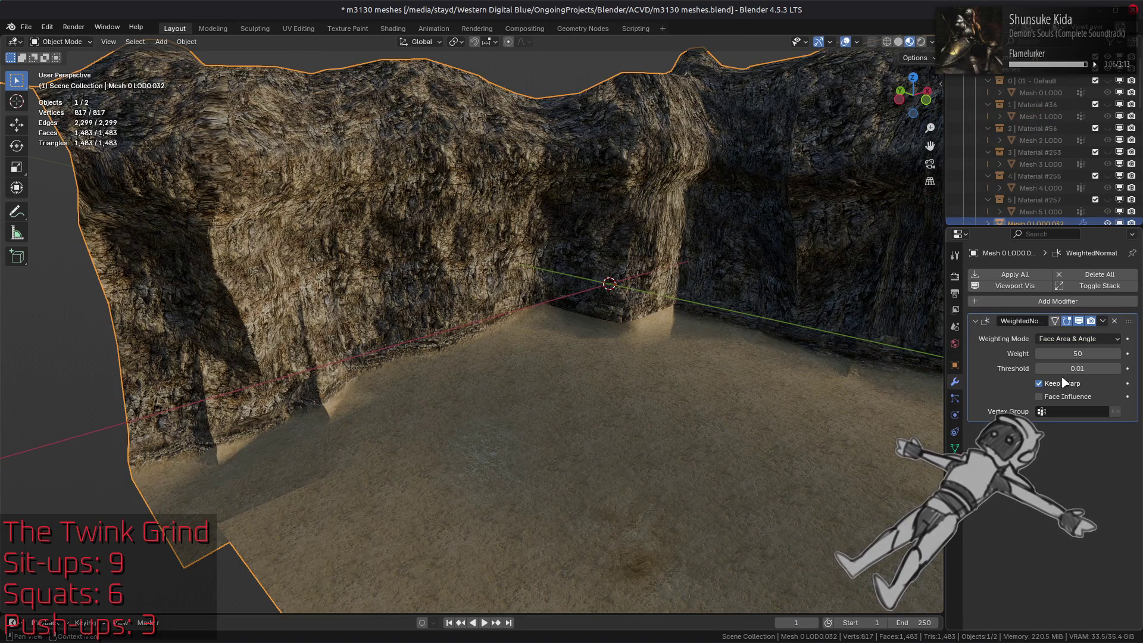
click(1068, 338)
click(1068, 338)
click(1068, 338)
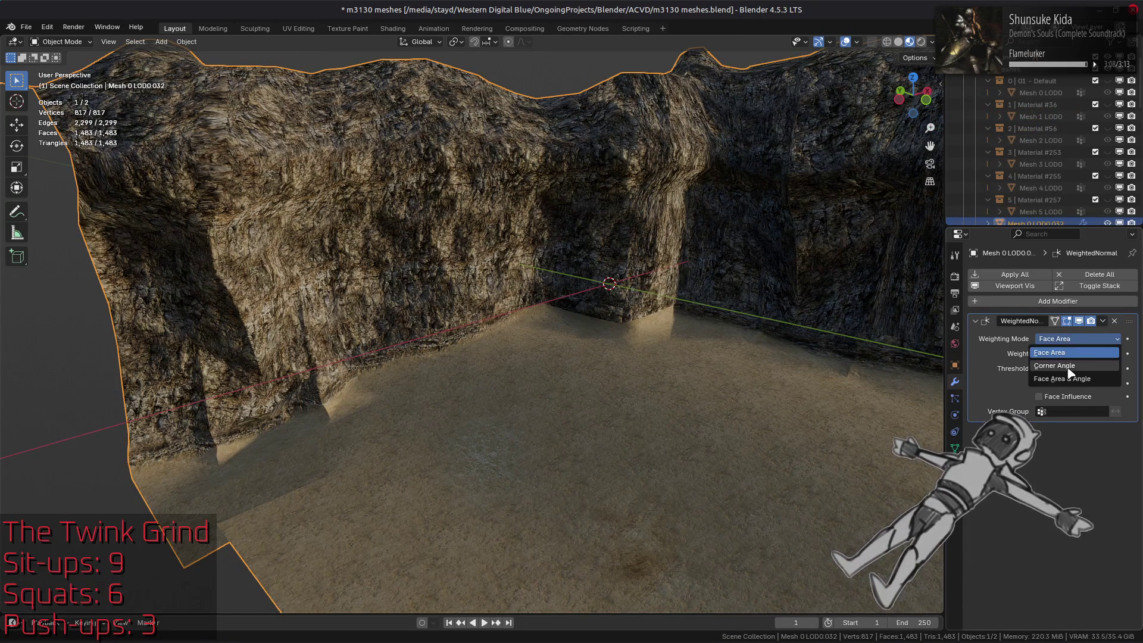
click(1068, 368)
- View the cave in Solid shading with normal-coloured MatCap, toggling the modifier to compare wall shading
click(1079, 321)
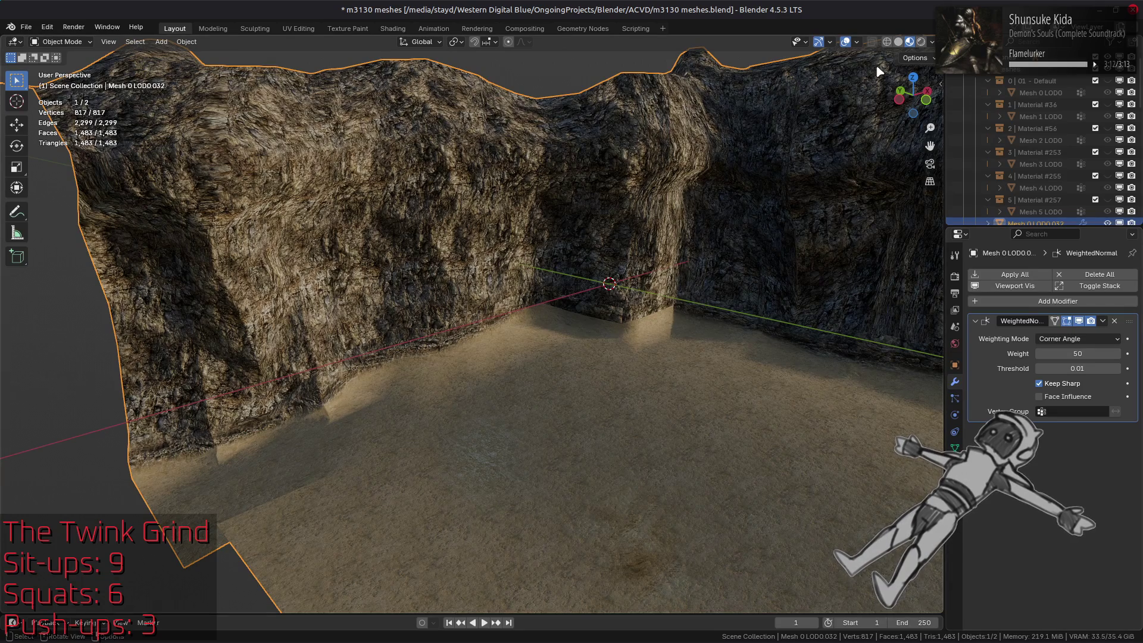
click(898, 42)
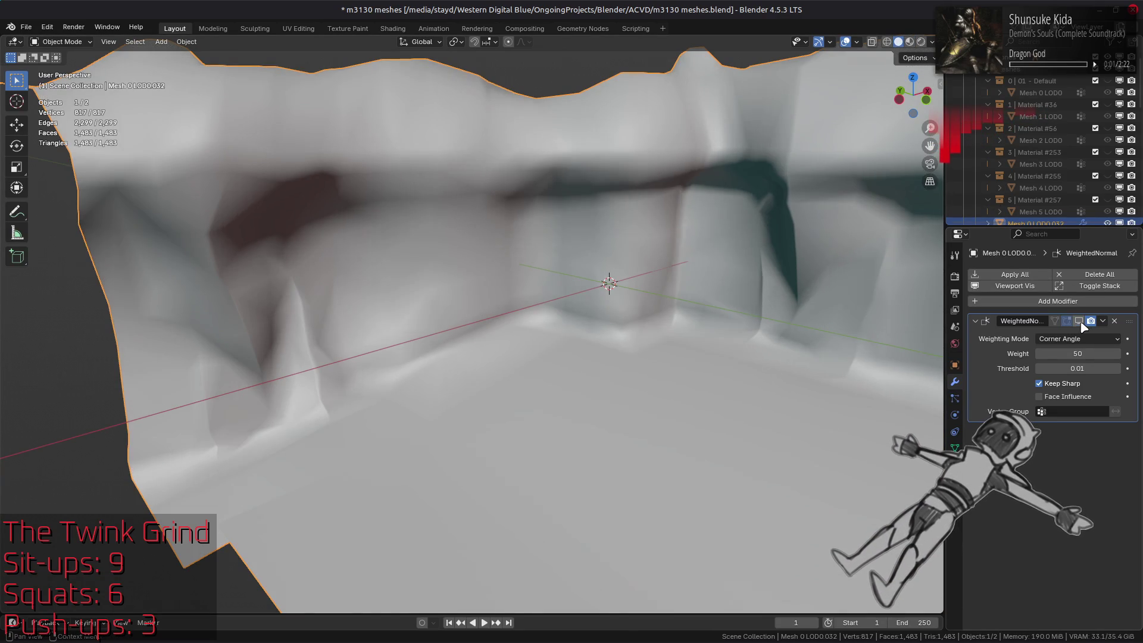
click(932, 41)
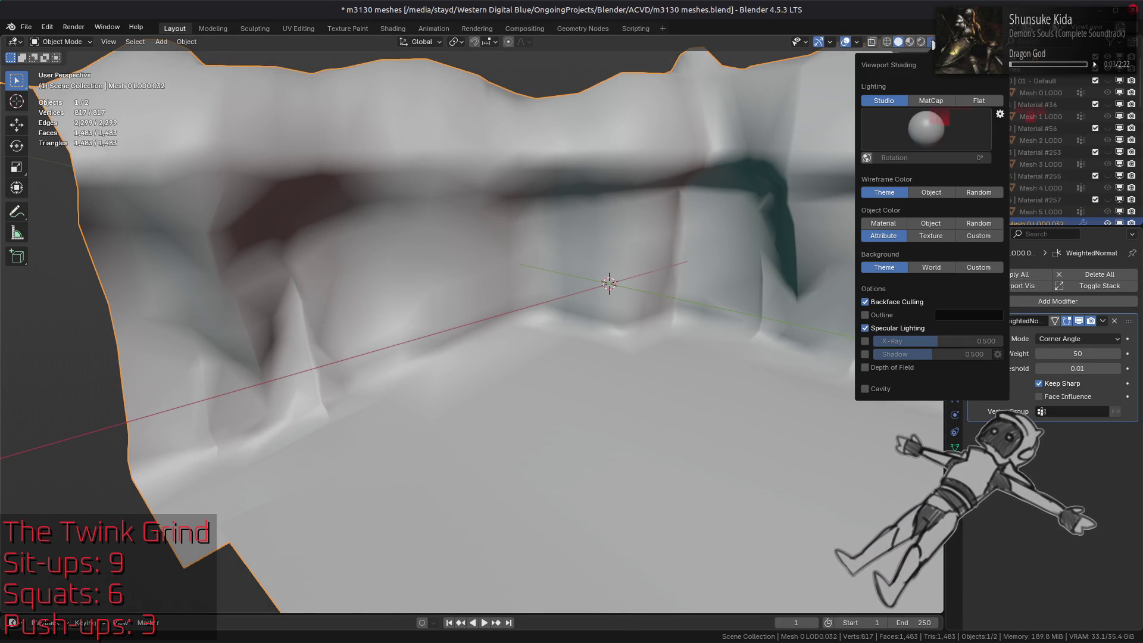
click(937, 113)
scroll(929, 250, down, 1)
click(1079, 321)
click(1079, 321)
click(1079, 322)
click(1079, 322)
click(1079, 321)
click(1079, 321)
click(1079, 321)
- Set weighting to Face Area & Angle and toggle the modifier to compare wall shading
click(1079, 322)
click(1074, 339)
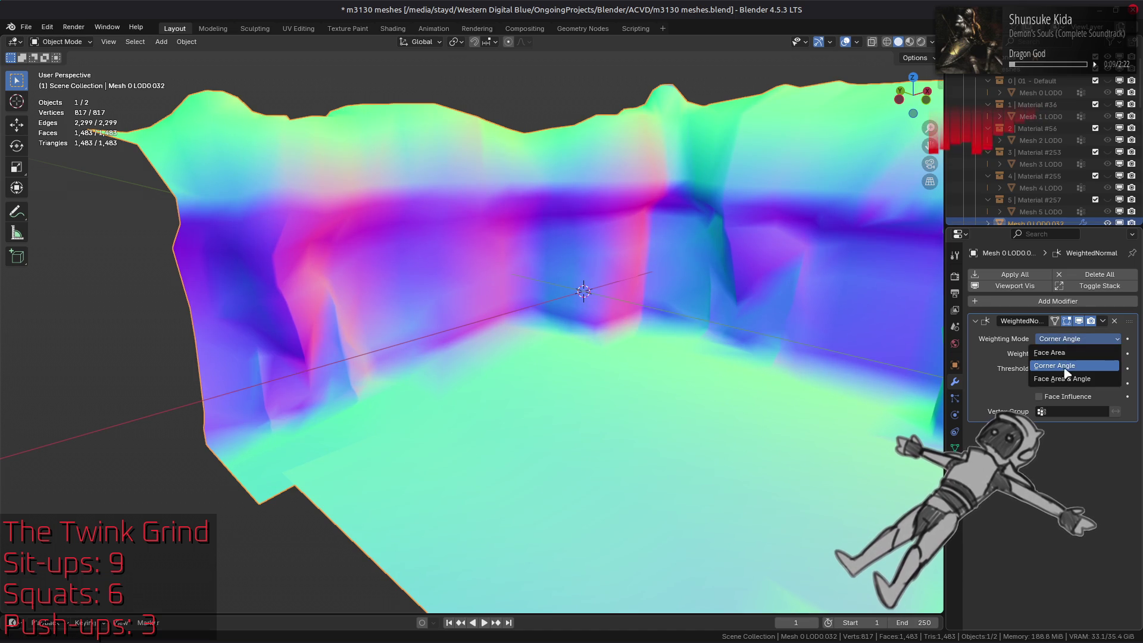
click(1065, 379)
click(1081, 324)
click(1080, 324)
click(1081, 324)
click(1081, 323)
click(1081, 323)
click(1081, 324)
click(1079, 321)
click(1079, 321)
click(1079, 321)
click(1079, 321)
- Toggle Keep Sharp, compare wall shading with the modifier on and off, and return to Material Preview
click(1059, 384)
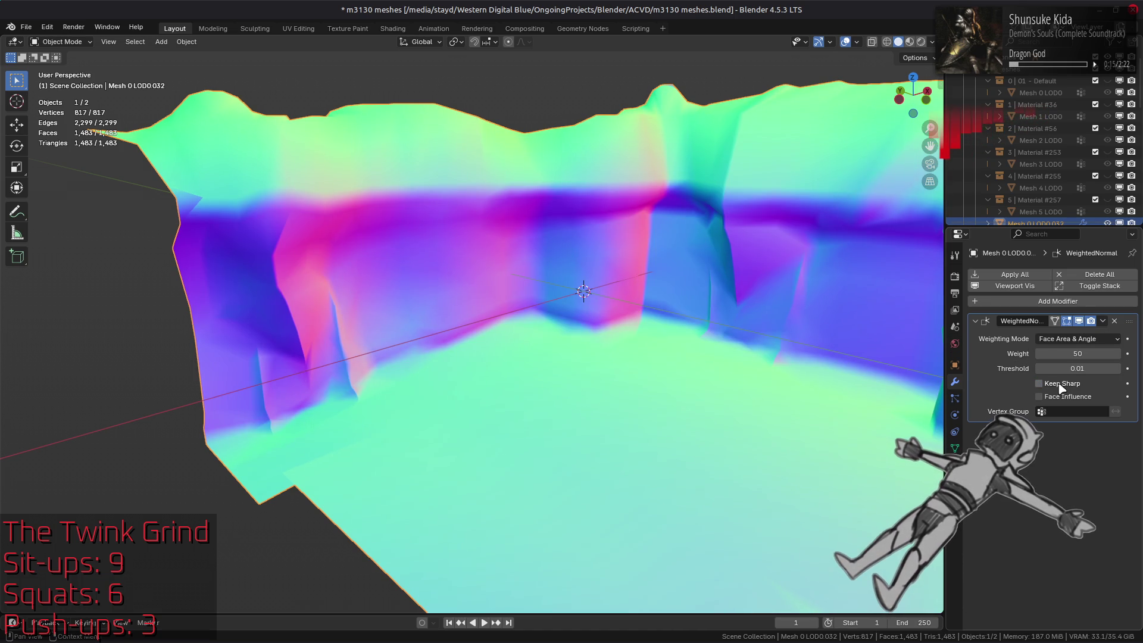
middle_drag(751, 384, 731, 411)
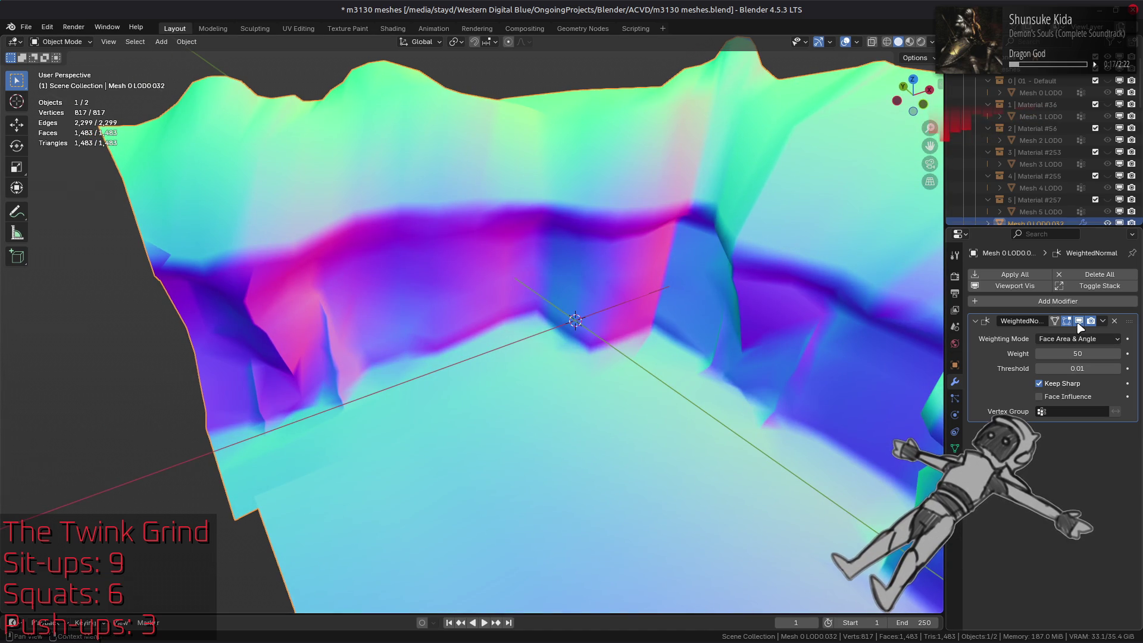
click(1079, 323)
click(1079, 323)
click(1079, 323)
click(1079, 323)
click(1079, 323)
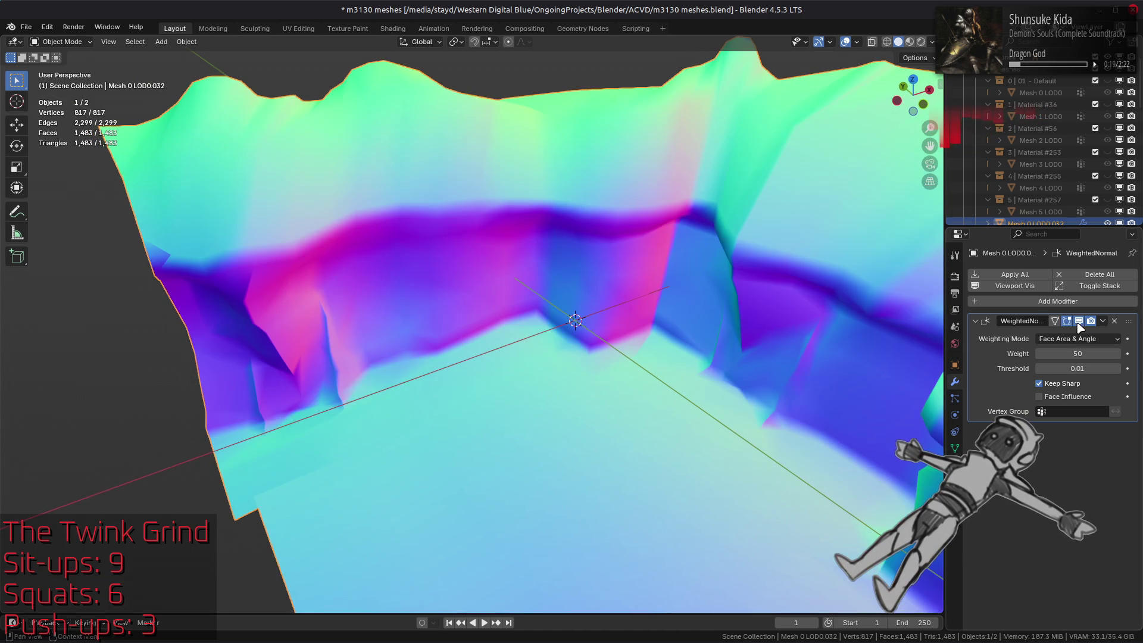
click(1079, 323)
click(908, 41)
middle_drag(857, 226, 849, 303)
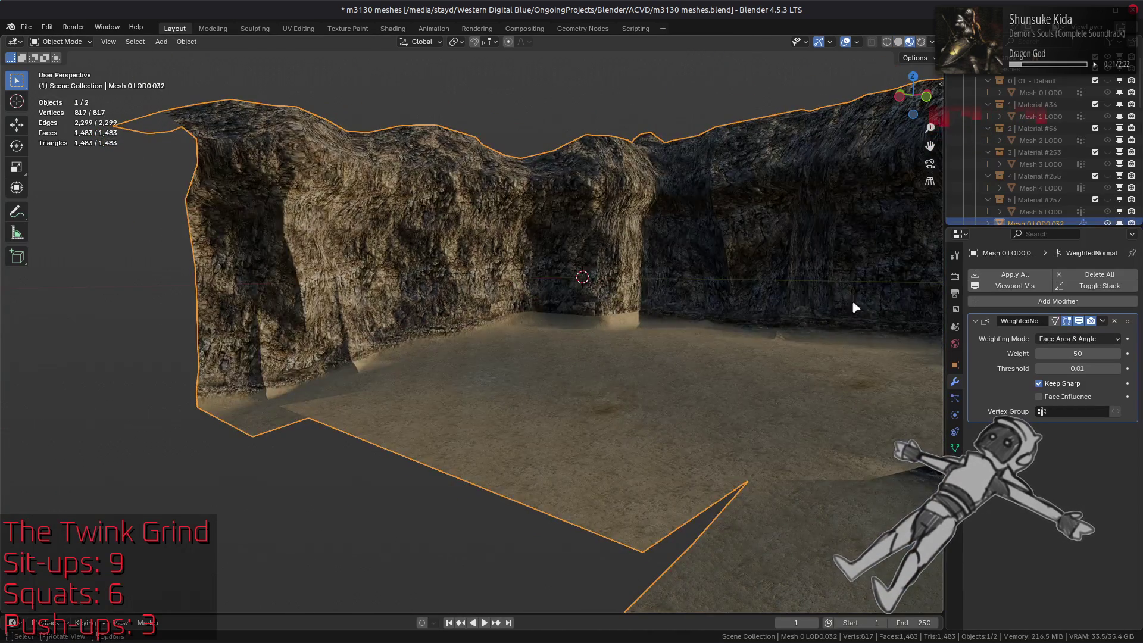